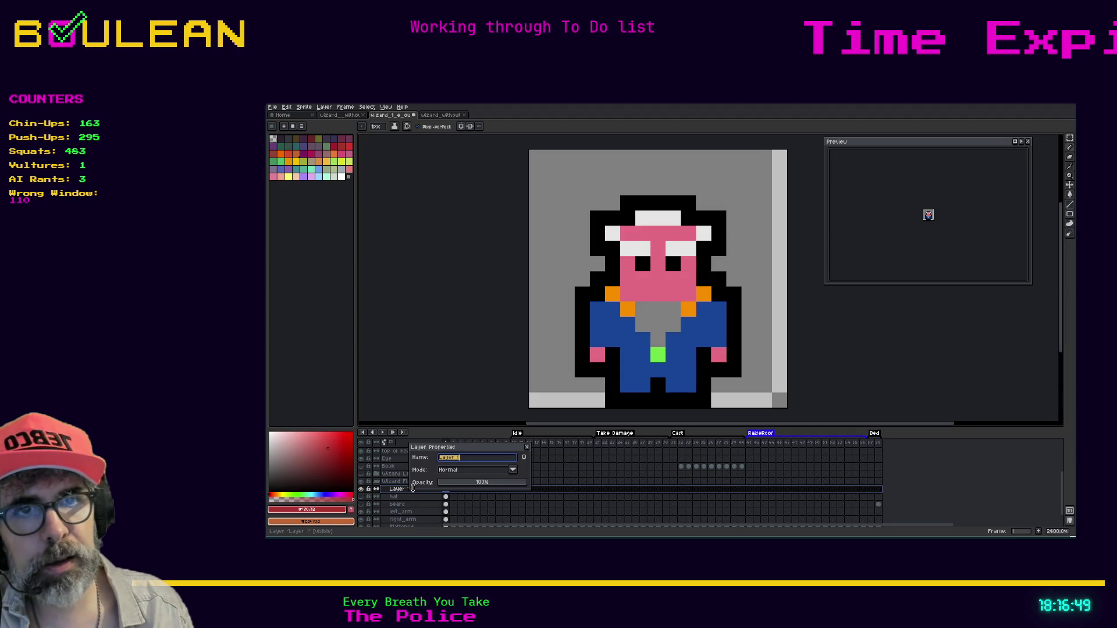
text(head)
Step: Name the new layer 'head', undoing an accidental shift of the face pixels
key(Return)
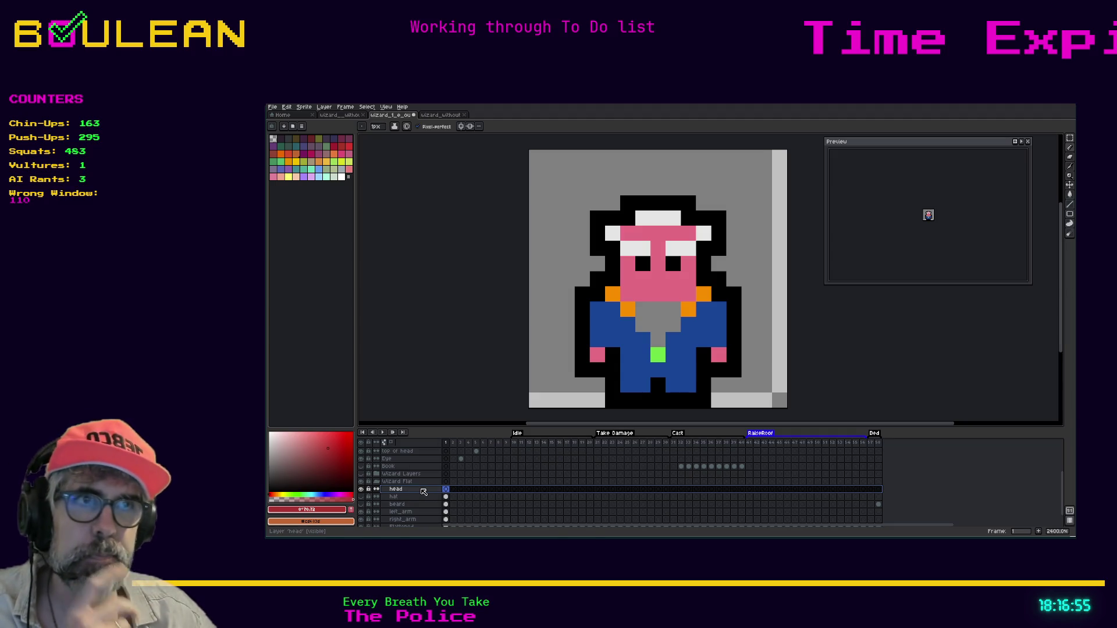
key(v)
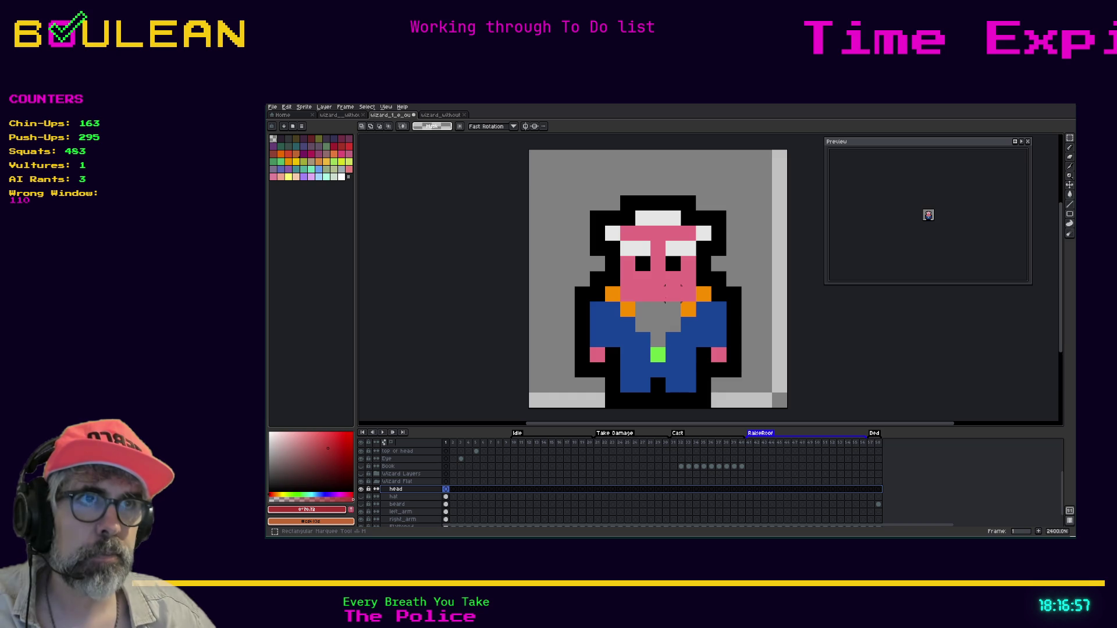
drag(681, 285, 666, 287)
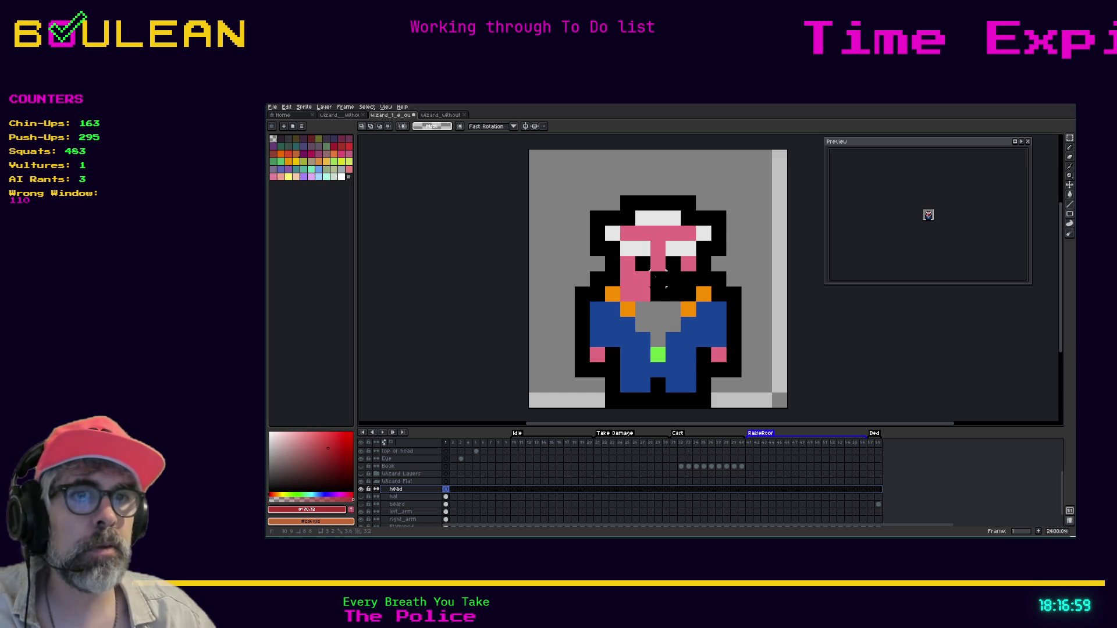
key(ctrl+z)
Step: On the Flattened layer, paint the face and hat band black, then paste the copied head
scroll(446, 506, down, 1)
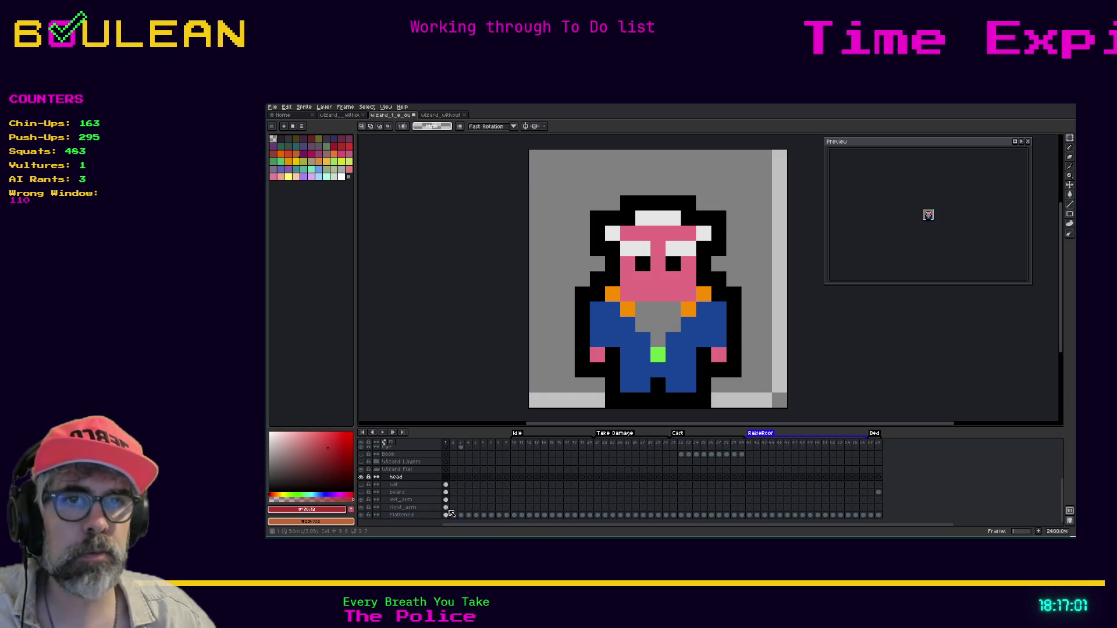
click(447, 516)
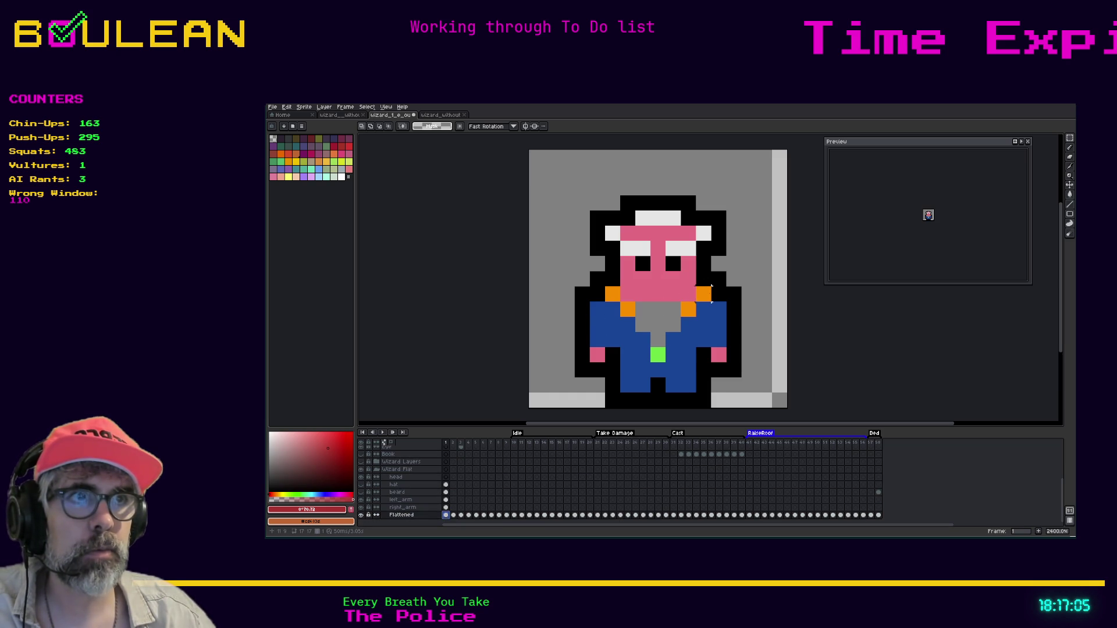
mouse_move(681, 286)
mouse_down()
mouse_move(640, 235)
mouse_move(623, 256)
mouse_move(635, 211)
mouse_up()
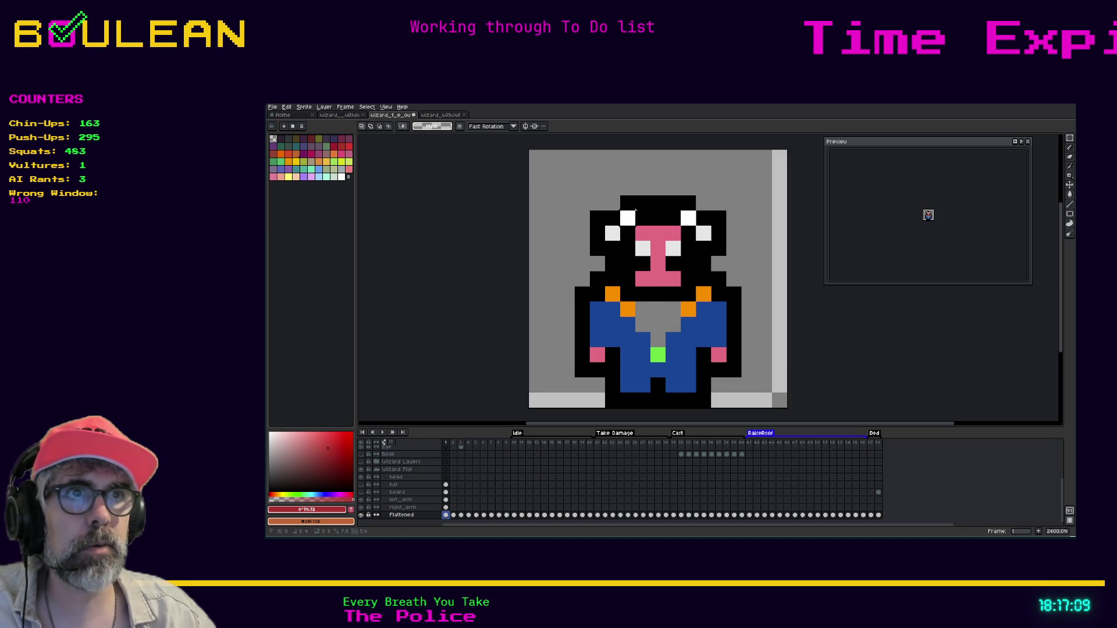
key(ctrl+v)
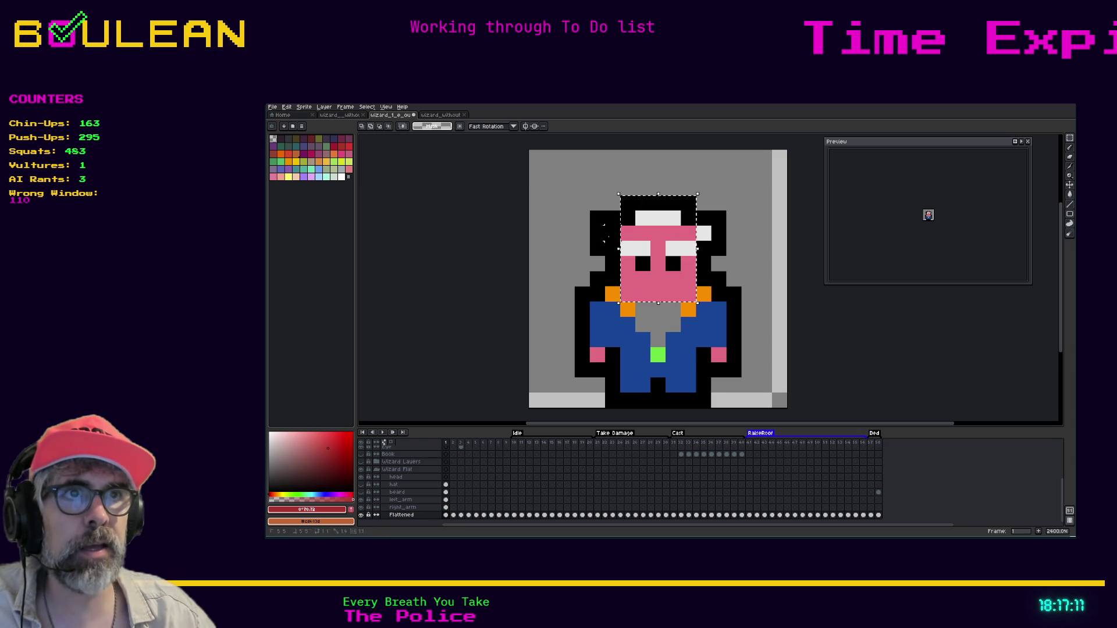
Step: Widen the pasted head selection to take in the hat's right edge and the brim's top-left block
drag(699, 236, 712, 235)
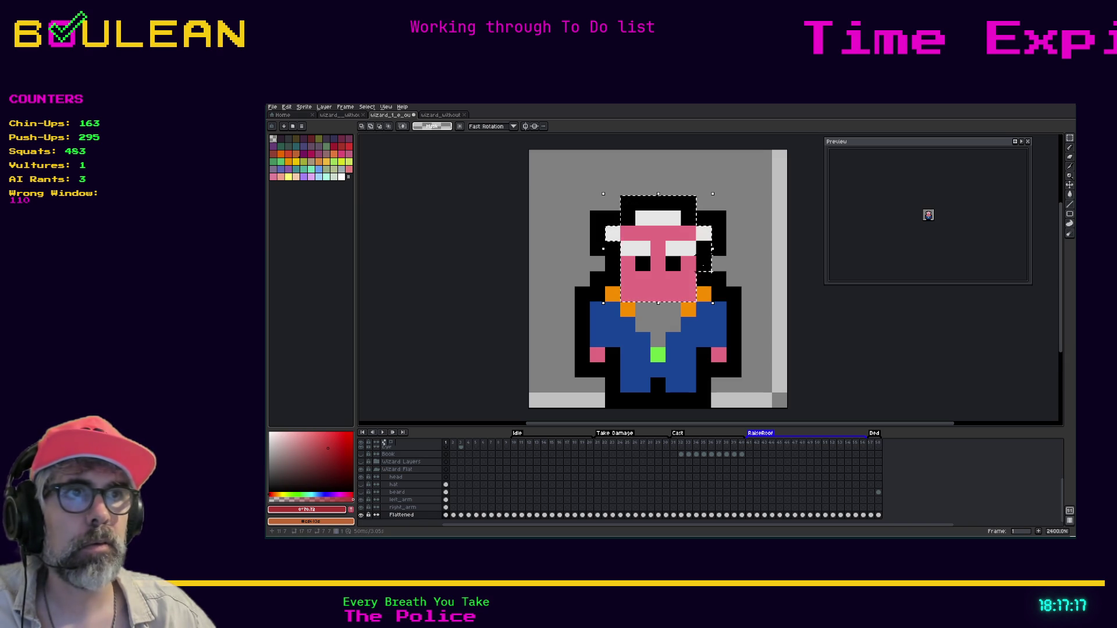
drag(726, 238, 724, 216)
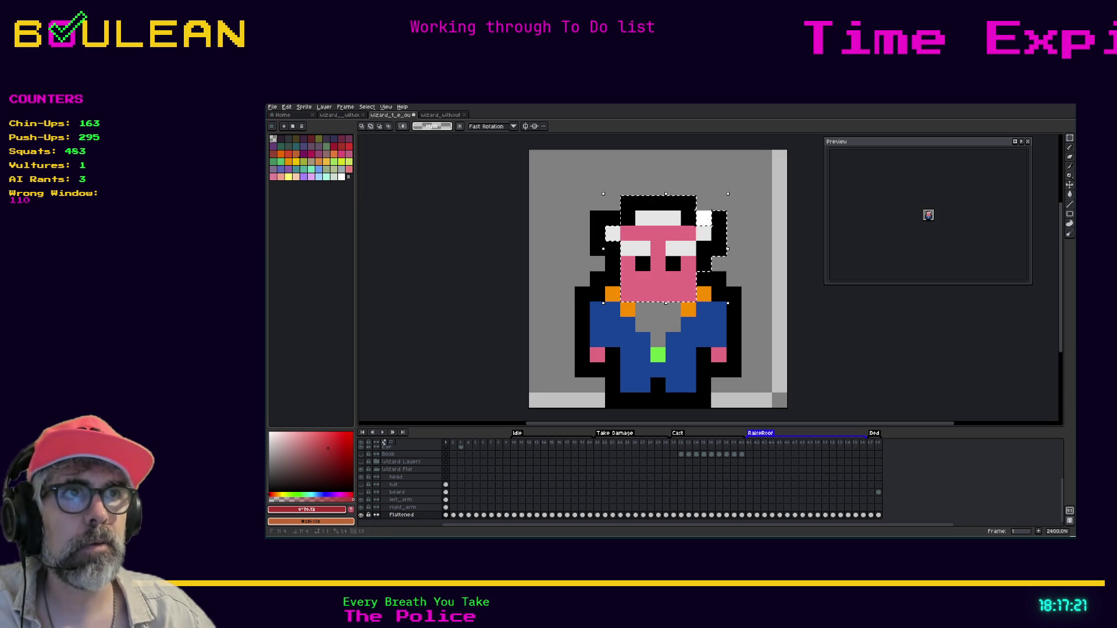
mouse_move(617, 211)
mouse_down()
mouse_move(606, 221)
mouse_move(612, 263)
mouse_up()
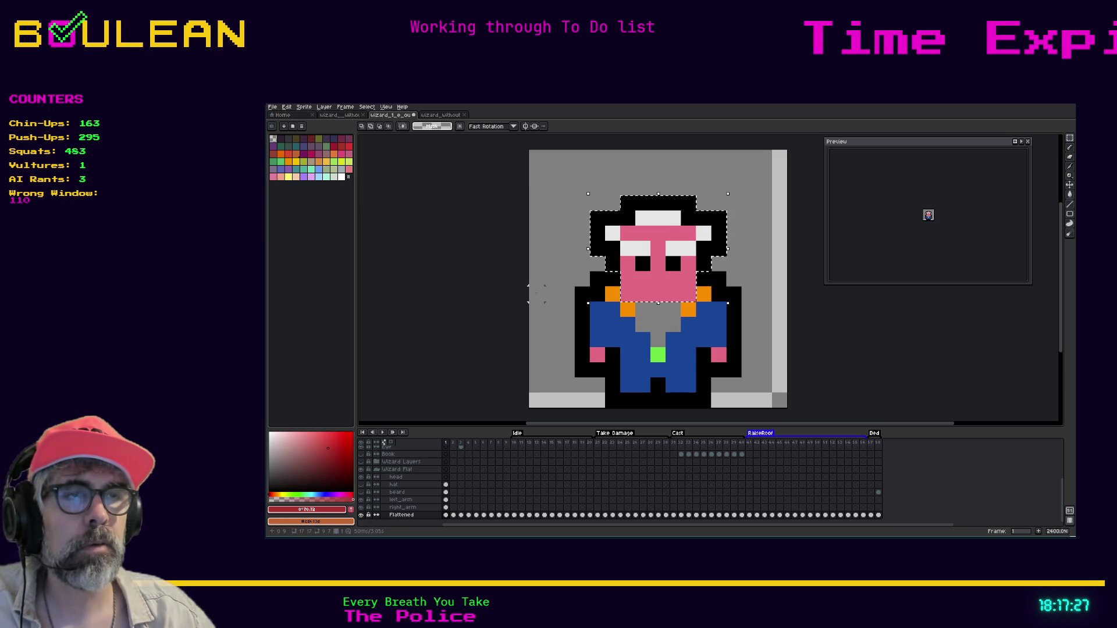
Step: Go to frame 10, make the head layer active and make the hat layer visible
click(519, 448)
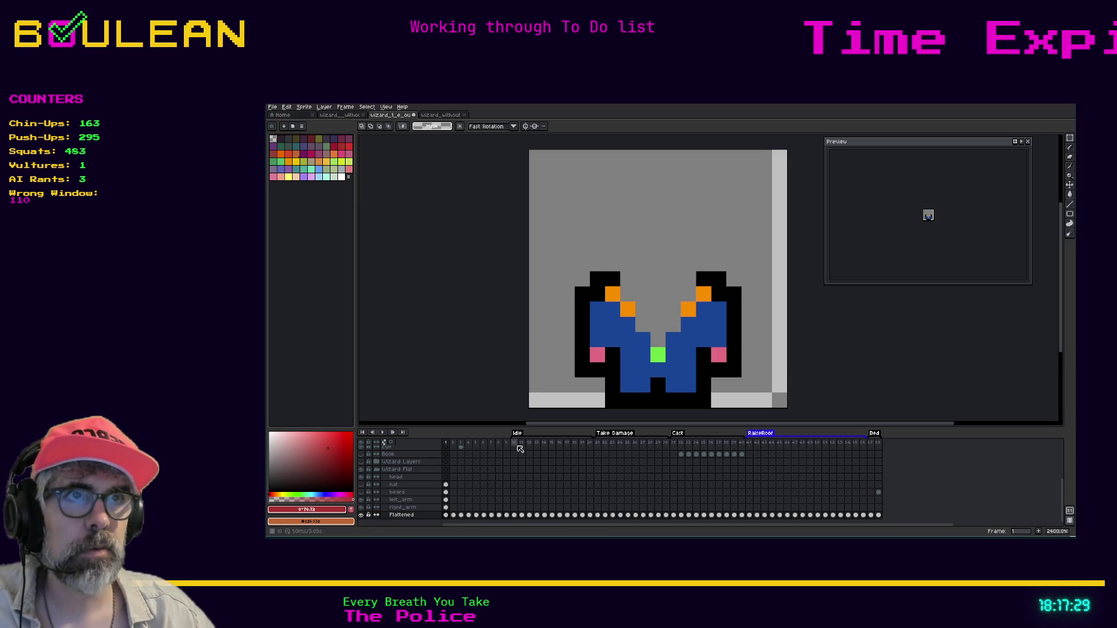
click(444, 477)
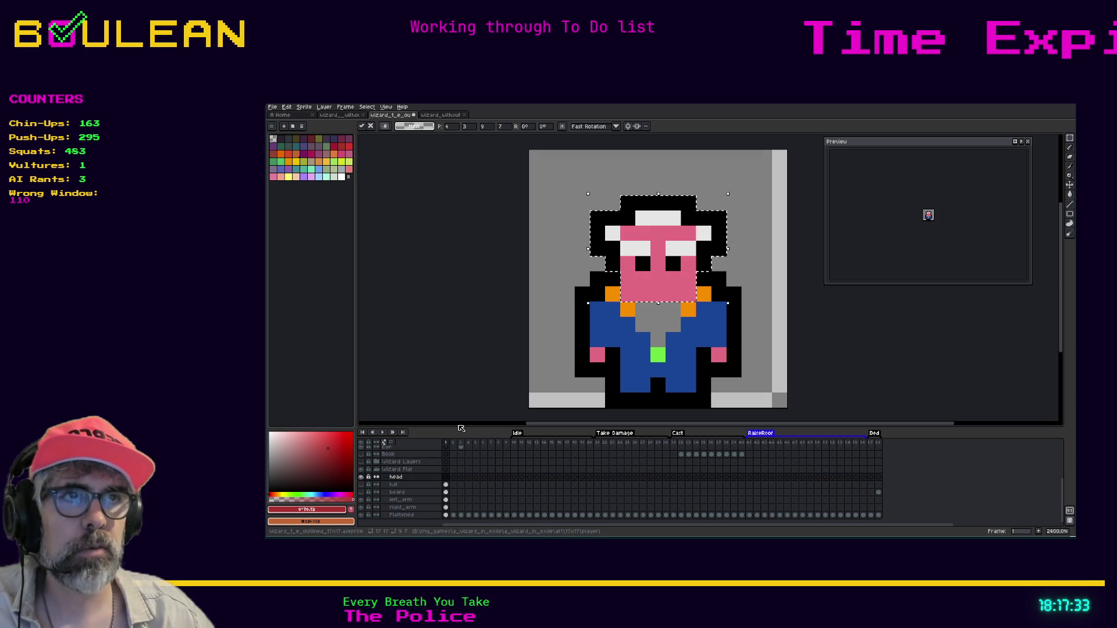
click(361, 485)
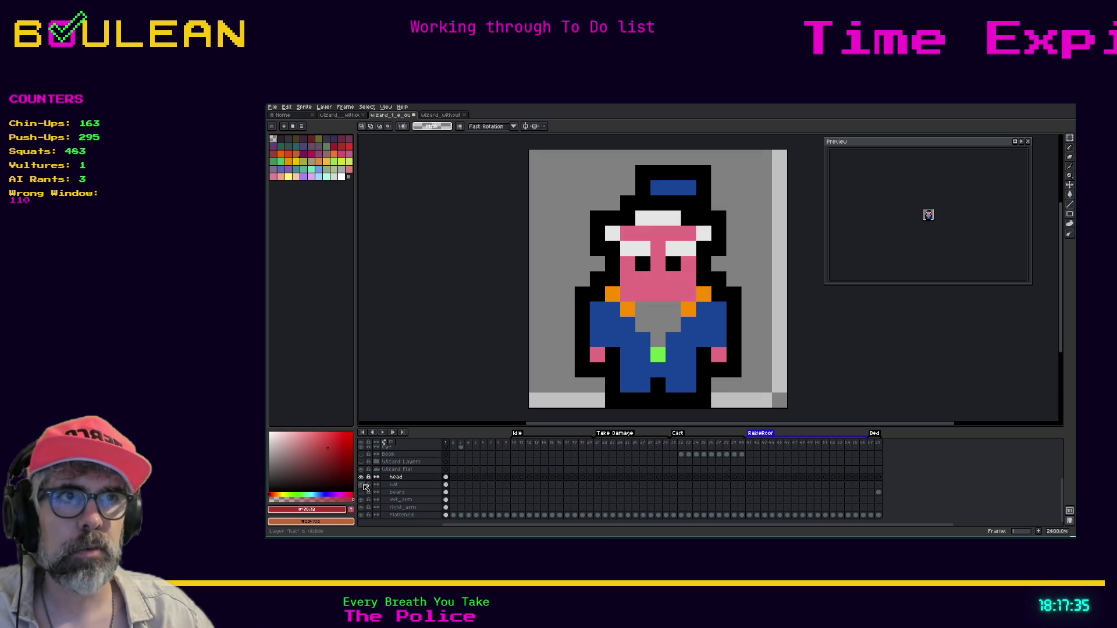
Step: Move the hat layer above head, then briefly hide and reshow the beard layer
click(395, 485)
drag(398, 490, 401, 479)
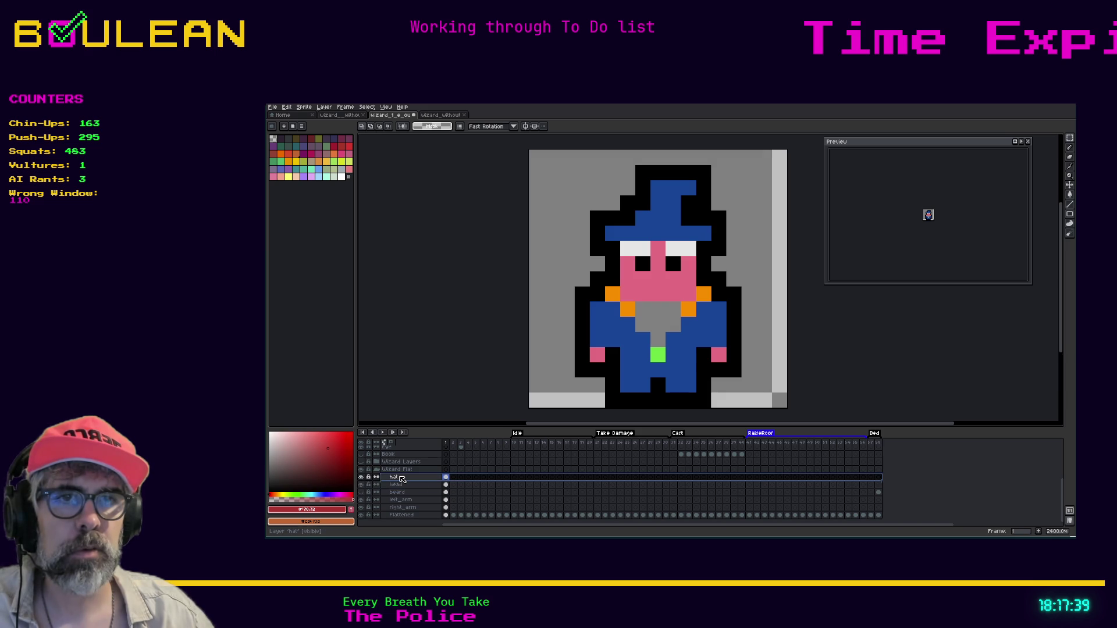
click(361, 493)
click(361, 493)
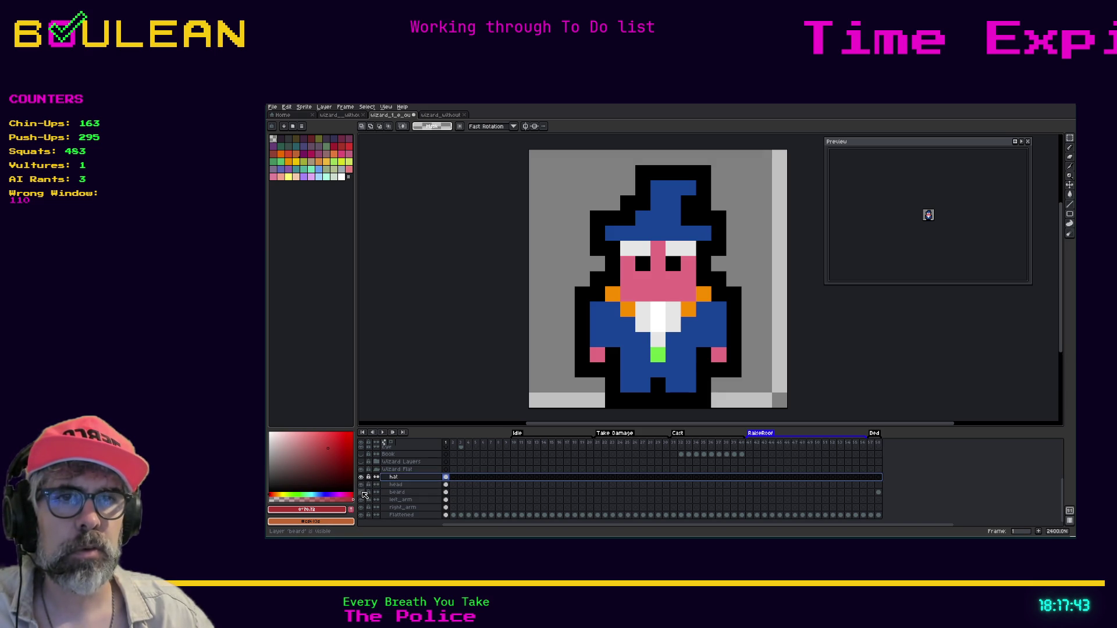
Step: Move the beard layer above head and toggle it to compare the face
click(402, 494)
drag(403, 496, 411, 486)
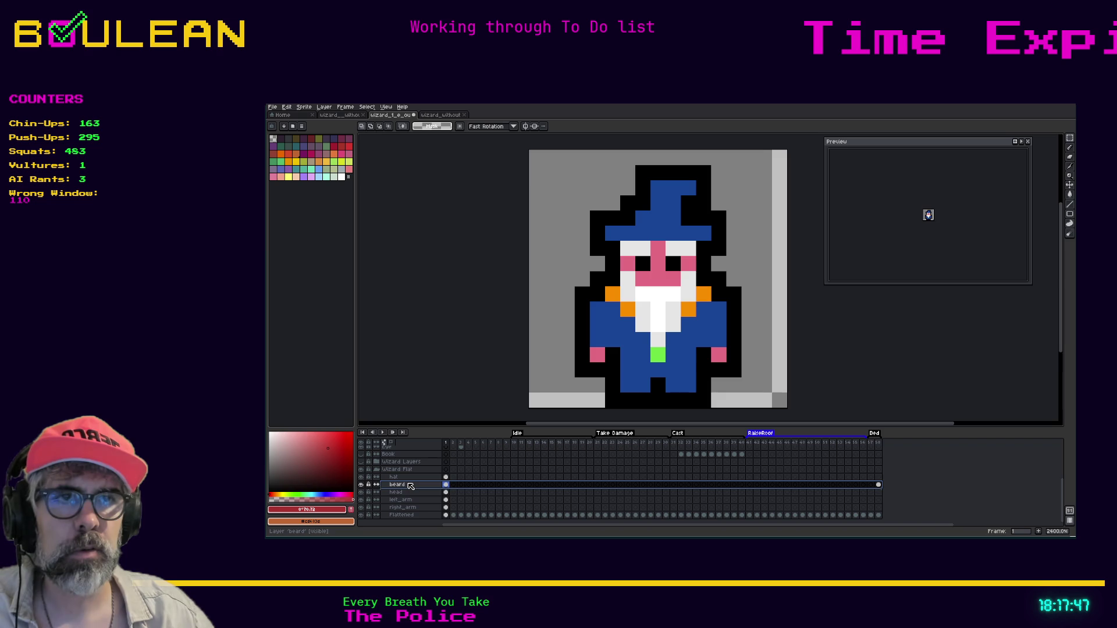
click(361, 485)
click(362, 485)
Step: Toggle the head layer's visibility repeatedly to compare the face with and without it
click(361, 492)
click(361, 492)
click(361, 492)
click(361, 492)
click(361, 492)
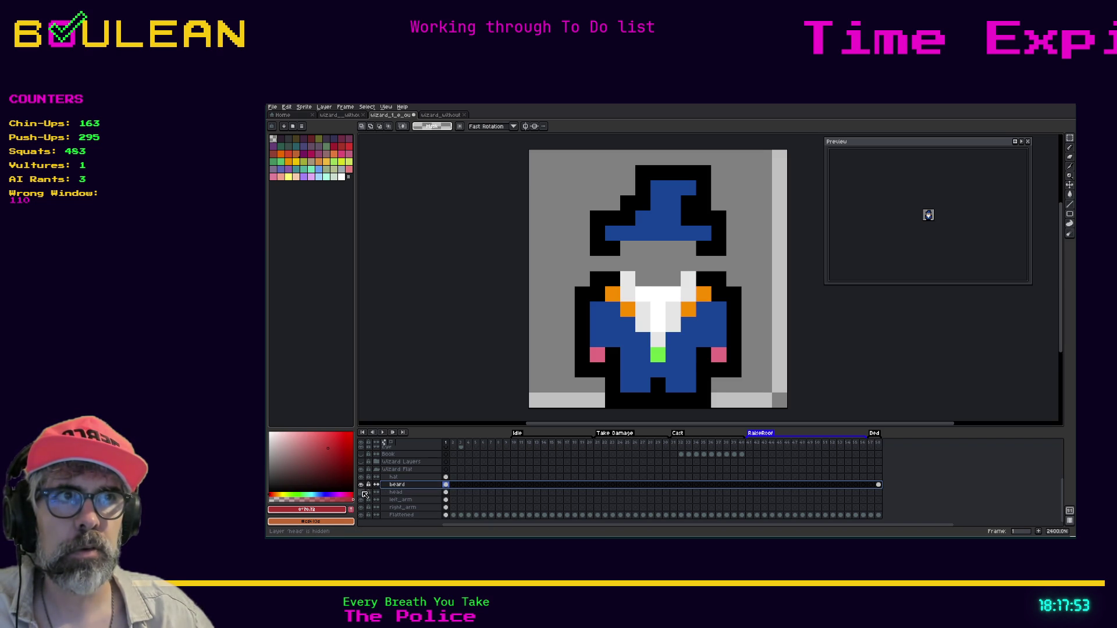
click(362, 492)
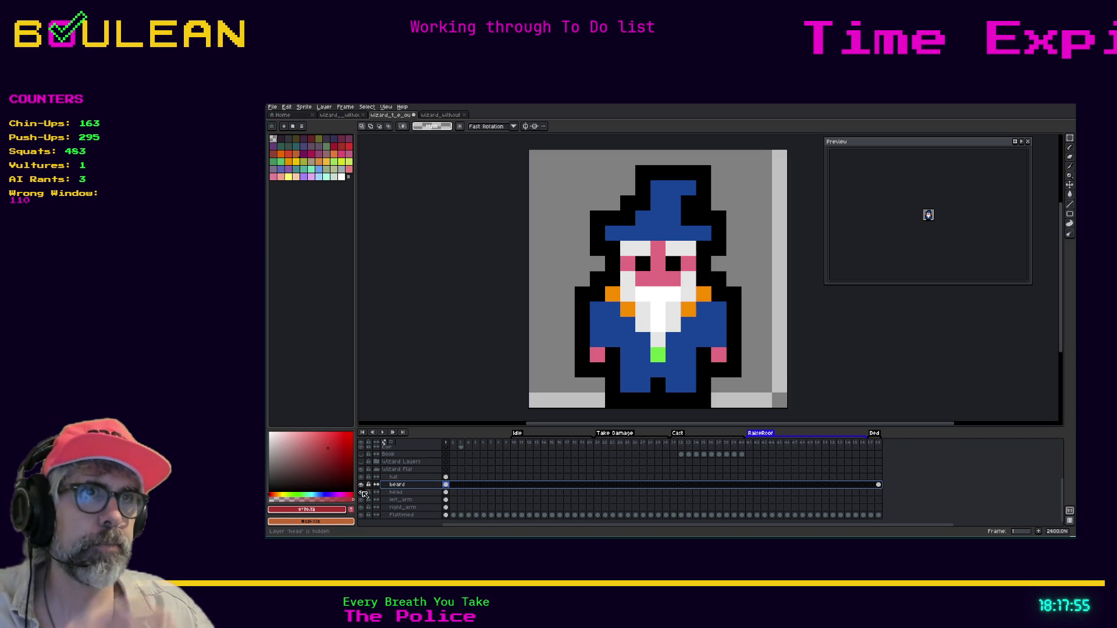
click(362, 492)
click(361, 492)
click(362, 493)
click(361, 492)
click(361, 493)
click(361, 492)
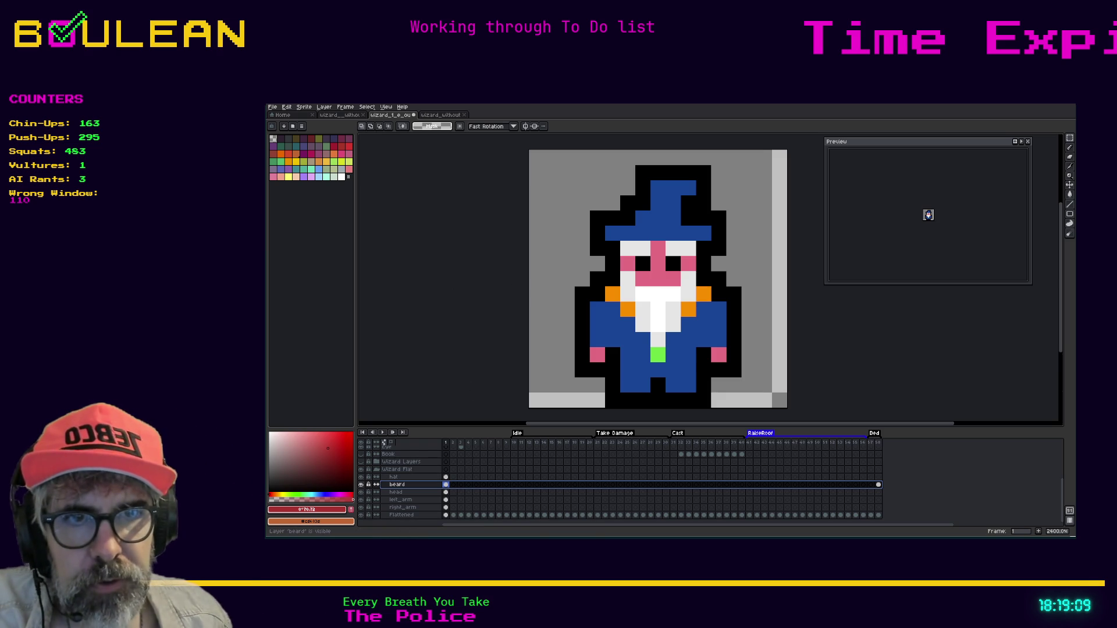
Step: Hide the hat, beard, head, left_arm and right_arm layers
click(361, 477)
click(361, 484)
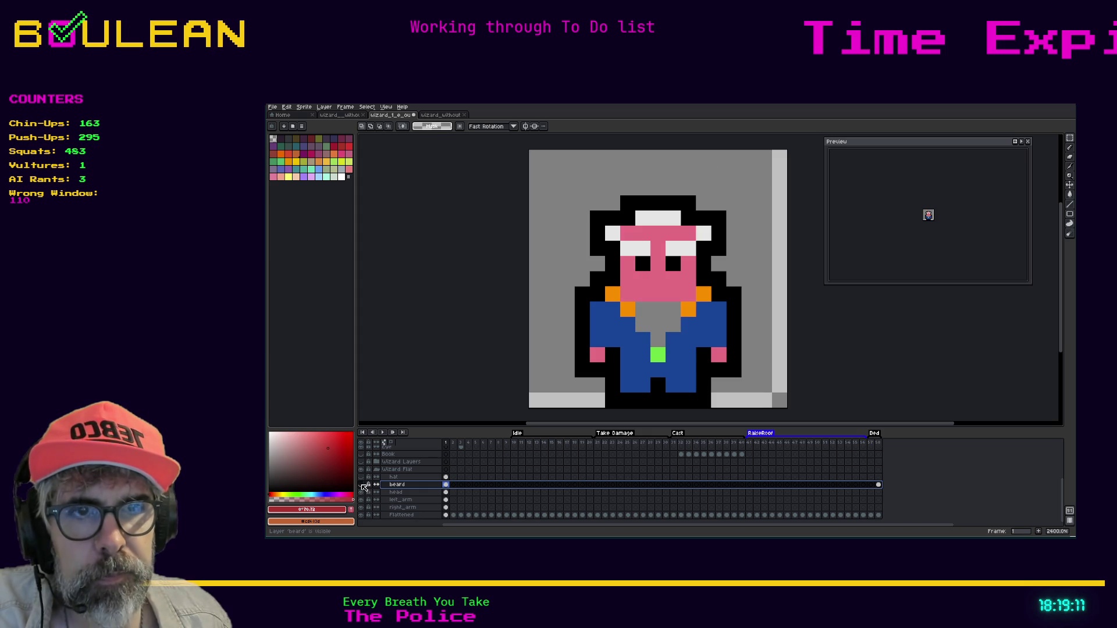
click(362, 493)
click(361, 500)
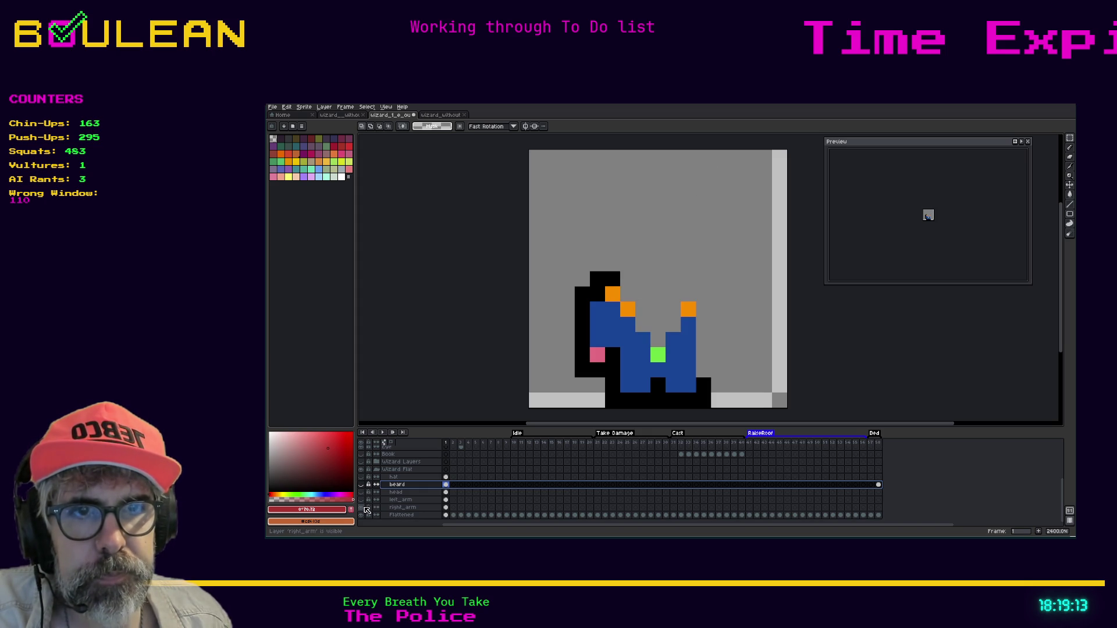
click(361, 508)
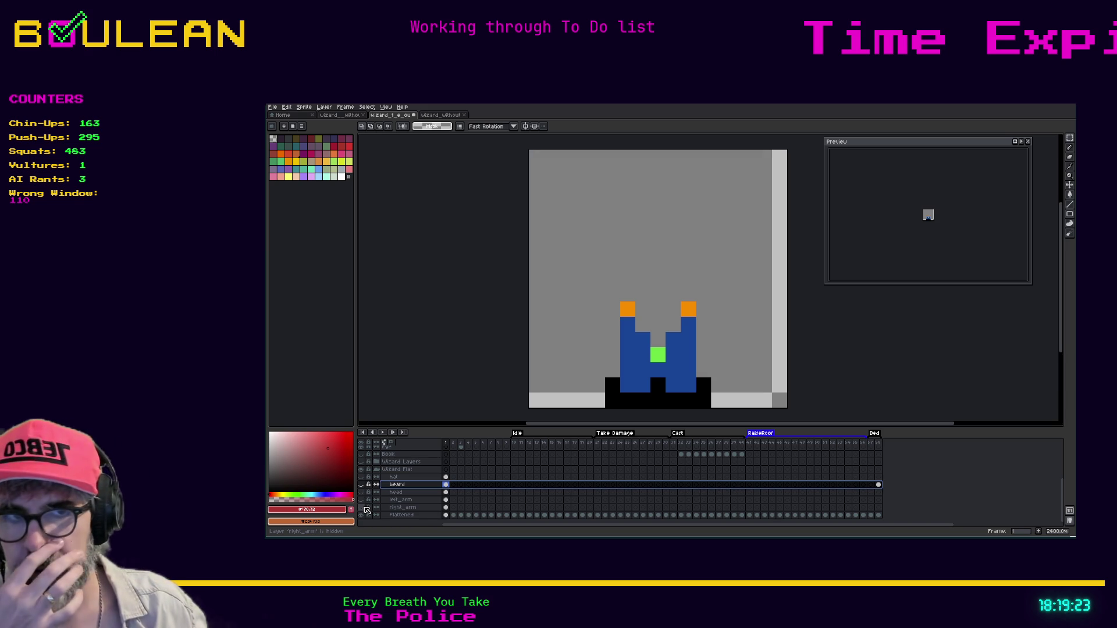
Step: Add a new empty Layer 1 above Flattened, then make Flattened active
right_click(409, 516)
mouse_move(439, 487)
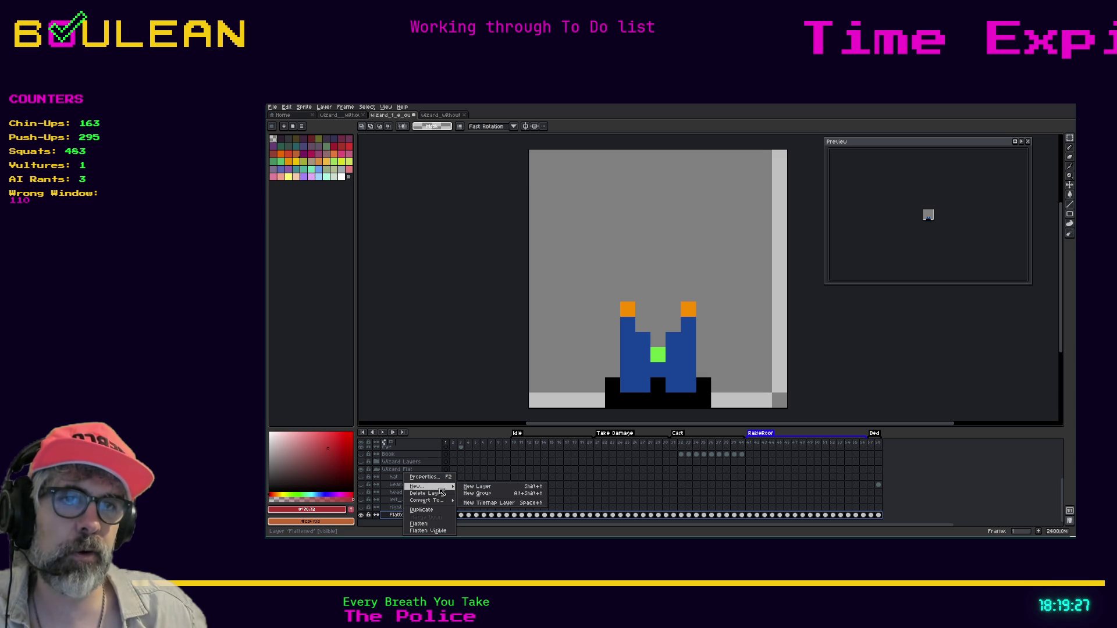
click(473, 488)
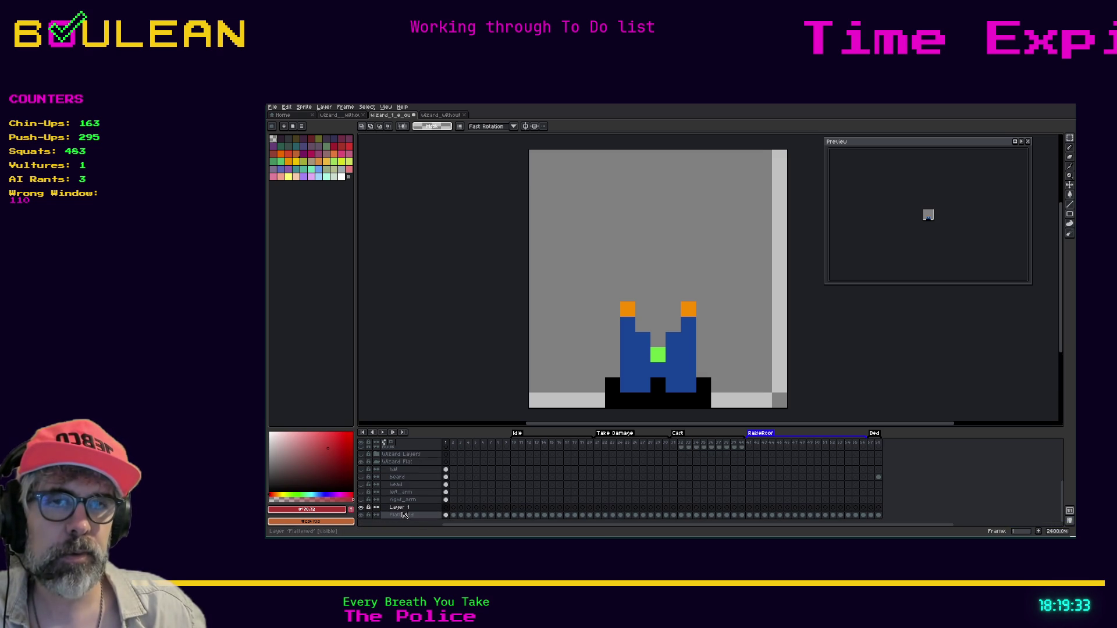
click(404, 508)
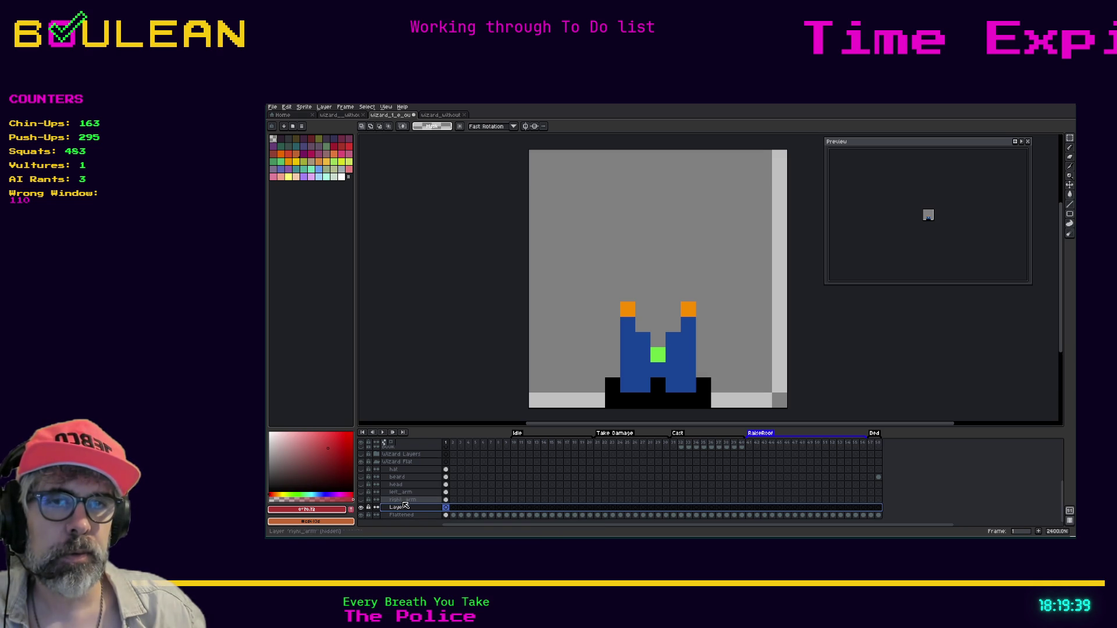
click(411, 518)
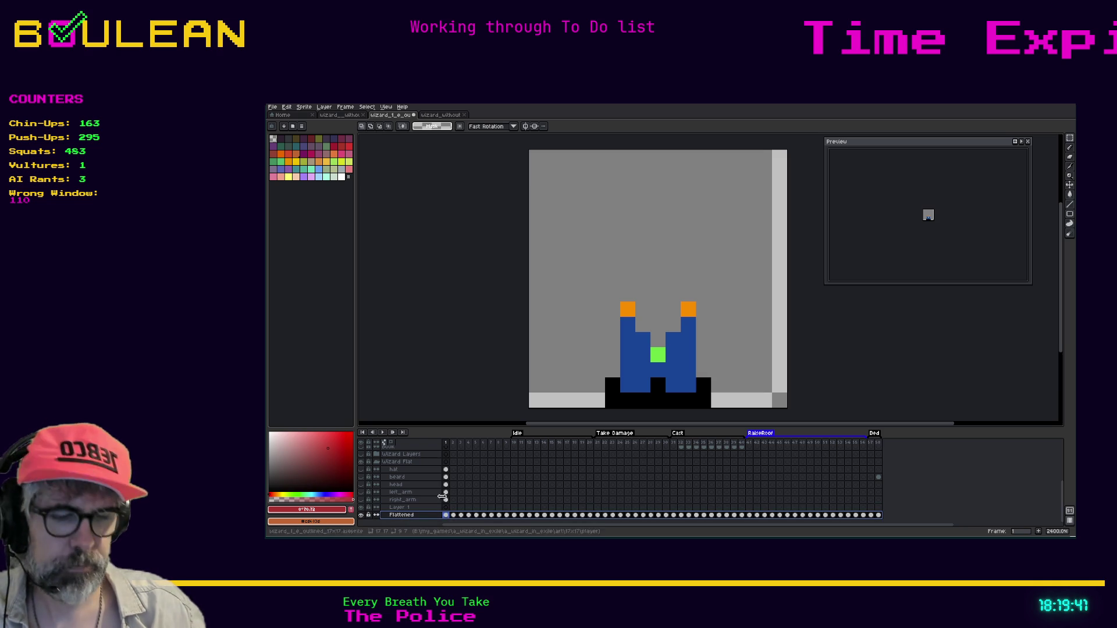
Step: Select and delete the wizard's body pixels on Flattened, then undo to restore them
drag(711, 408, 604, 301)
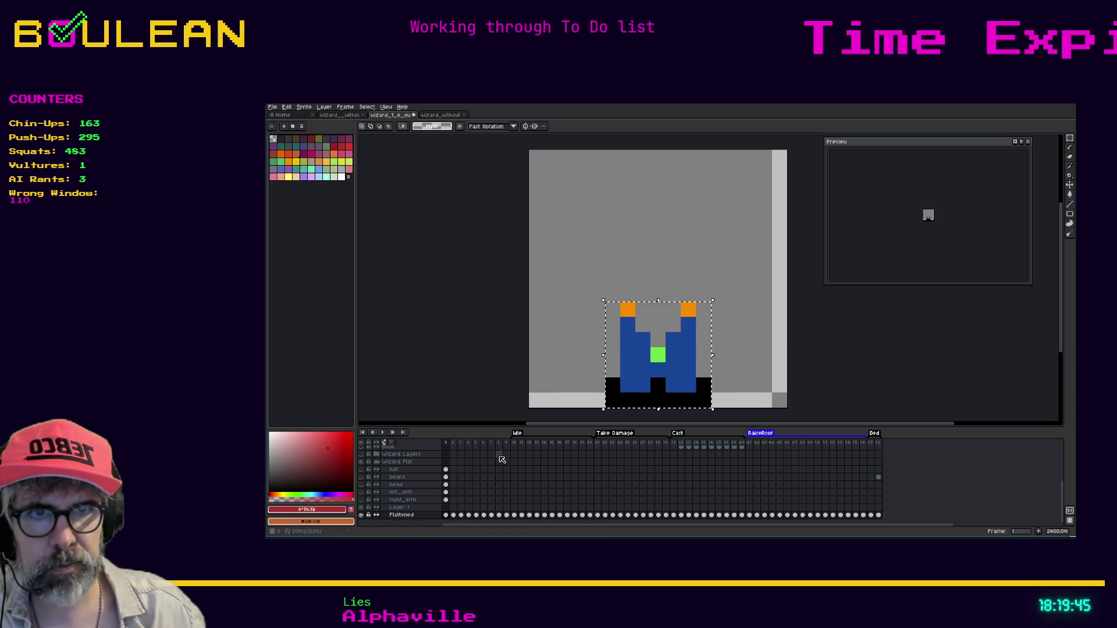
key(Delete)
click(418, 508)
key(ctrl+z)
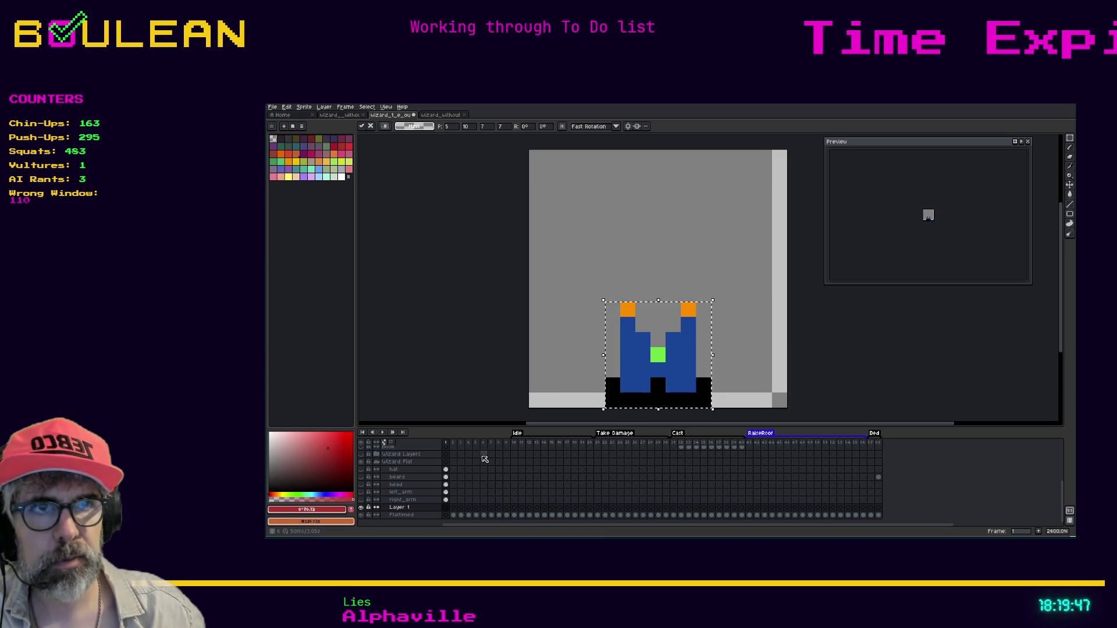
Step: Show the right_arm, left_arm, head, beard and hat layers again
click(361, 500)
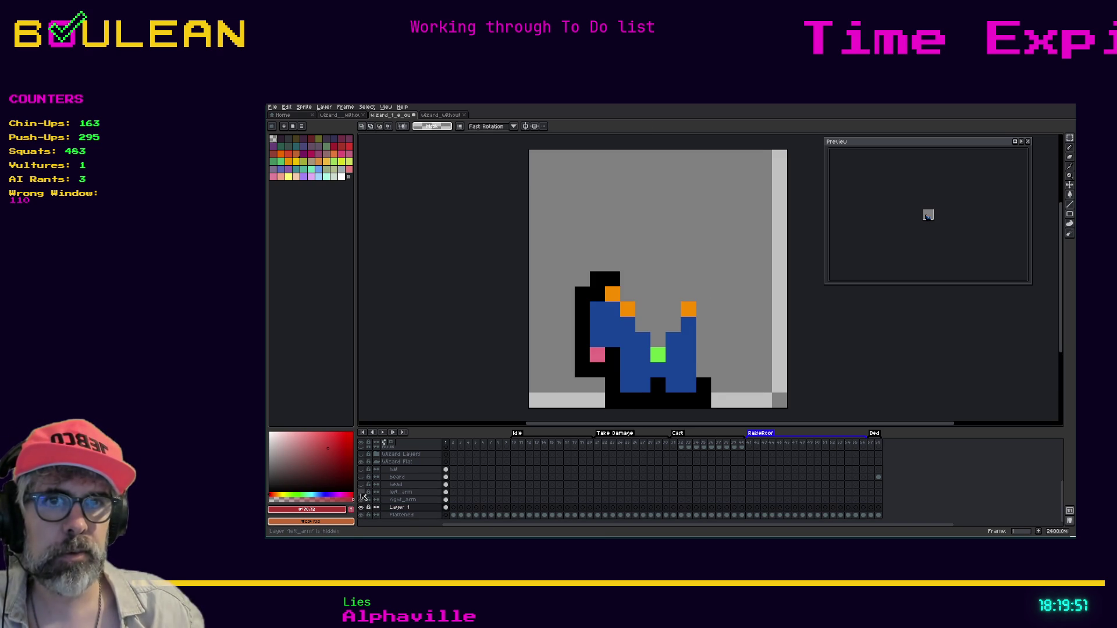
click(361, 493)
click(361, 485)
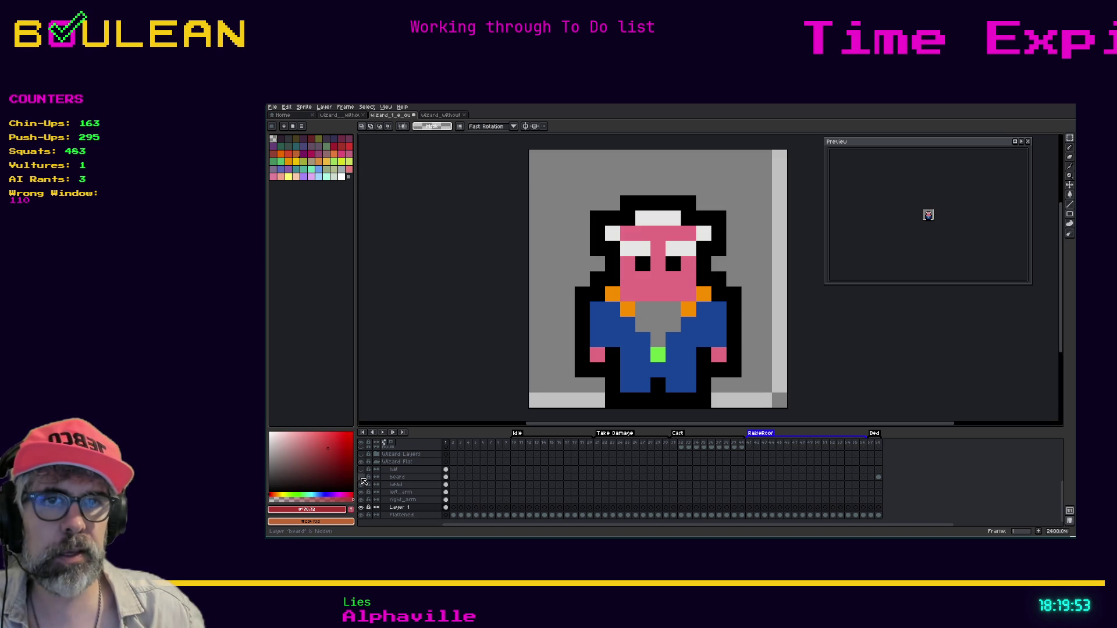
click(362, 477)
click(360, 469)
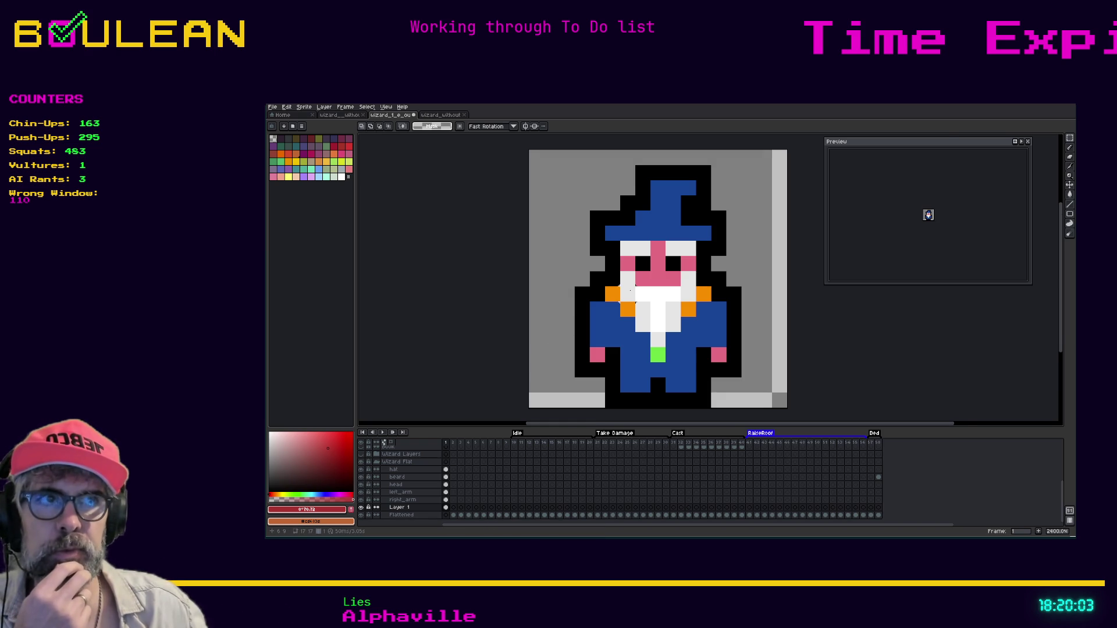
scroll(971, 356, up, 2)
scroll(971, 356, down, 1)
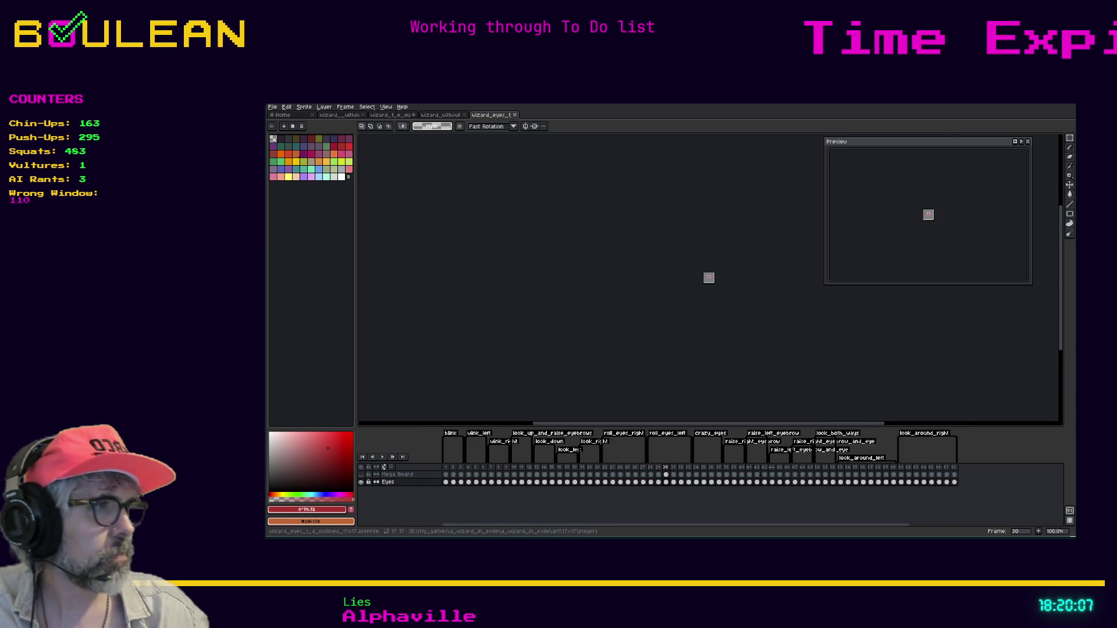
Step: Zoom in and step through Eyes frames 1–13, then return to the wizard_without file
scroll(711, 273, up, 5)
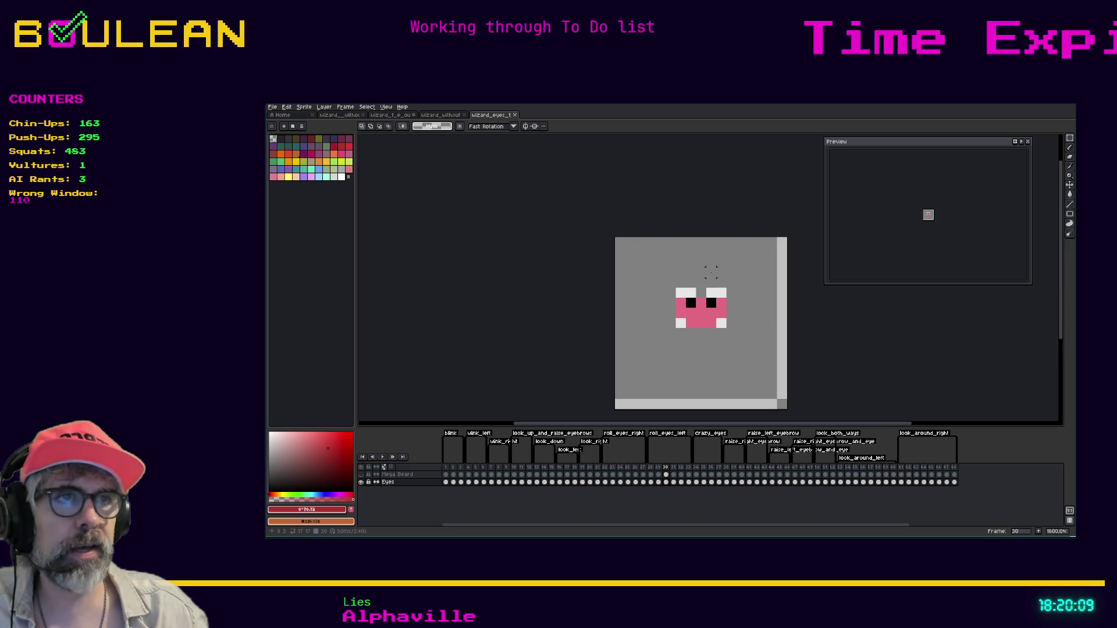
click(447, 483)
click(454, 482)
click(461, 483)
click(469, 482)
click(476, 482)
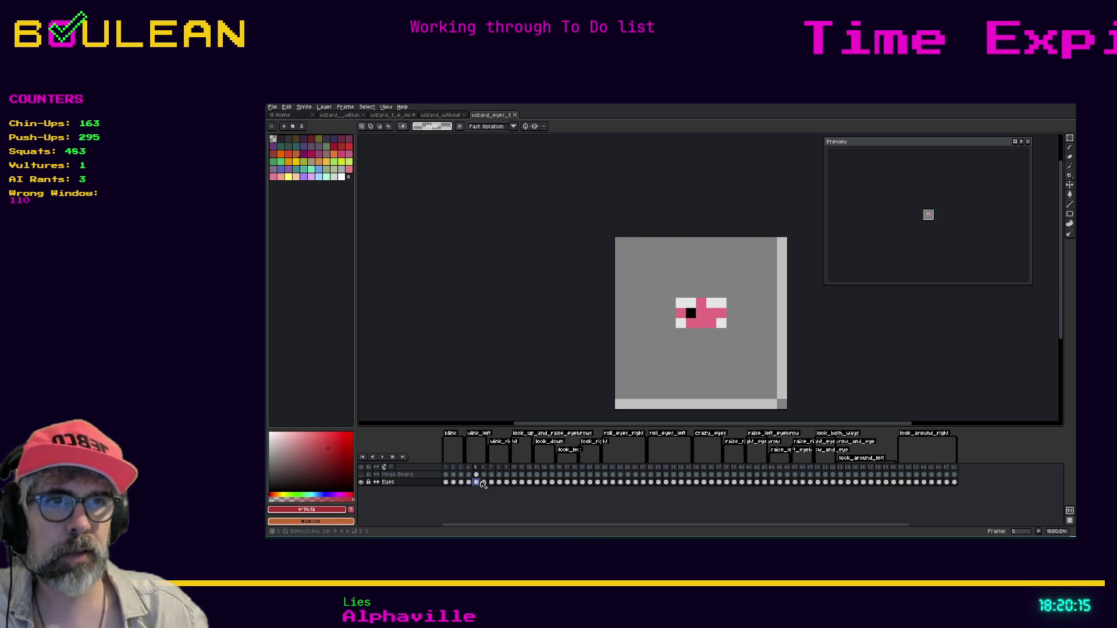
click(483, 482)
click(491, 482)
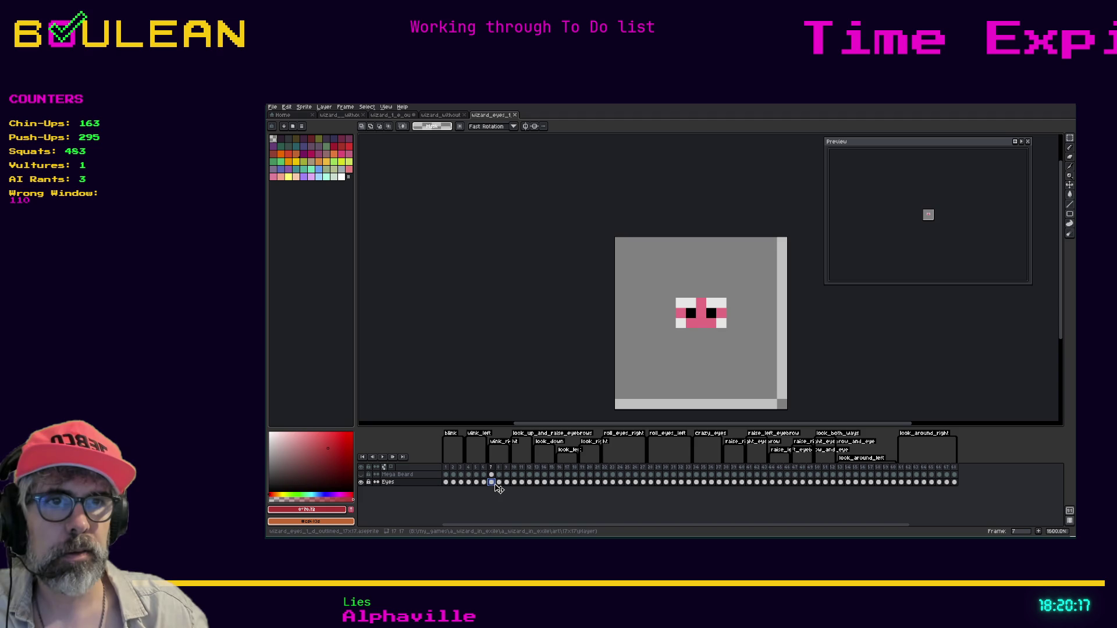
click(499, 482)
click(506, 483)
click(514, 482)
click(522, 483)
click(529, 482)
click(536, 483)
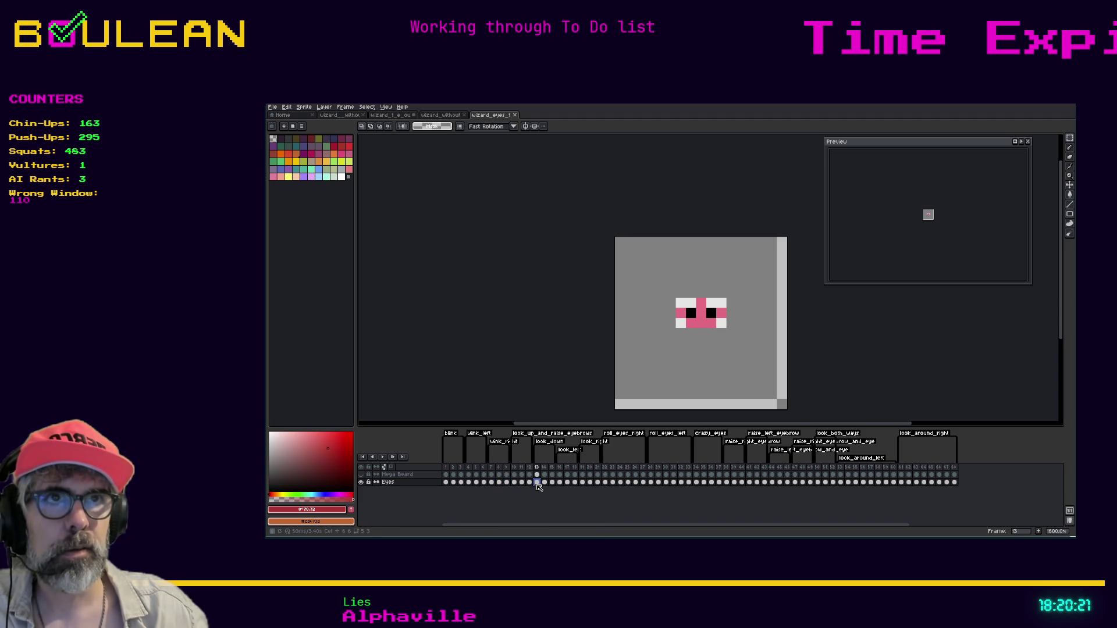
click(444, 119)
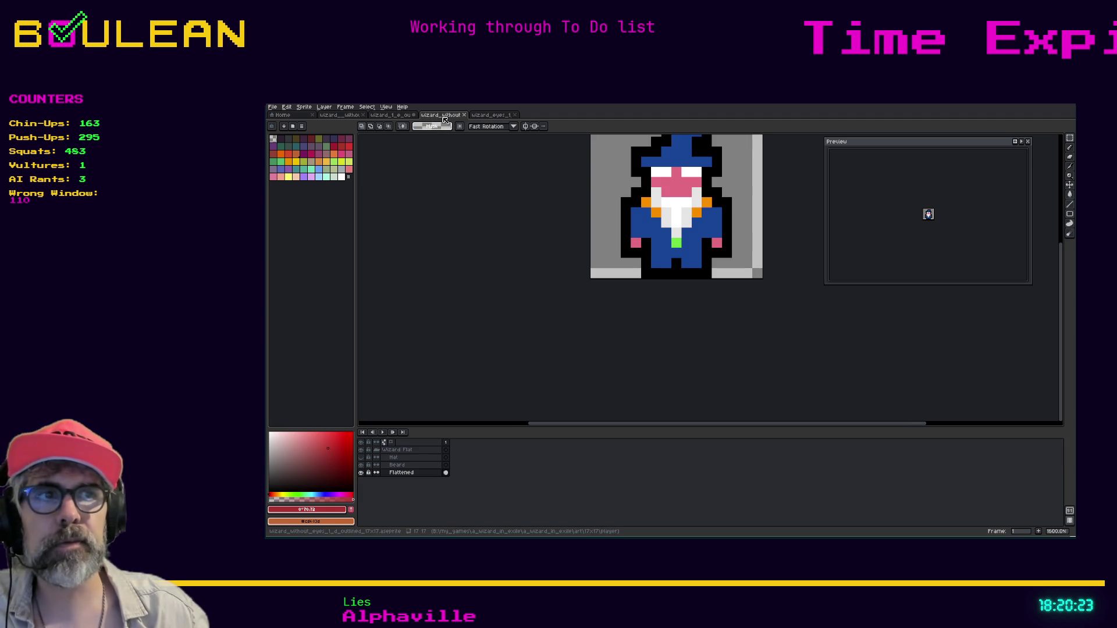
Step: In the wizard_1_e_ou file, hide both arm layers
click(392, 116)
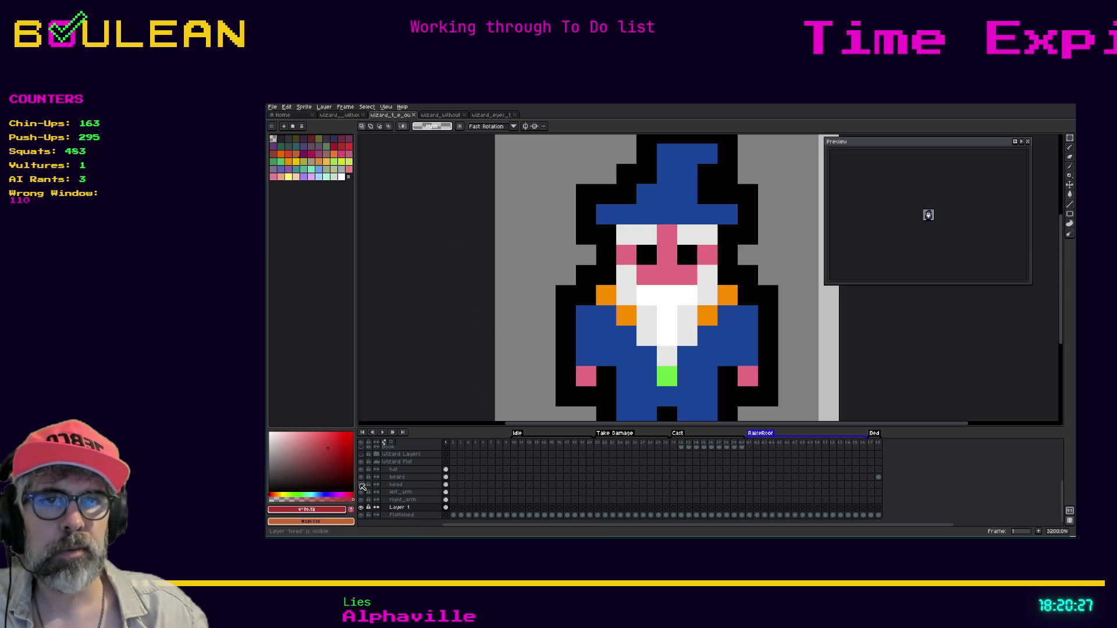
click(361, 492)
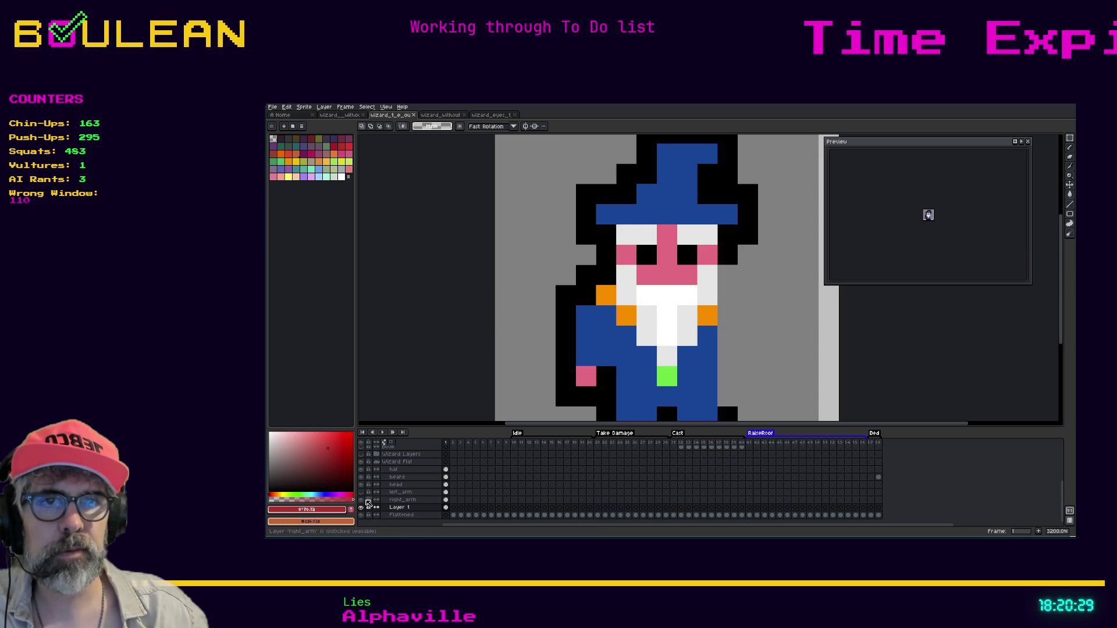
click(361, 499)
Step: Rename Layer 1 to 'torso' and hide it
double_click(395, 508)
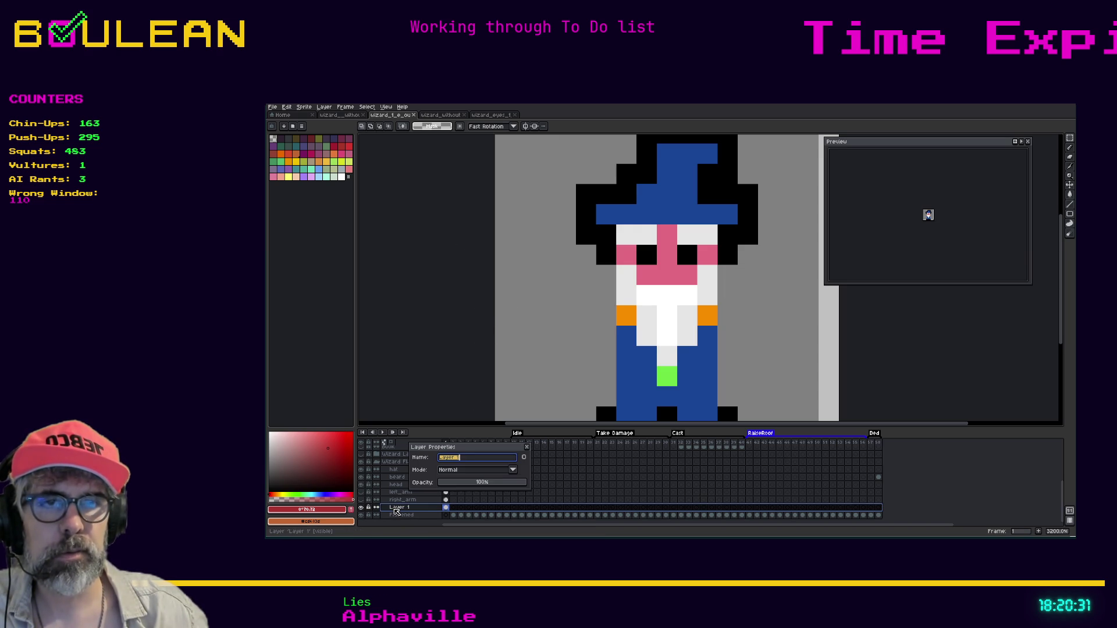
text(torso)
key(Return)
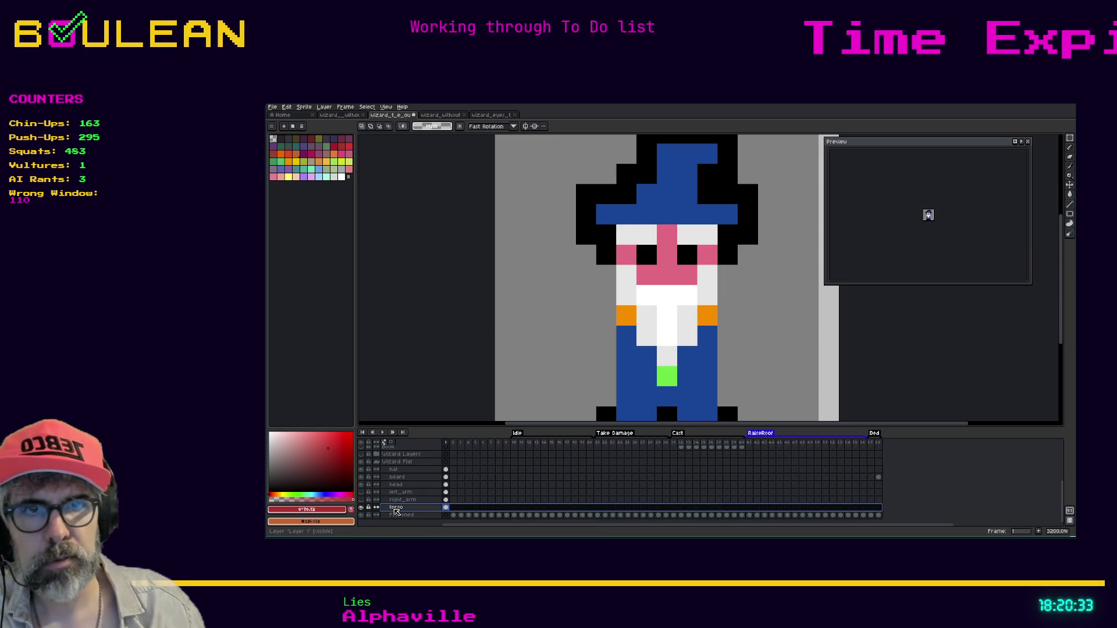
click(361, 507)
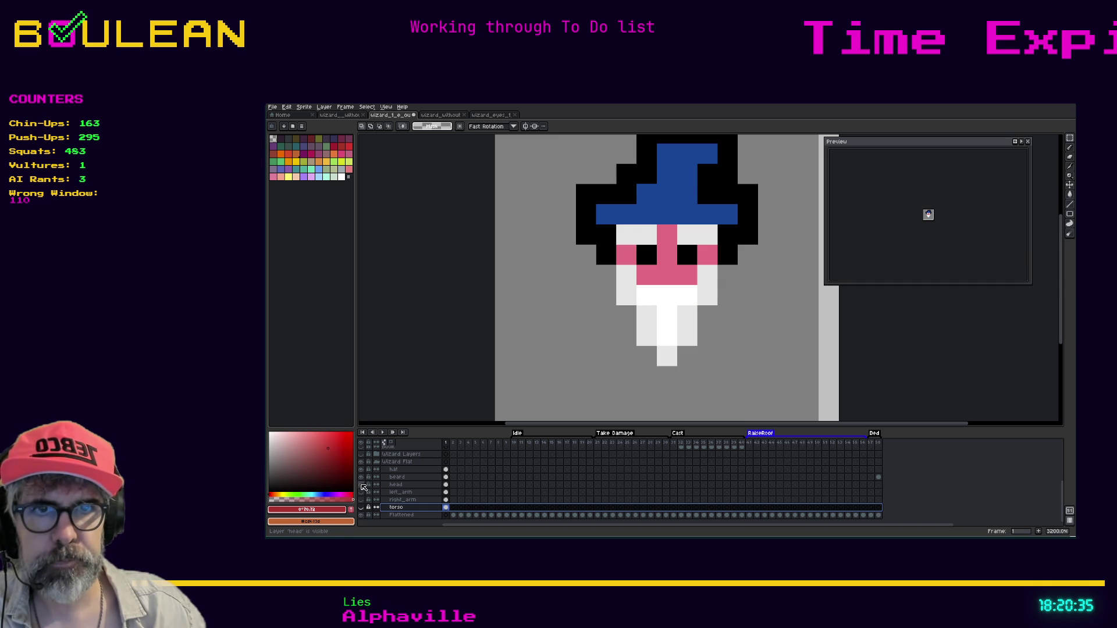
Step: Hide the beard and hat layers and add a new layer above head
click(361, 477)
click(361, 470)
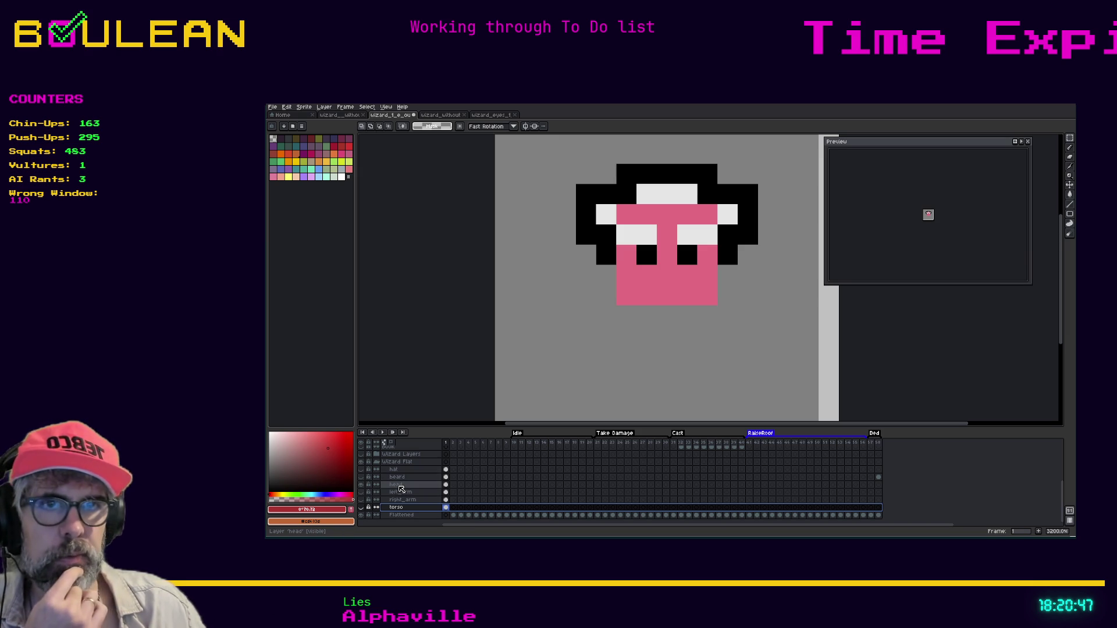
click(401, 488)
right_click(401, 486)
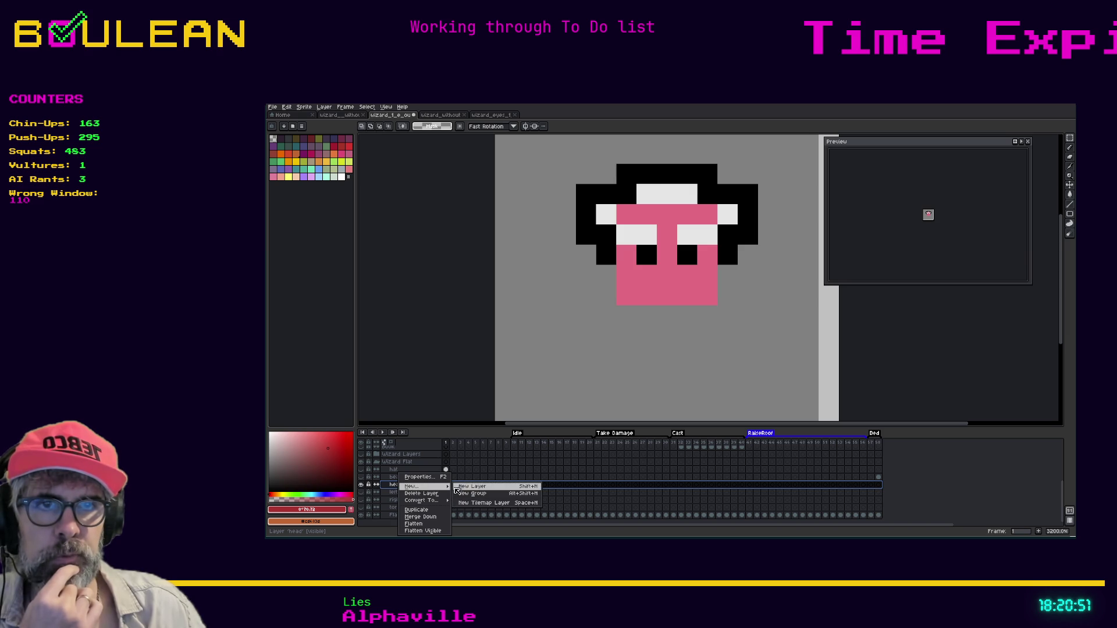
click(466, 486)
Step: Name the new layer 'eyes' and reselect the head layer
double_click(417, 487)
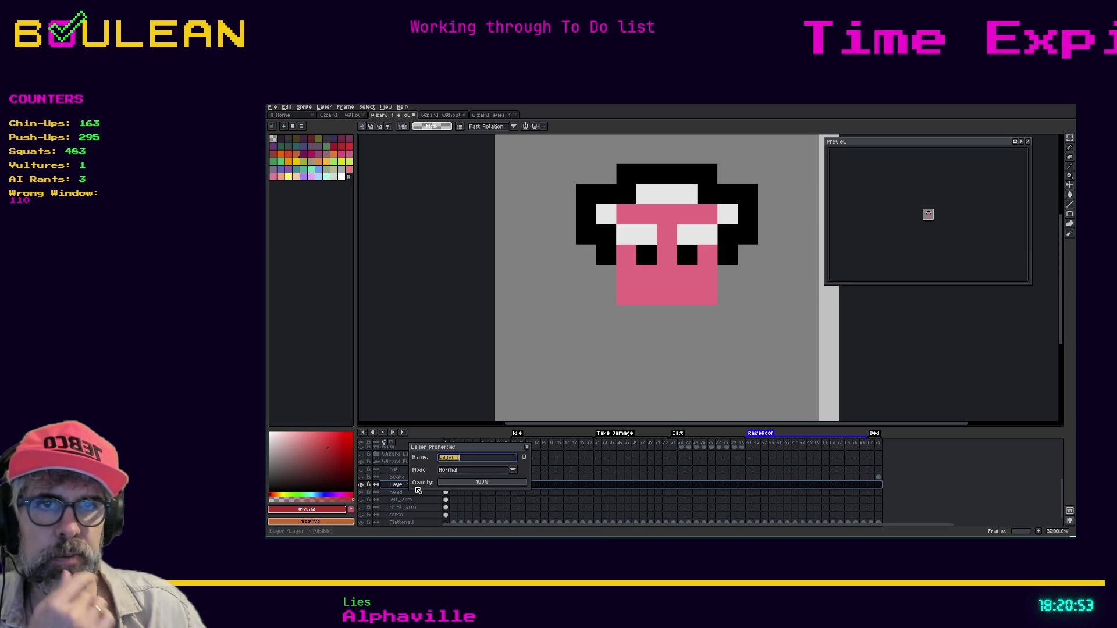
text(eyes)
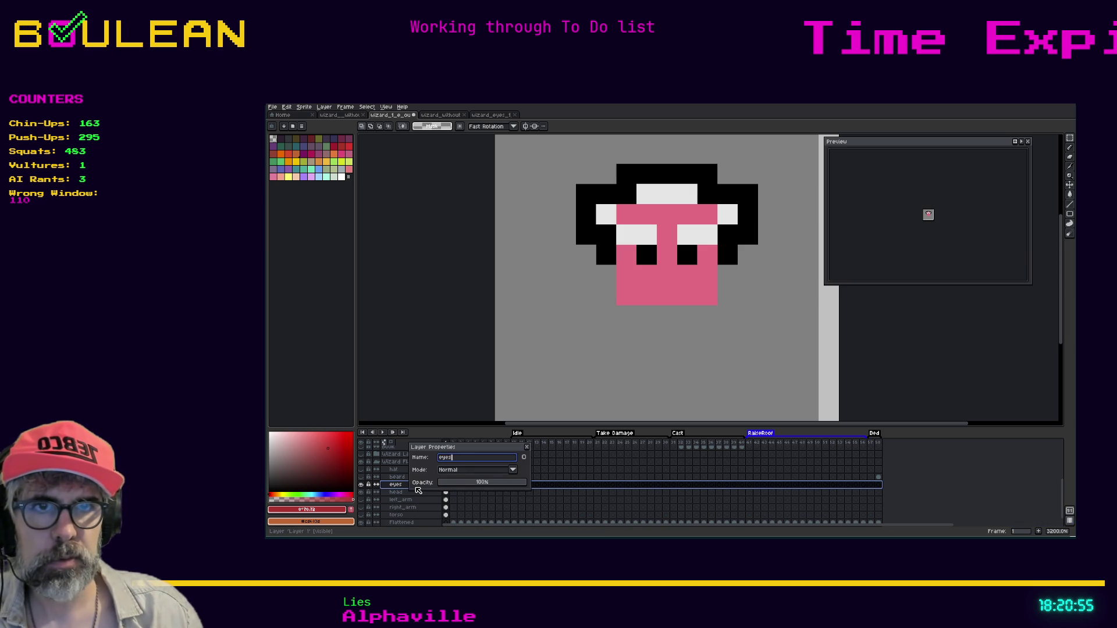
key(Return)
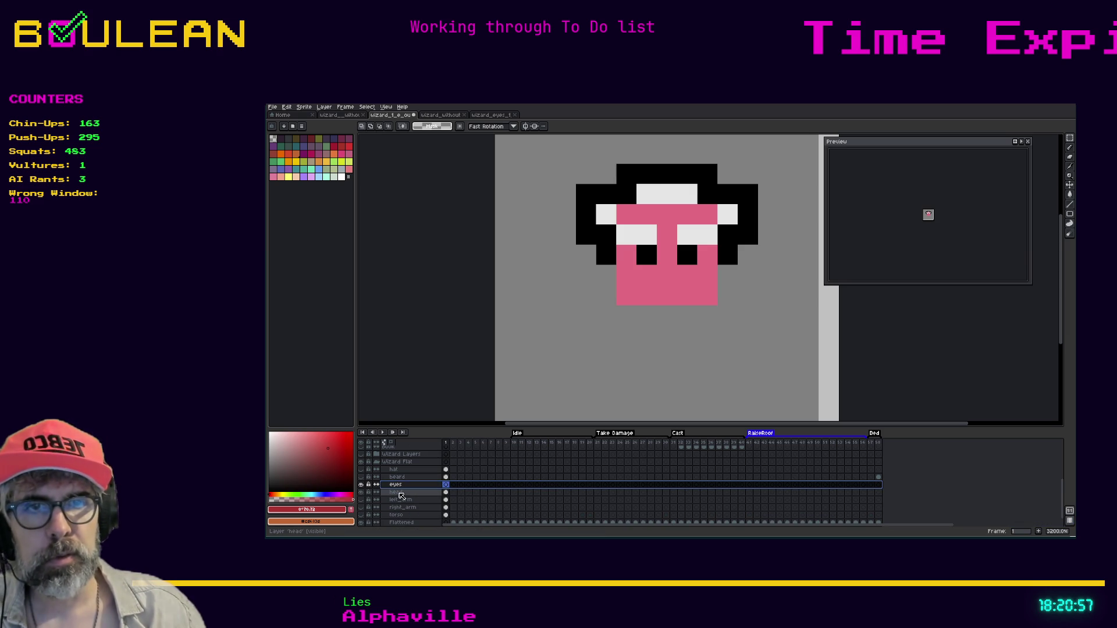
click(401, 494)
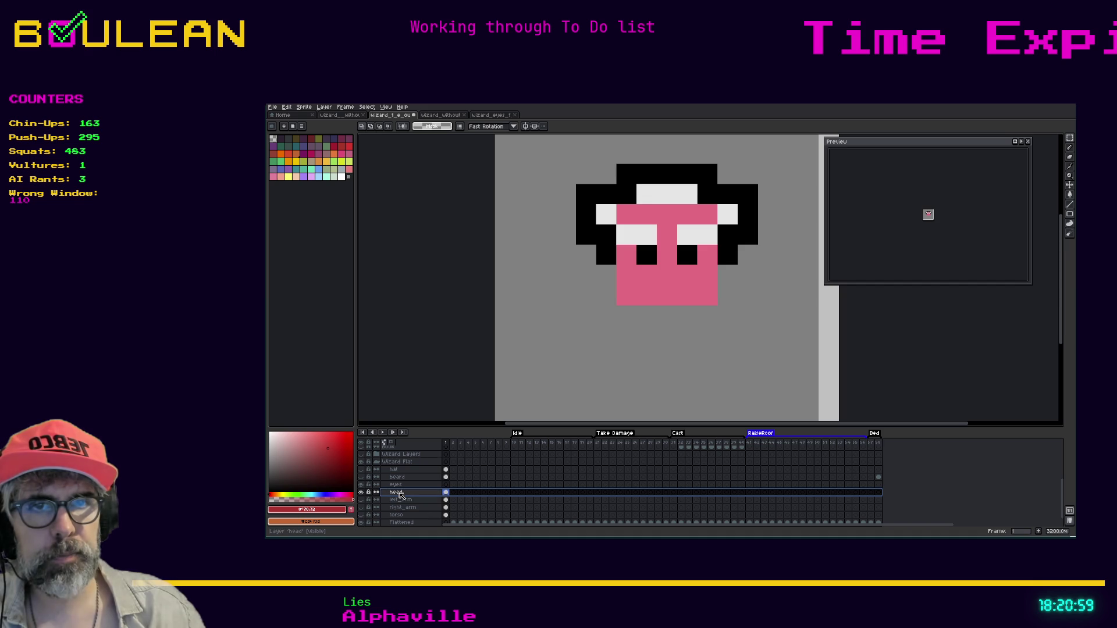
Step: Cut the eyes and upper face from head and paste them in place on the eyes layer's frame 1
key(m)
drag(696, 265, 615, 223)
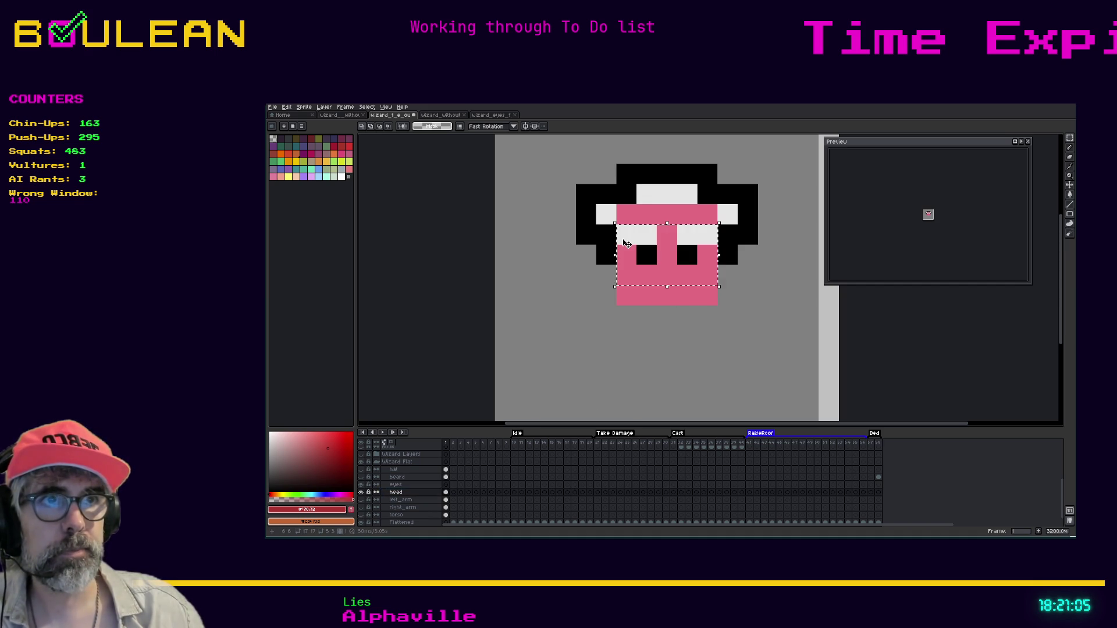
key(Delete)
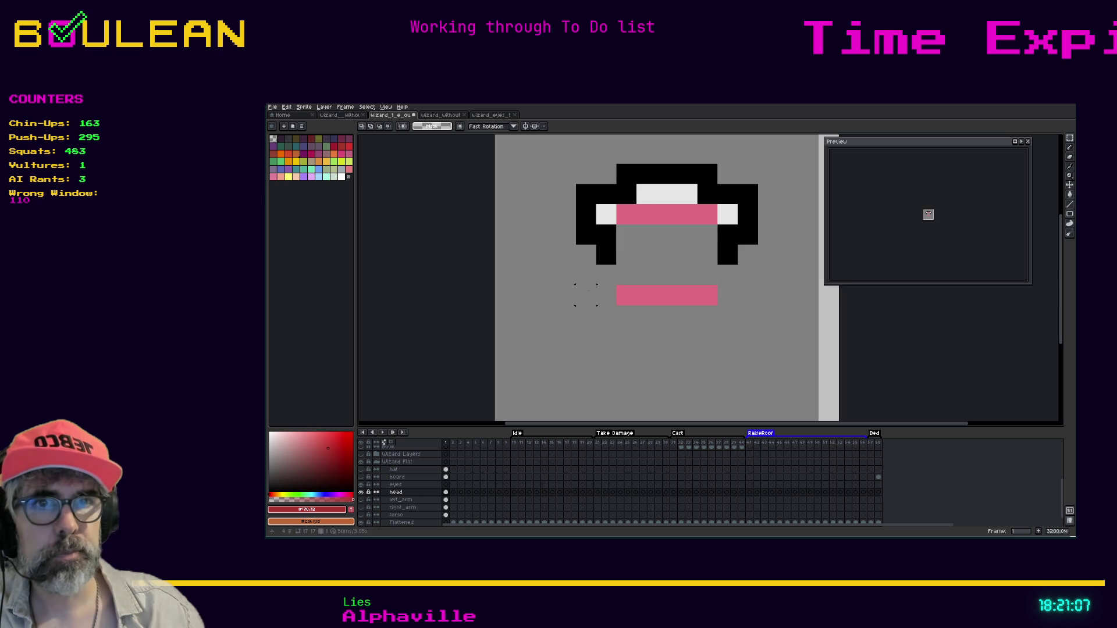
click(441, 484)
click(446, 485)
key(ctrl+v)
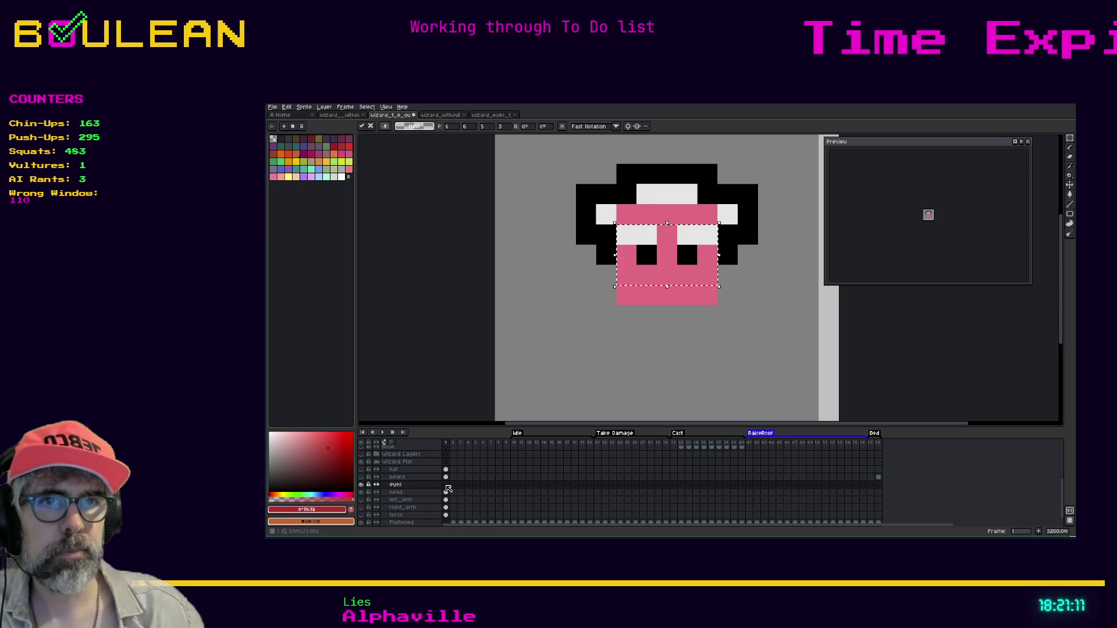
key(Return)
Step: Show the beard again and toggle the eyes layer to check its contents
click(361, 477)
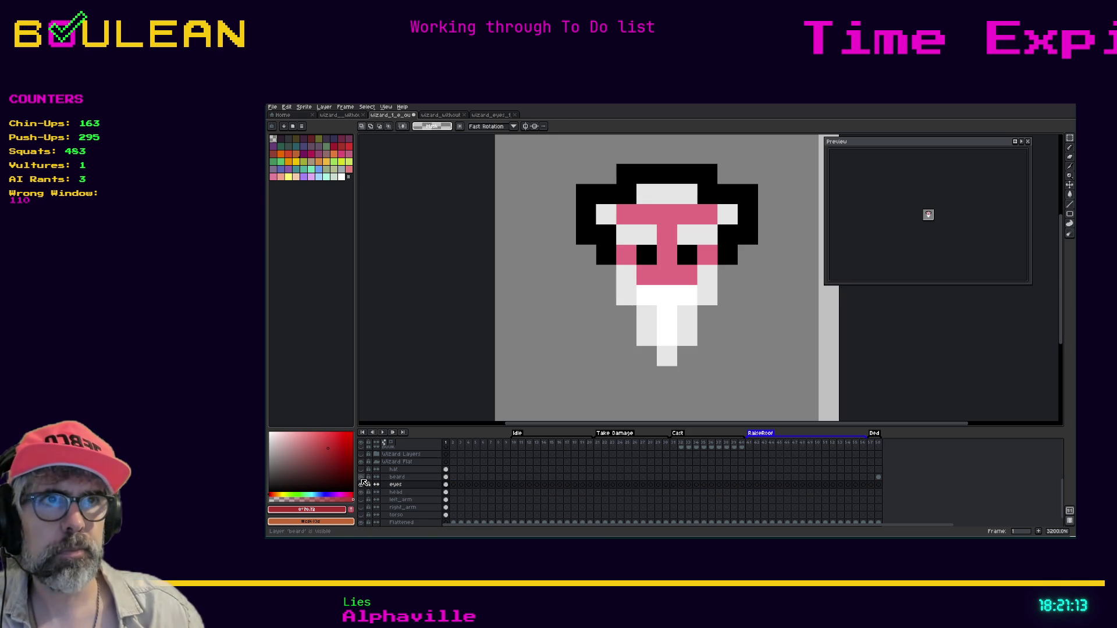
click(361, 484)
click(361, 485)
click(361, 485)
click(362, 484)
click(362, 485)
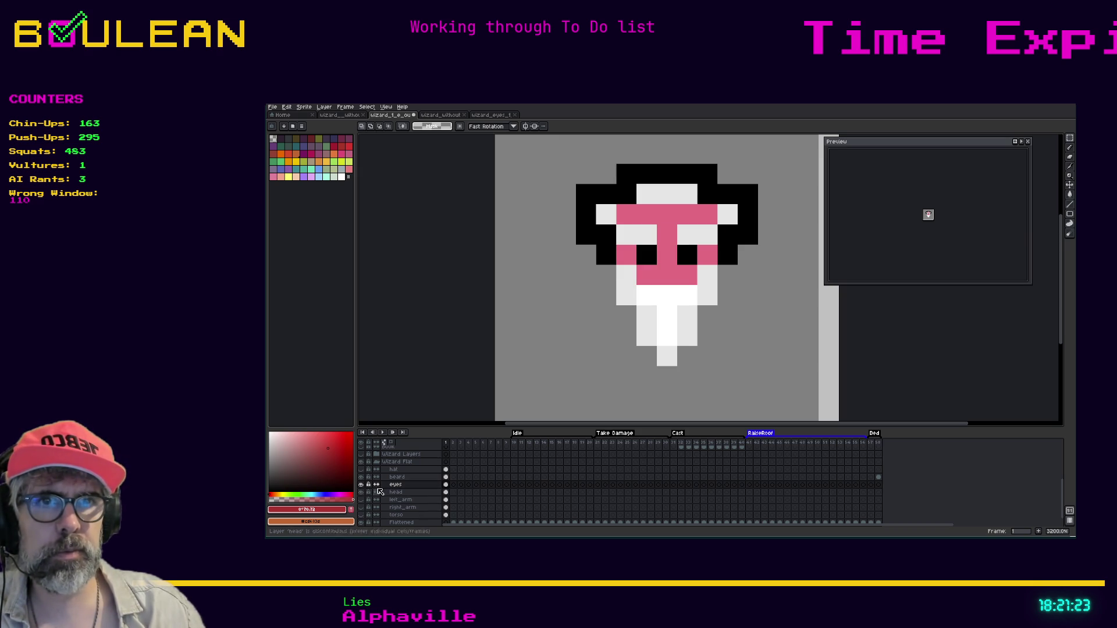
Step: Hide the beard and head layers and drag a selection across the face area
click(360, 478)
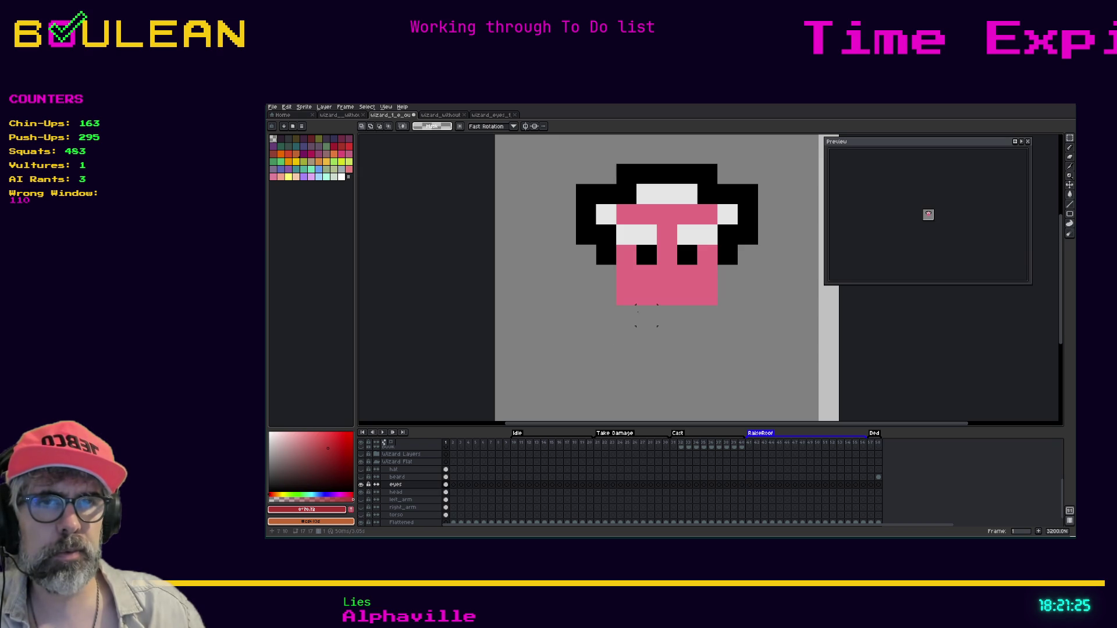
click(364, 493)
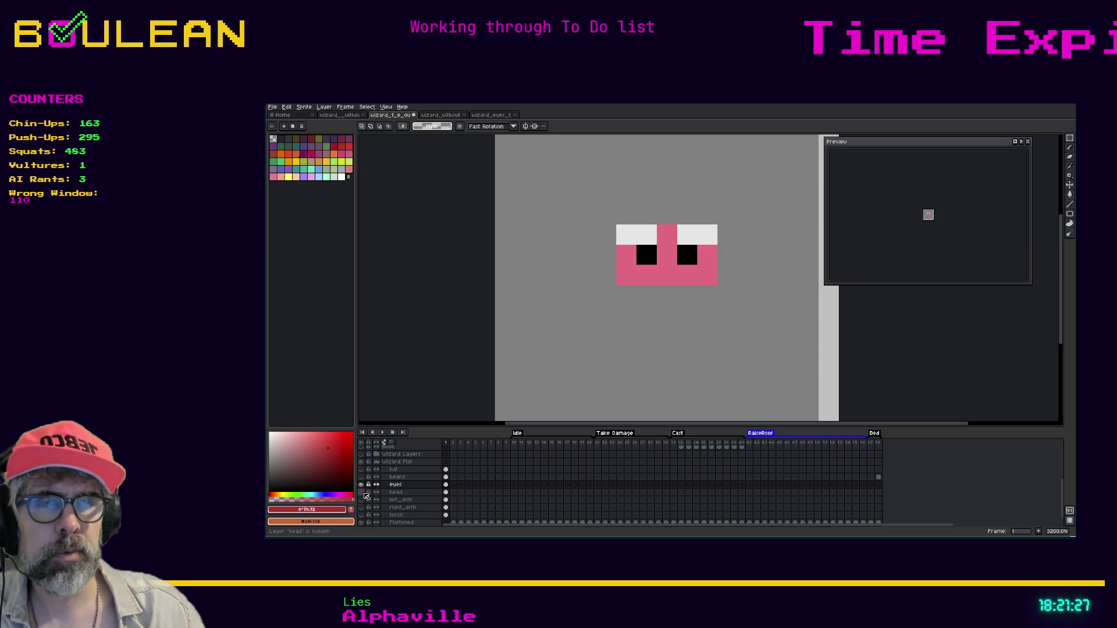
key(i)
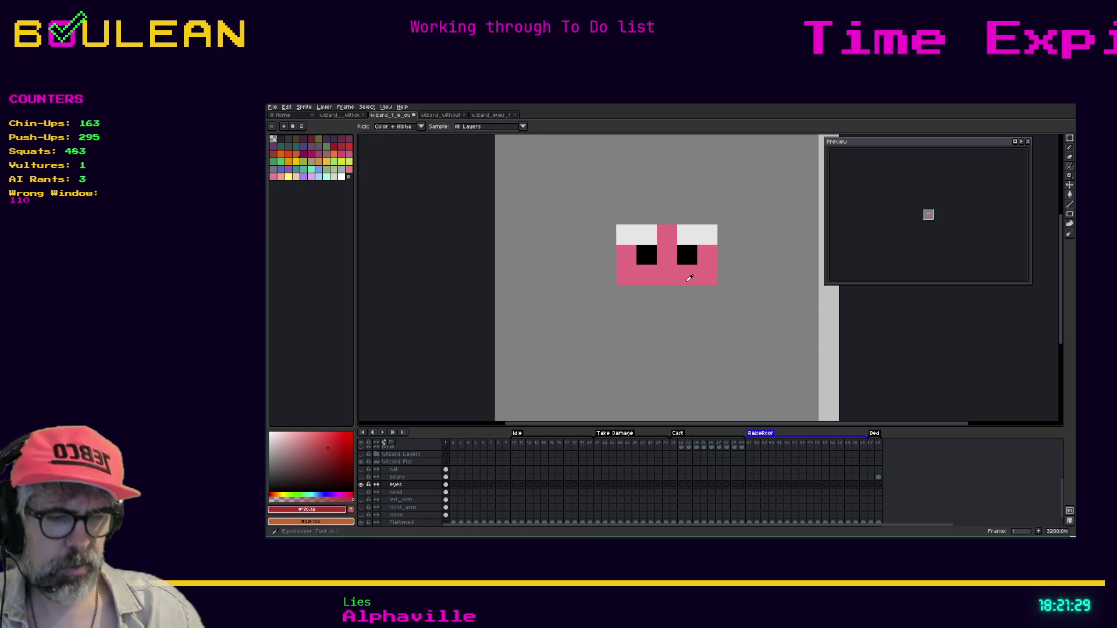
key(m)
drag(716, 284, 617, 284)
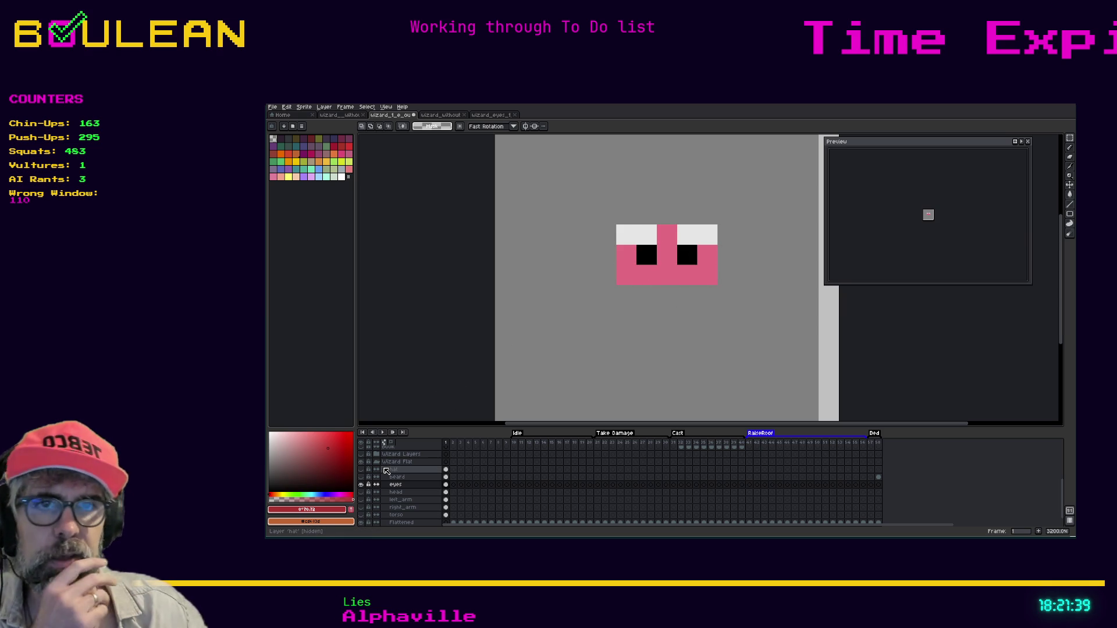
Step: Show the head, beard, hat, right_arm, left_arm and torso layers again
click(362, 493)
click(361, 477)
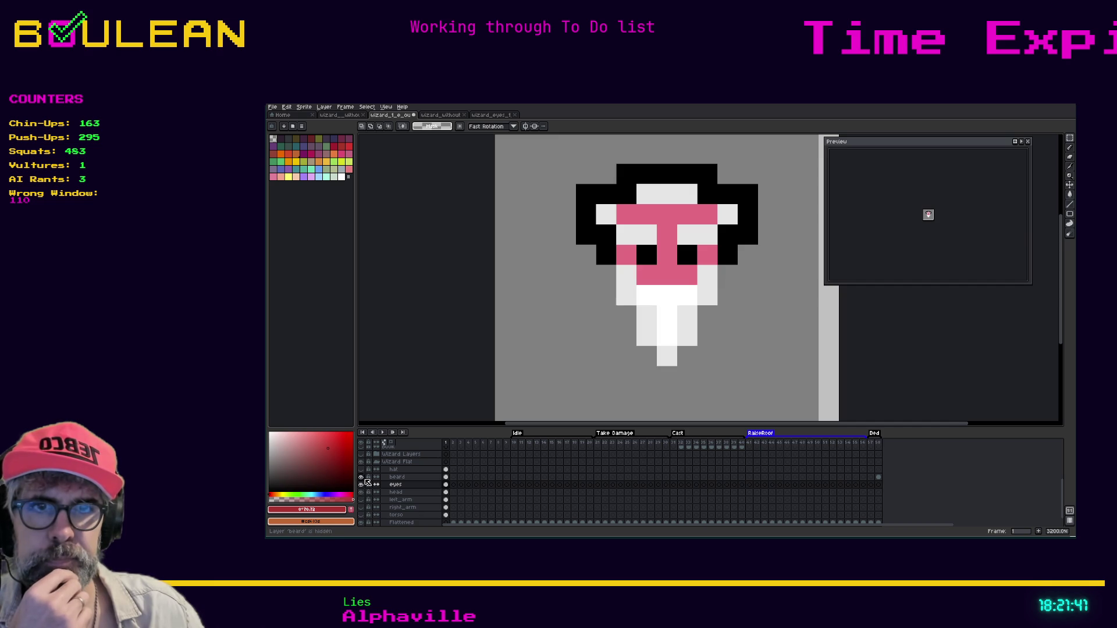
click(361, 470)
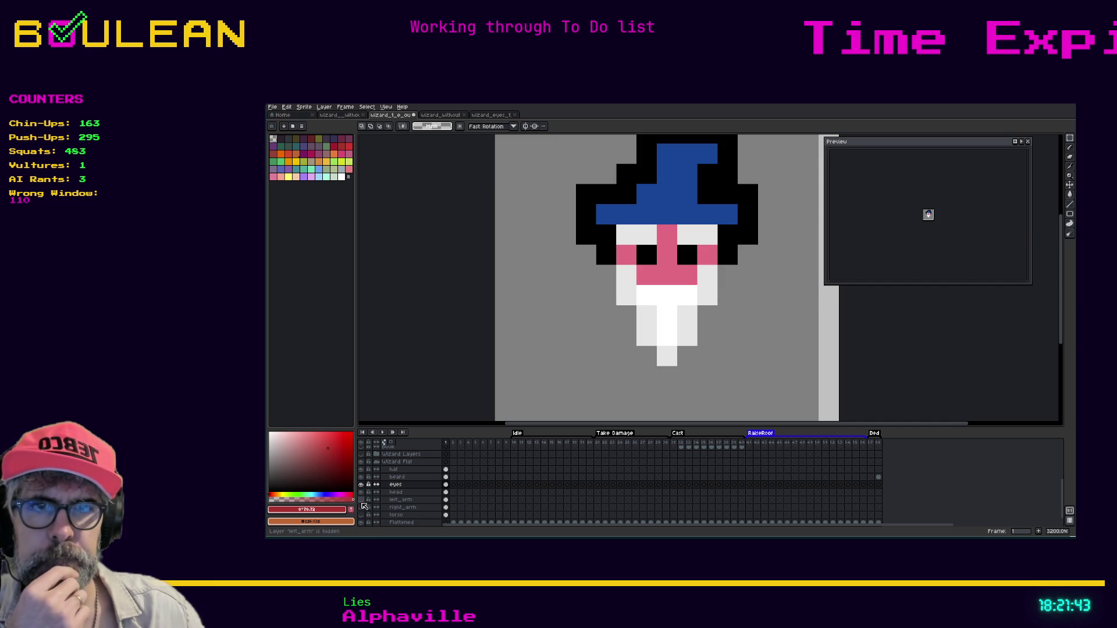
click(362, 508)
click(361, 500)
click(361, 515)
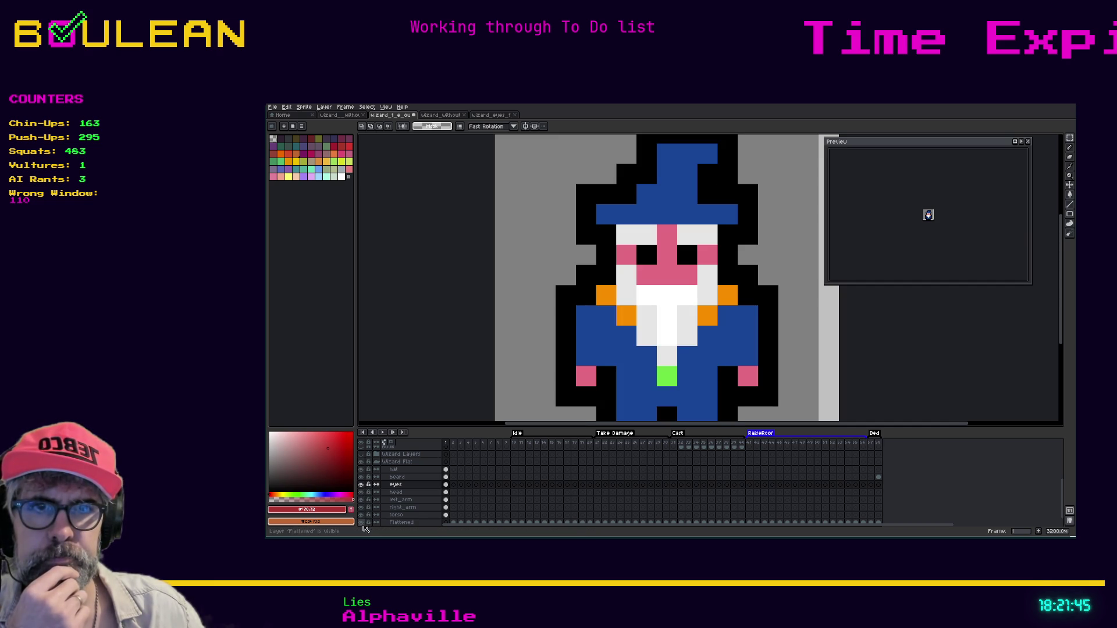
Step: Save the layered wizard file
scroll(584, 317, down, 1)
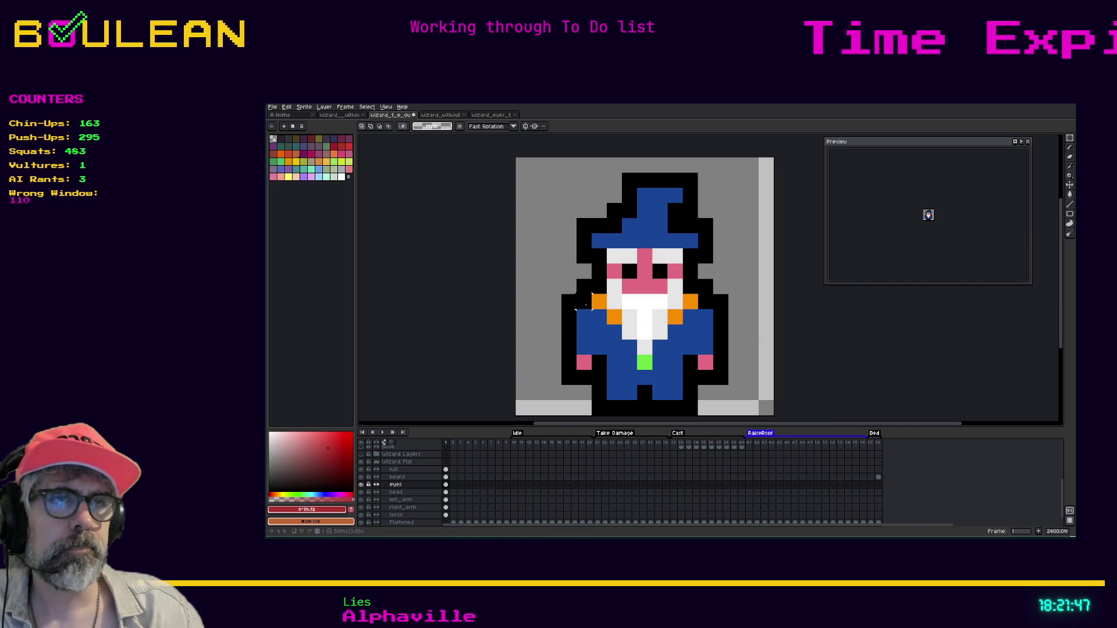
scroll(523, 332, down, 1)
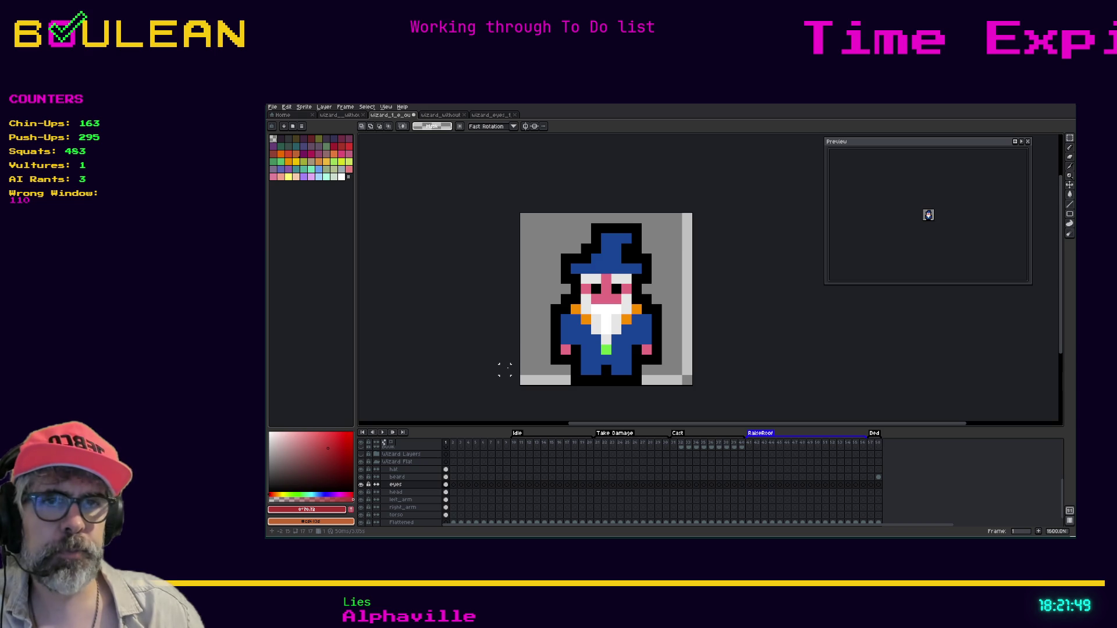
key(ctrl+s)
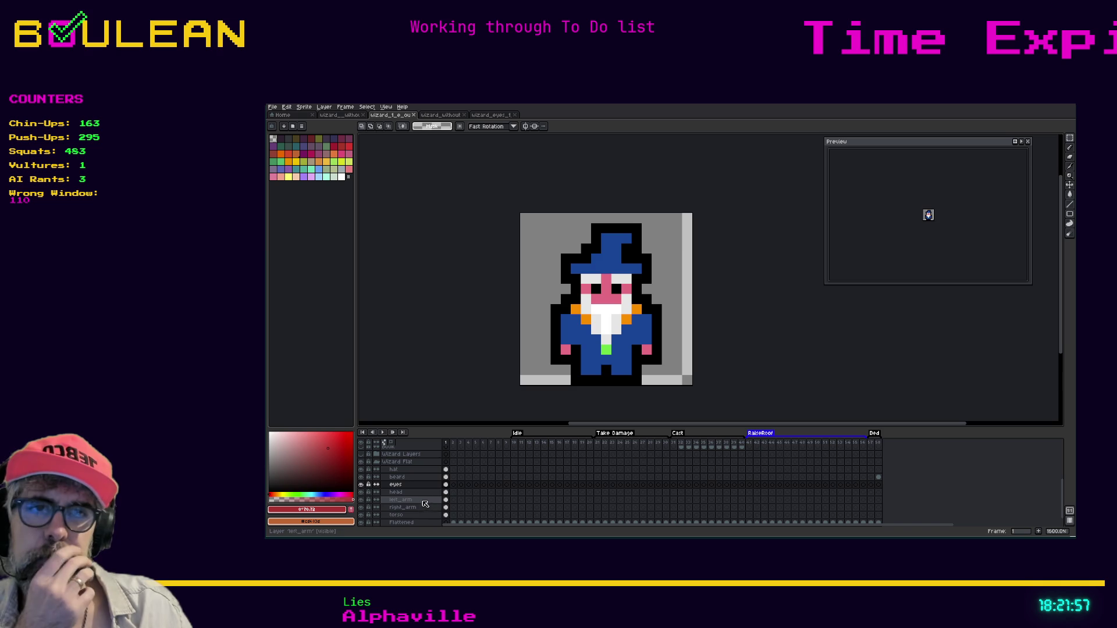
Step: Select torso and toggle its visibility to check its pixels, leaving it hidden
click(399, 515)
click(361, 516)
click(362, 515)
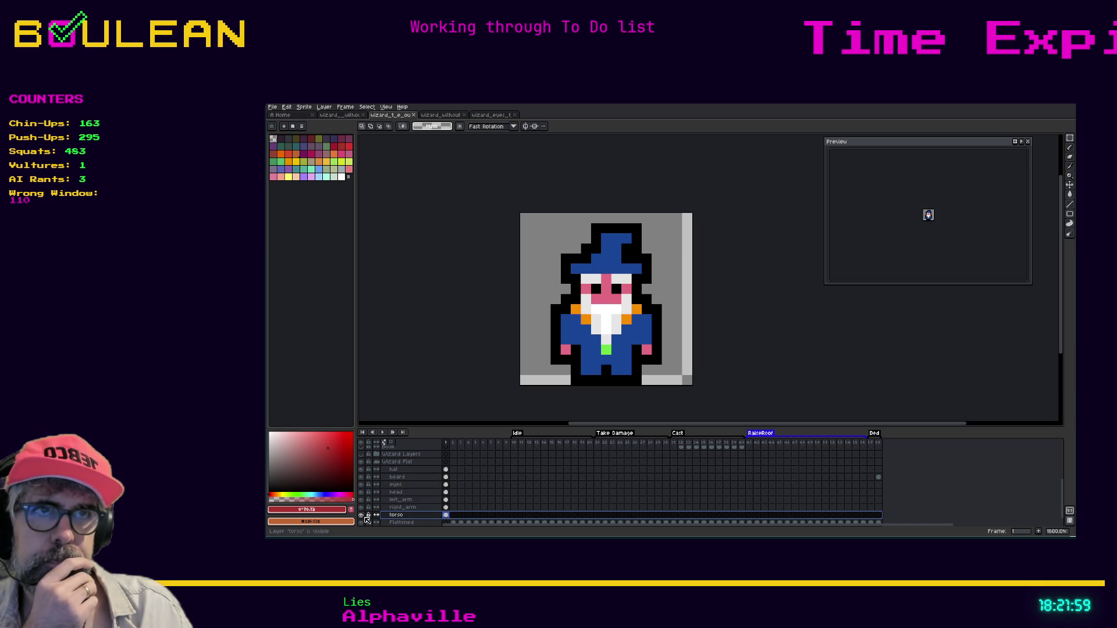
click(361, 515)
click(361, 516)
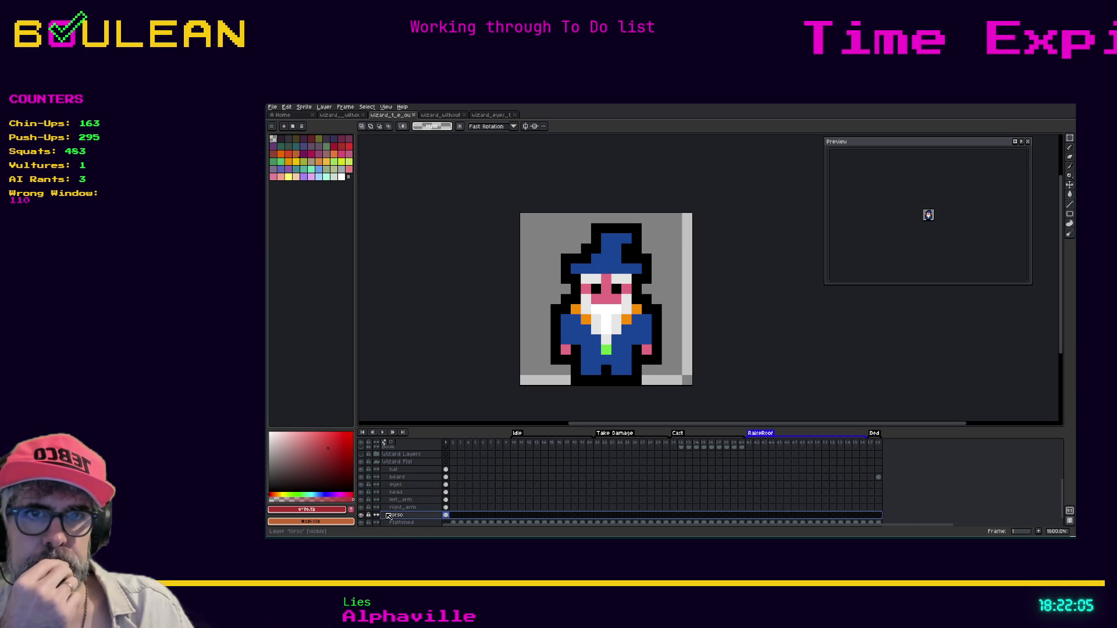
click(362, 515)
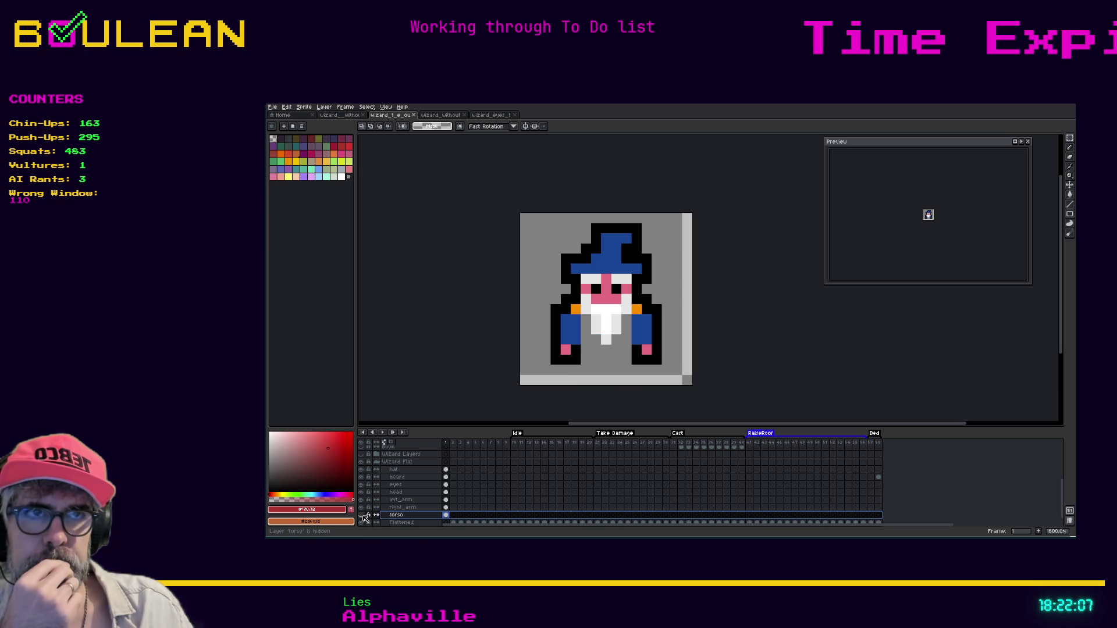
Step: Check the right_arm layer's pixels, show torso again, and enlarge the layer list
click(361, 508)
click(361, 507)
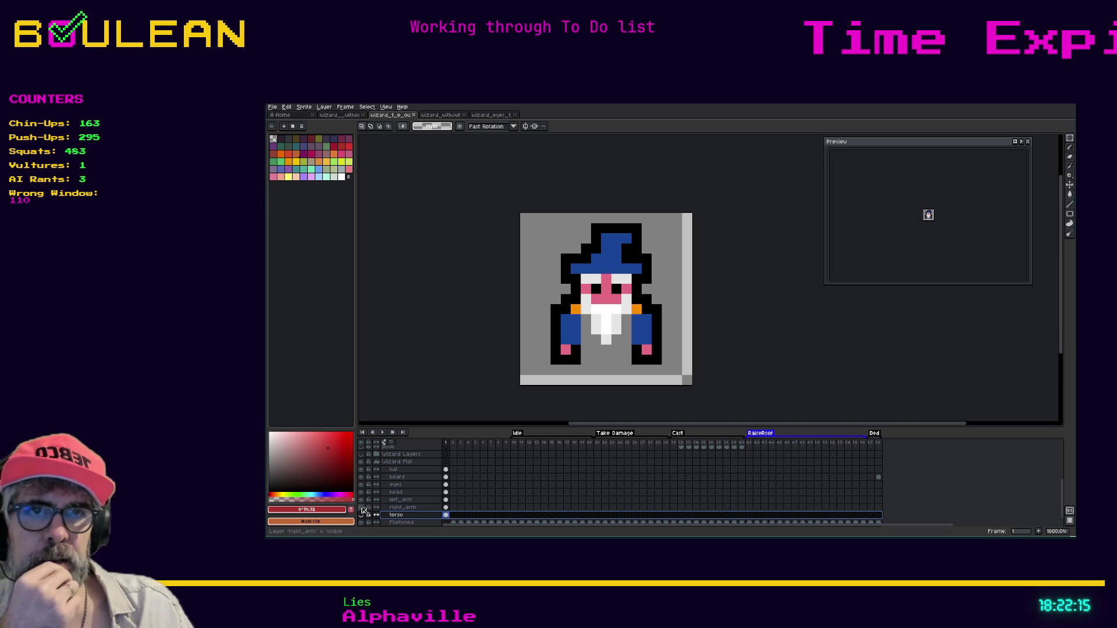
click(362, 509)
click(361, 508)
click(361, 515)
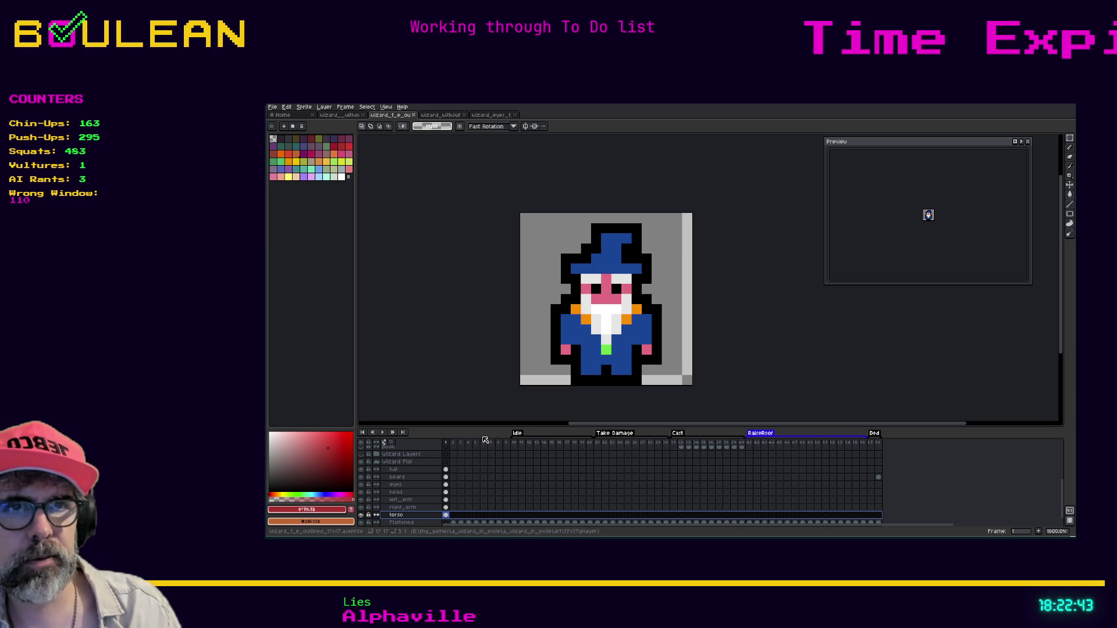
drag(478, 427, 478, 404)
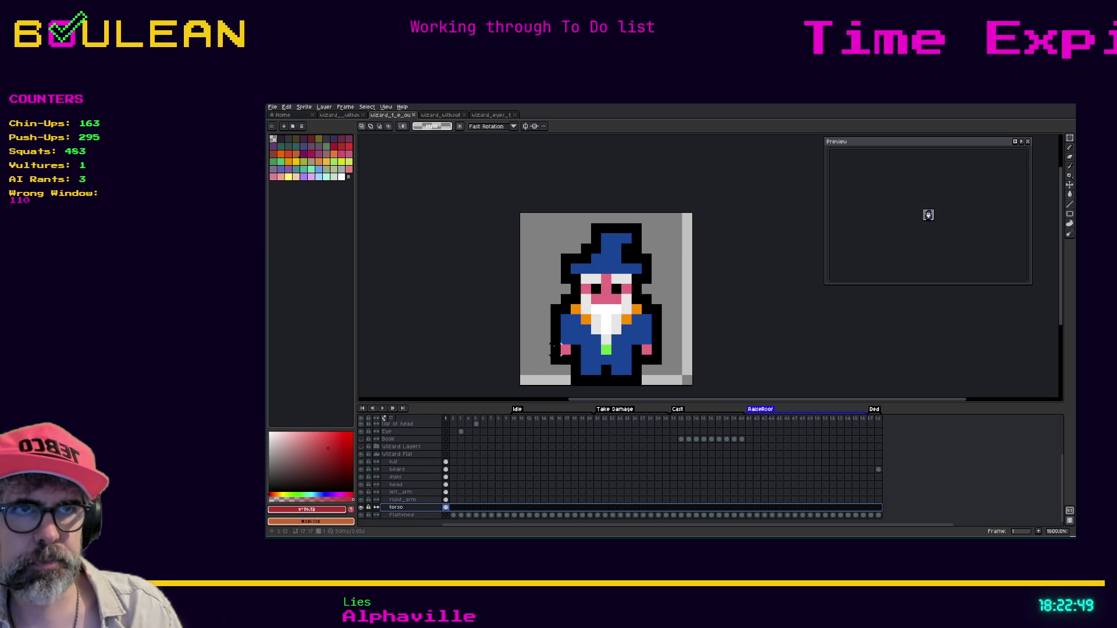
Step: Hide the arm, head and eyes layers and add a new layer named amulet above torso
click(361, 499)
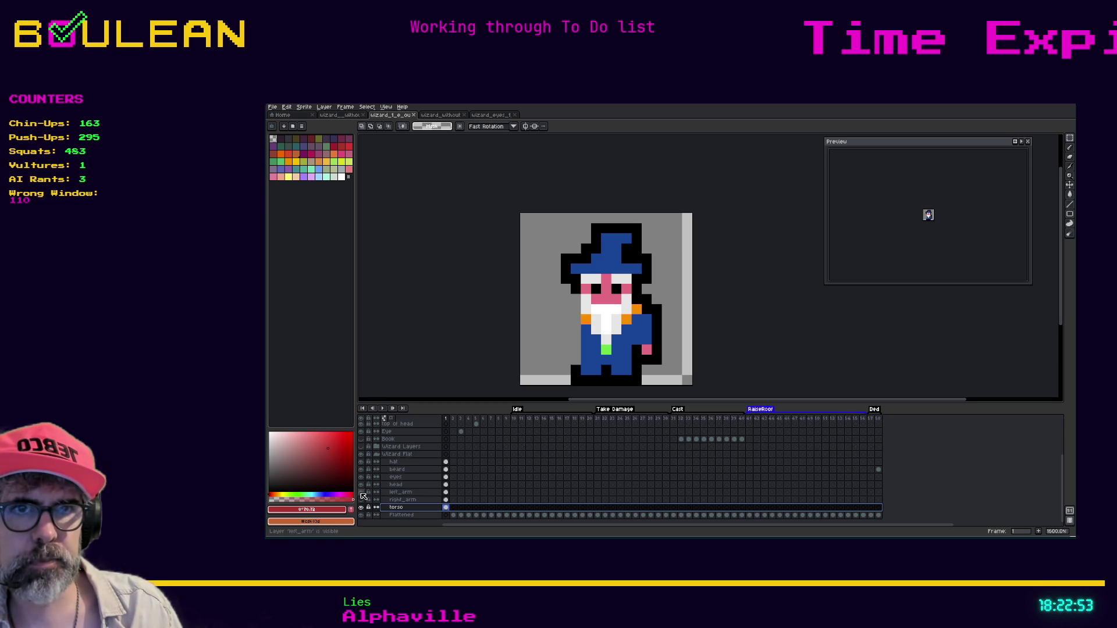
click(361, 492)
click(362, 485)
click(361, 477)
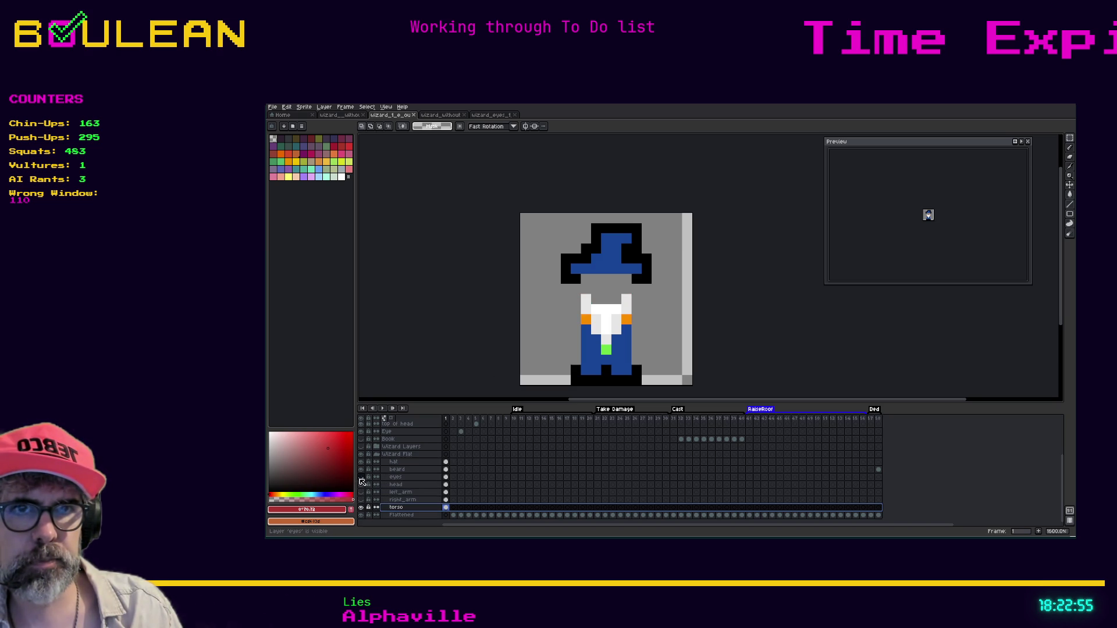
right_click(406, 508)
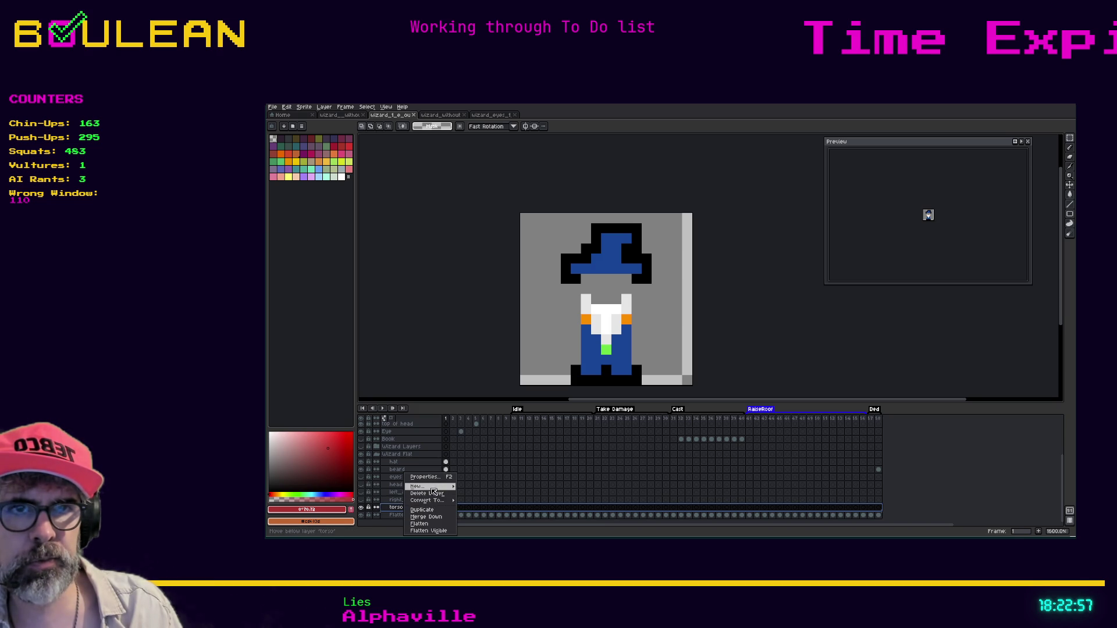
mouse_move(418, 486)
click(474, 487)
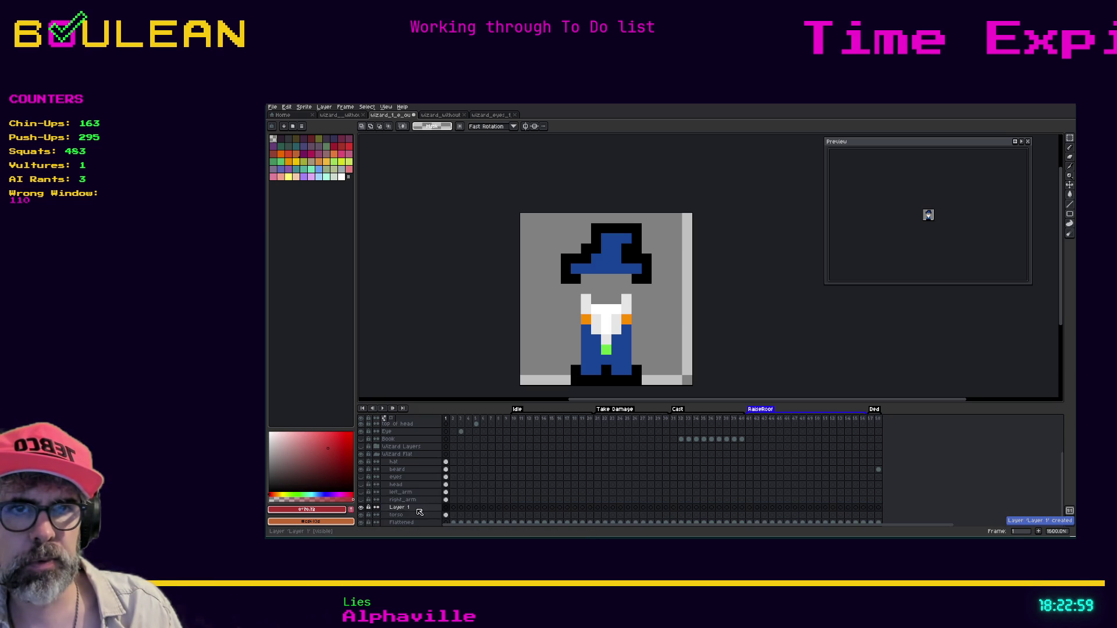
double_click(420, 509)
text(amulet)
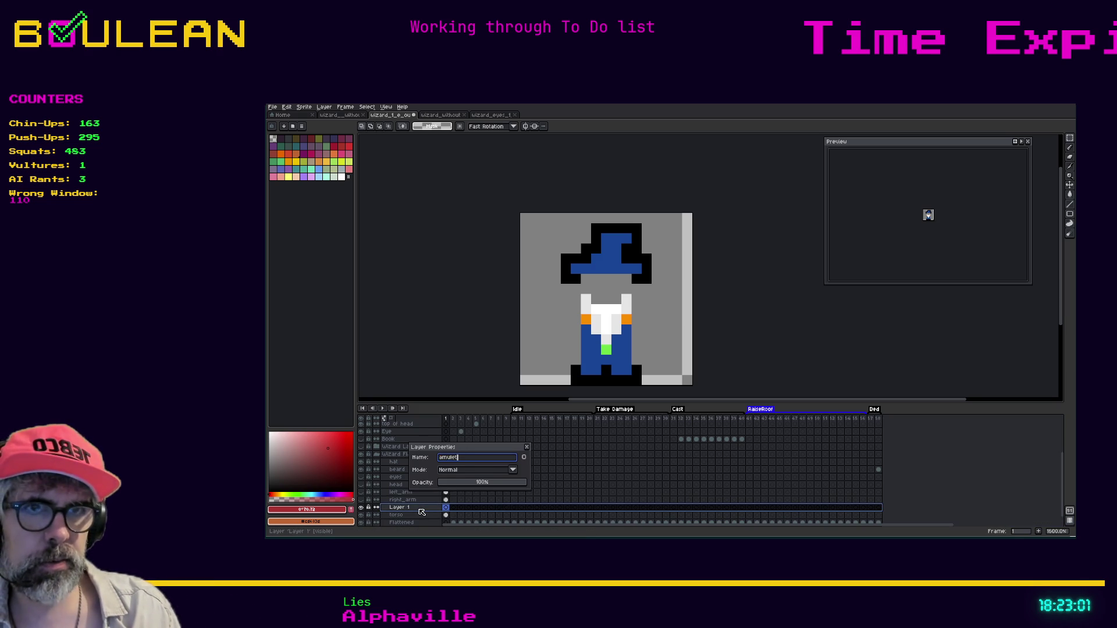
key(Return)
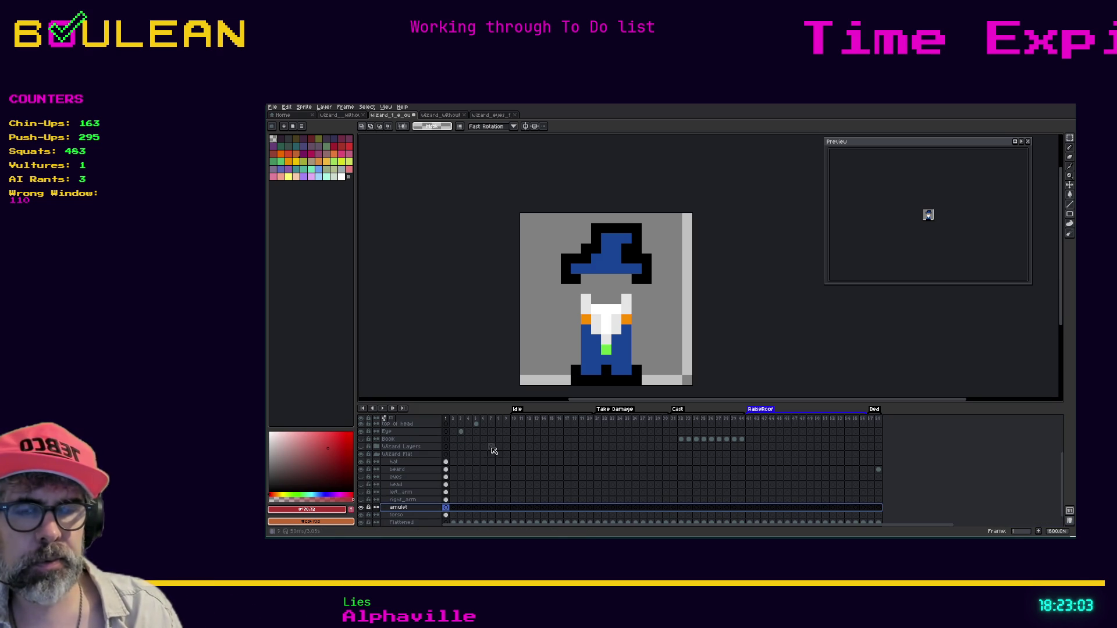
Step: Magic-wand the green amulet and two orange shoulder pixels on torso and move them onto amulet
click(419, 515)
key(w)
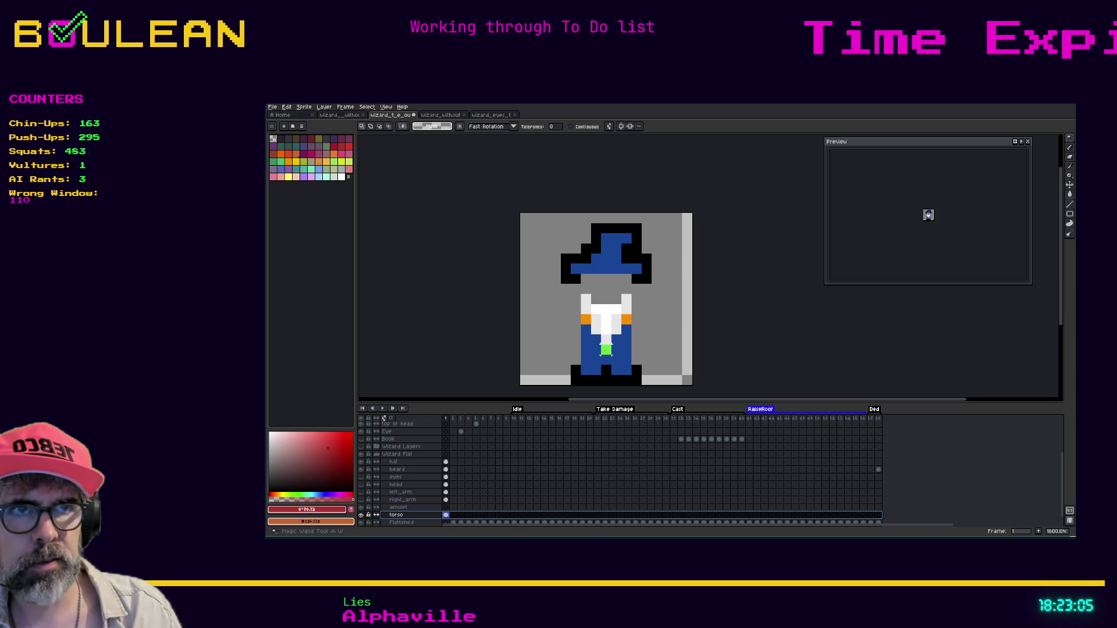
click(605, 349)
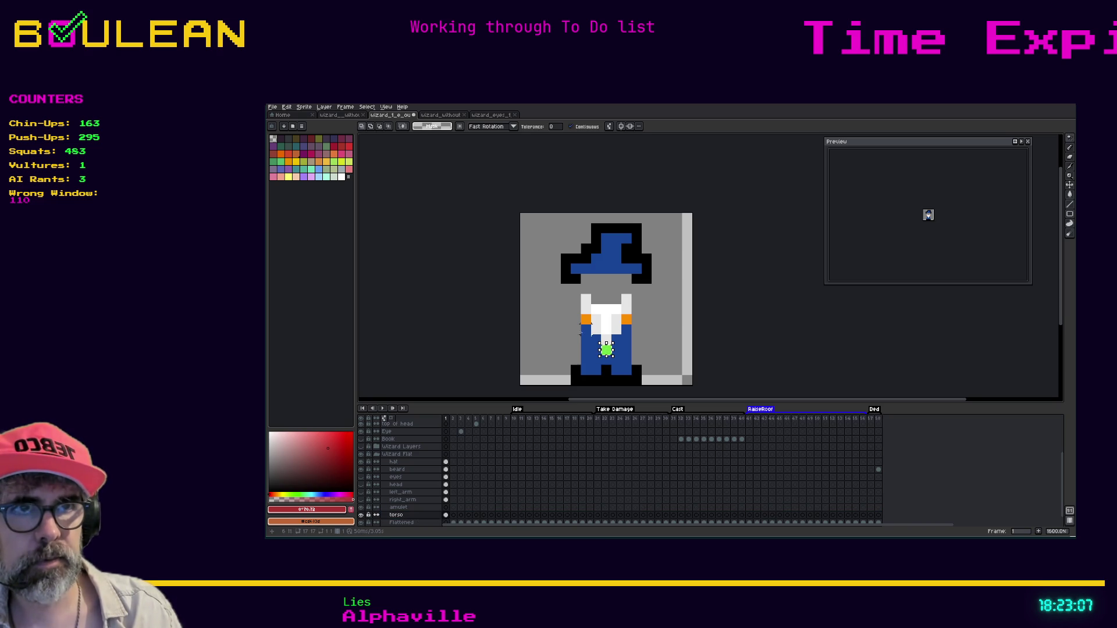
shift+click(586, 319)
shift+click(627, 320)
key(Delete)
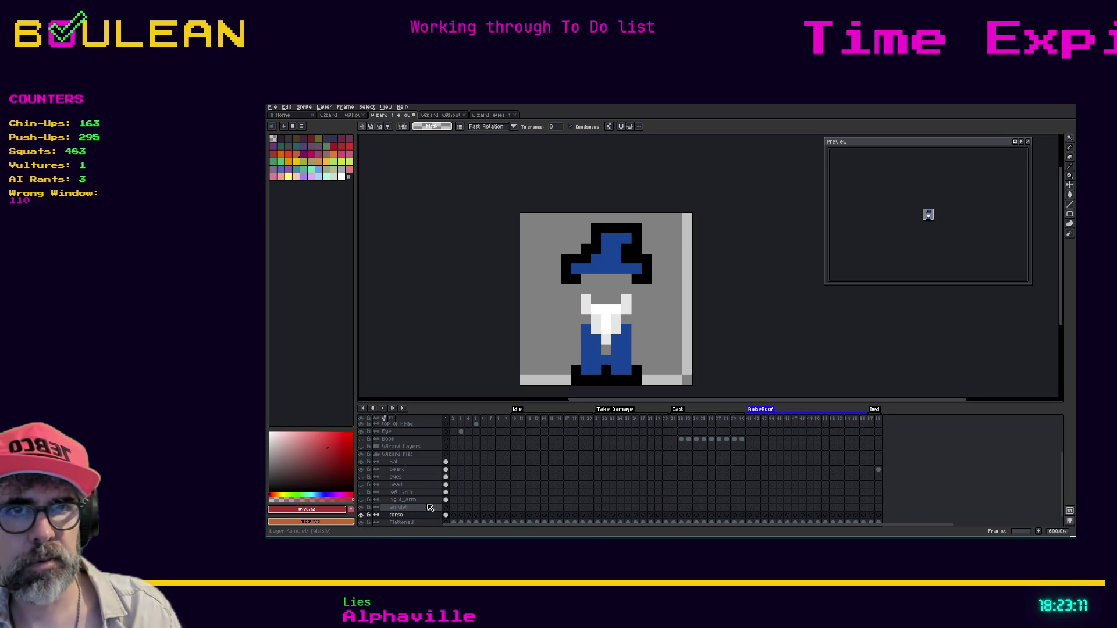
key(ctrl+z)
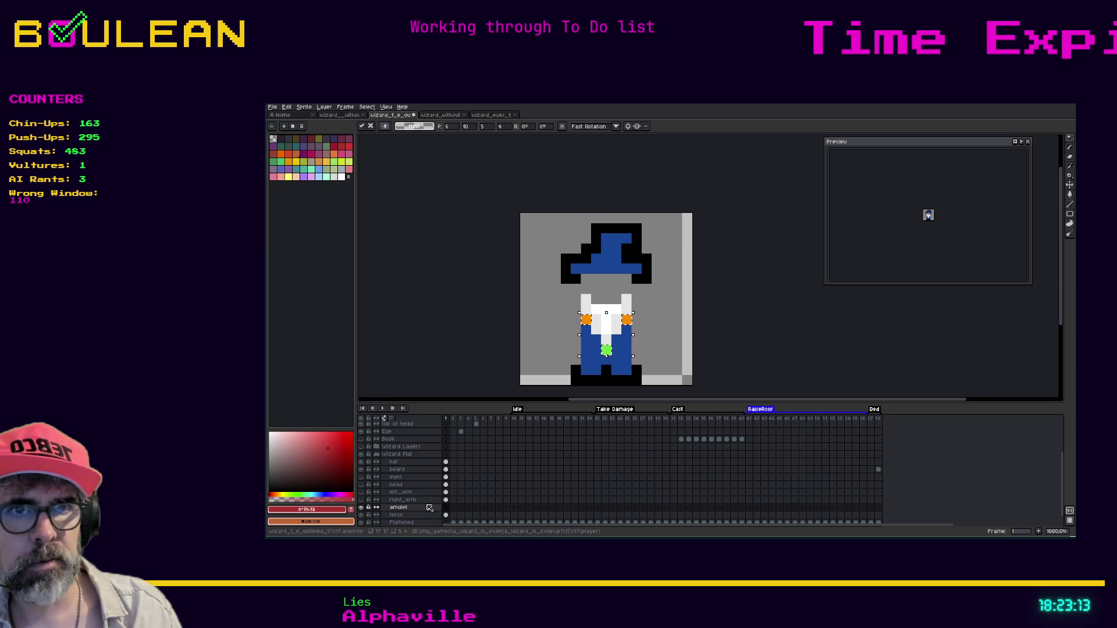
click(430, 508)
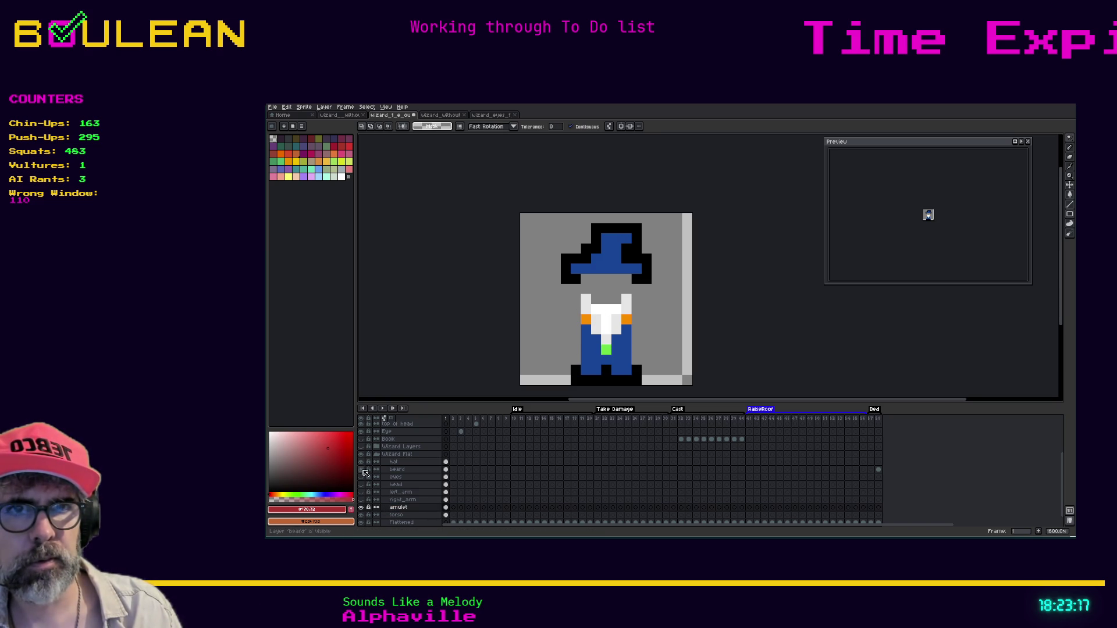
Step: Hide the hat, show both arms again, and select the two orange shoulder pixels
click(361, 462)
click(361, 500)
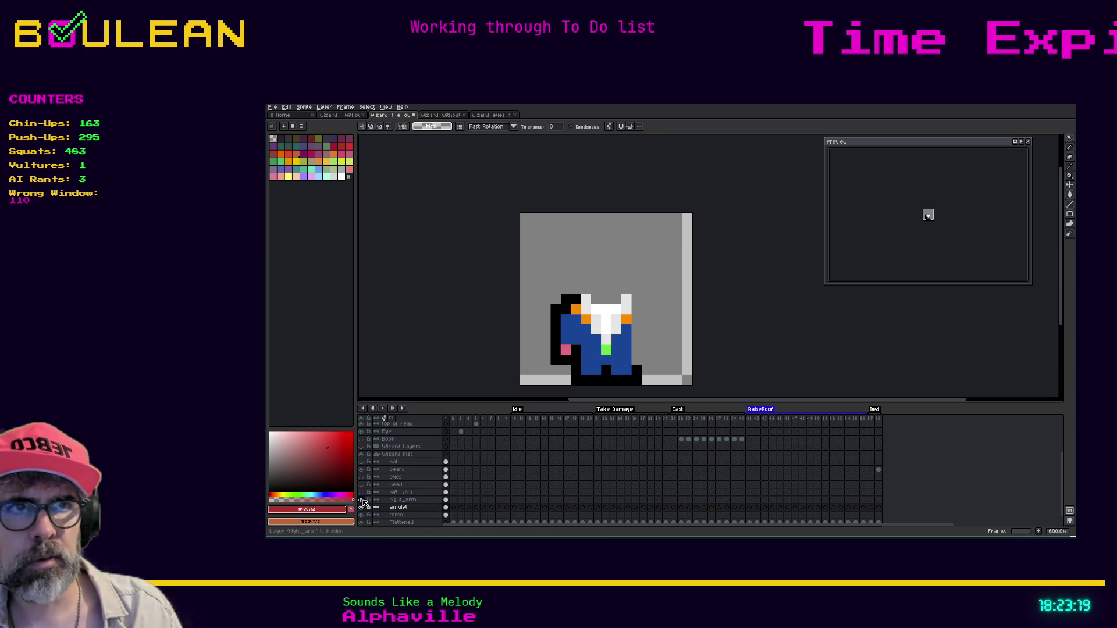
click(573, 307)
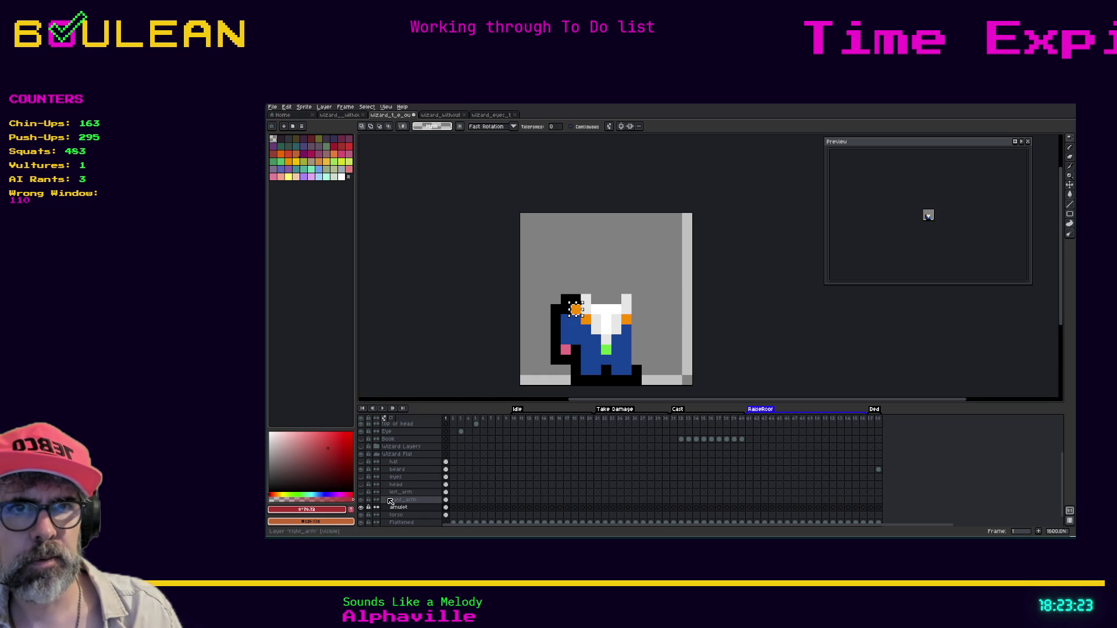
click(362, 499)
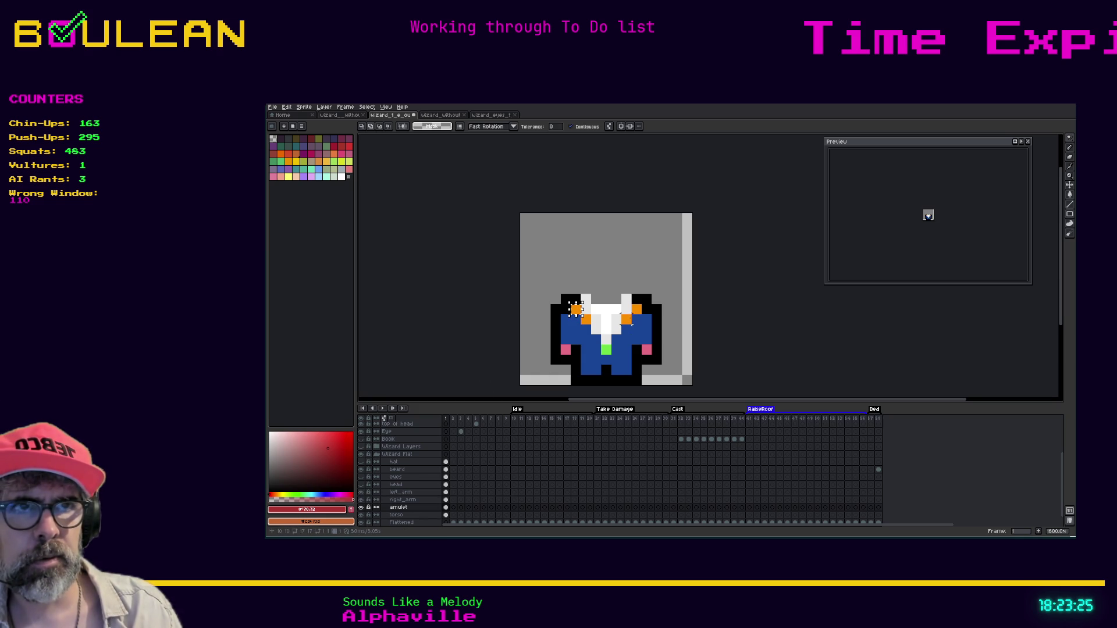
key(ctrl+d)
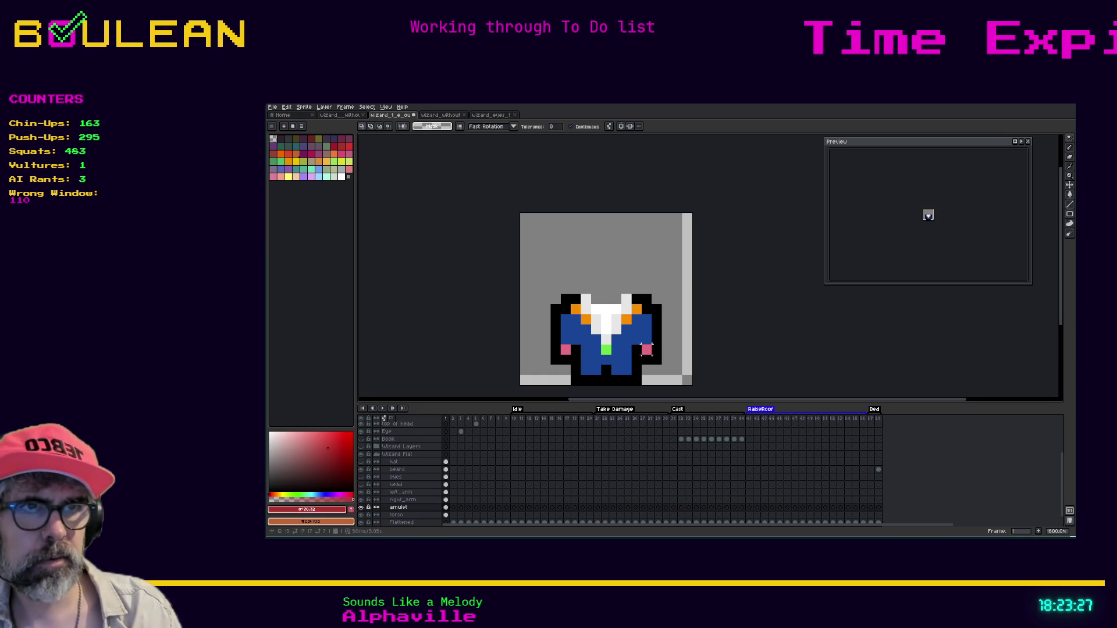
click(638, 311)
shift+click(575, 309)
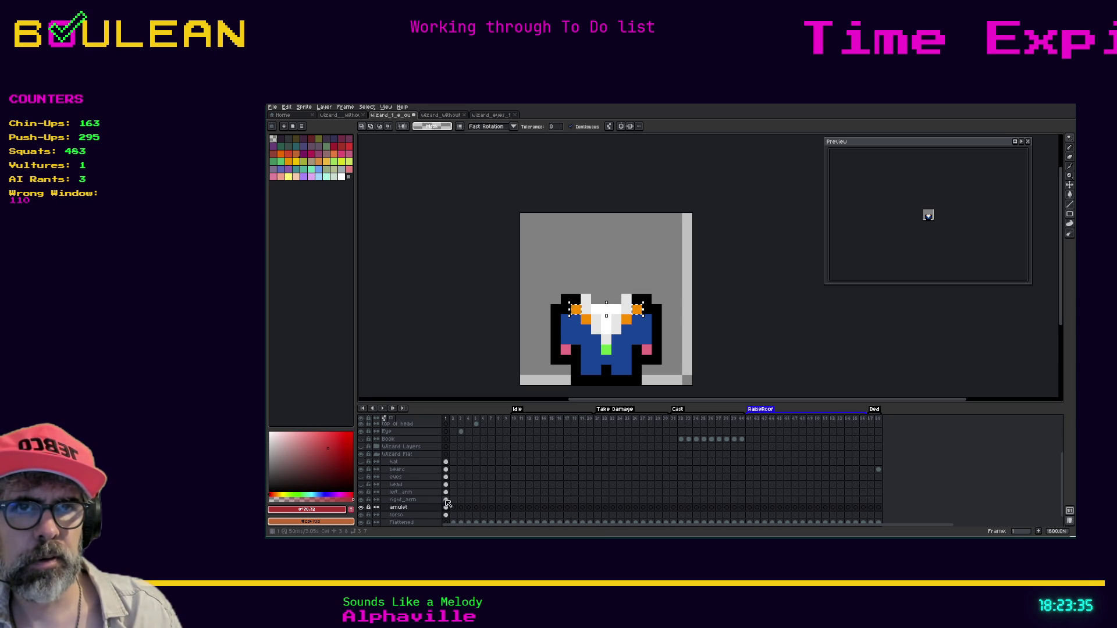
Step: Place the selected orange shoulder pixels on the amulet layer, then hide amulet
click(409, 500)
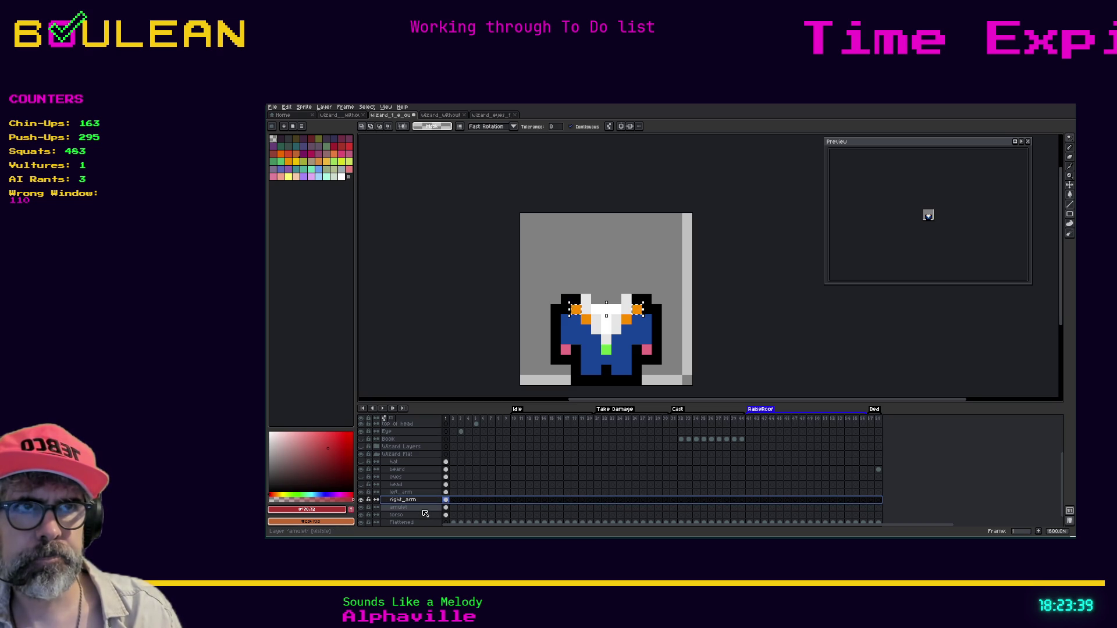
click(424, 515)
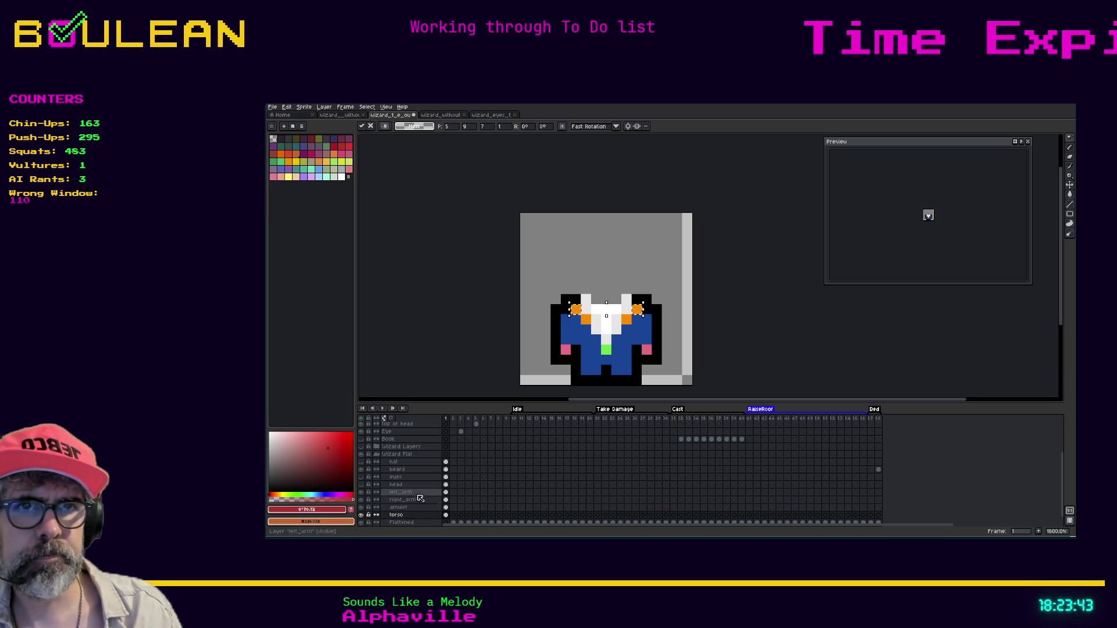
click(418, 493)
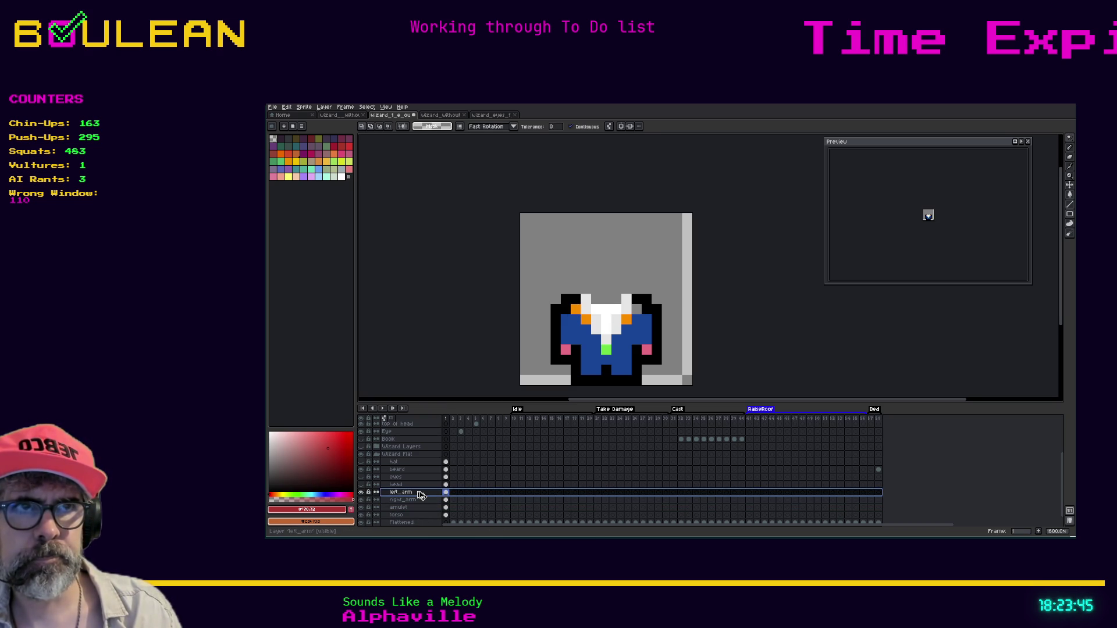
click(422, 516)
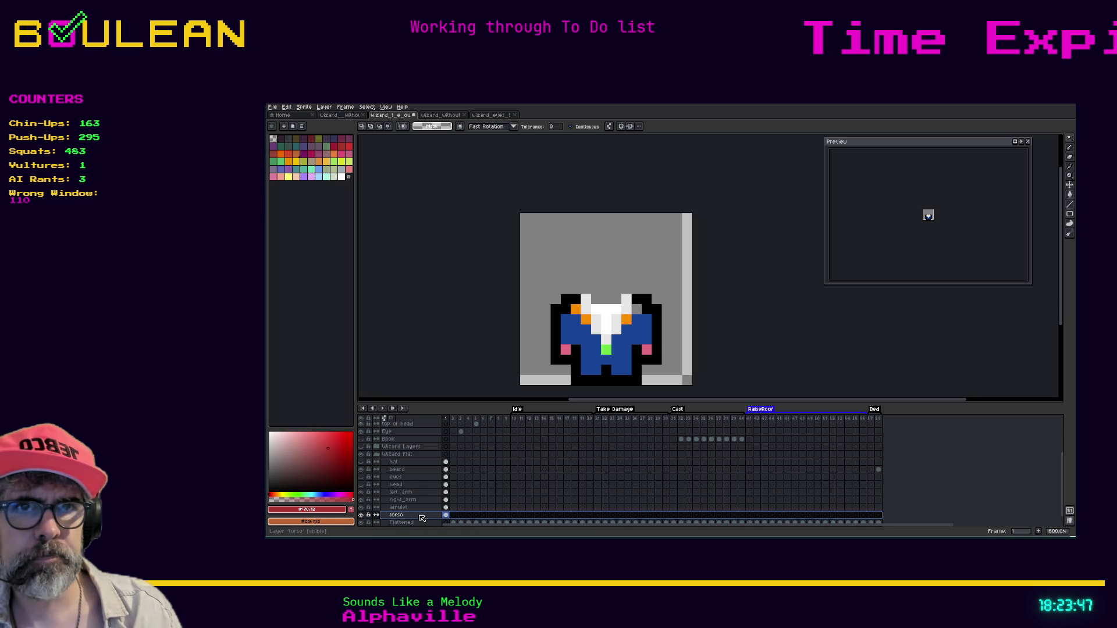
click(421, 518)
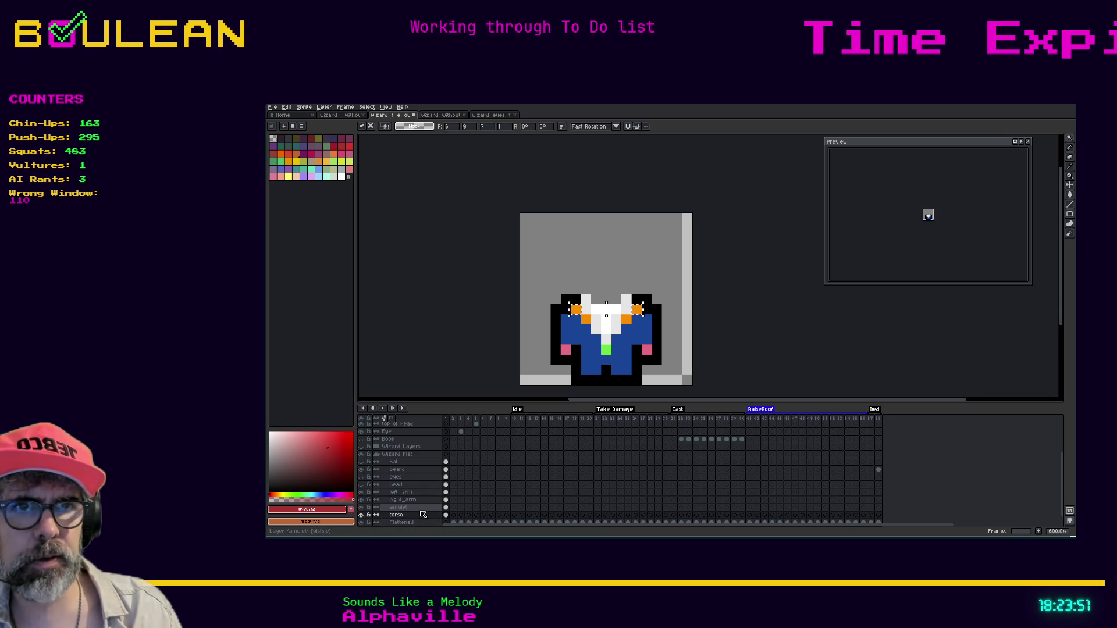
click(424, 519)
click(421, 508)
key(ctrl+t)
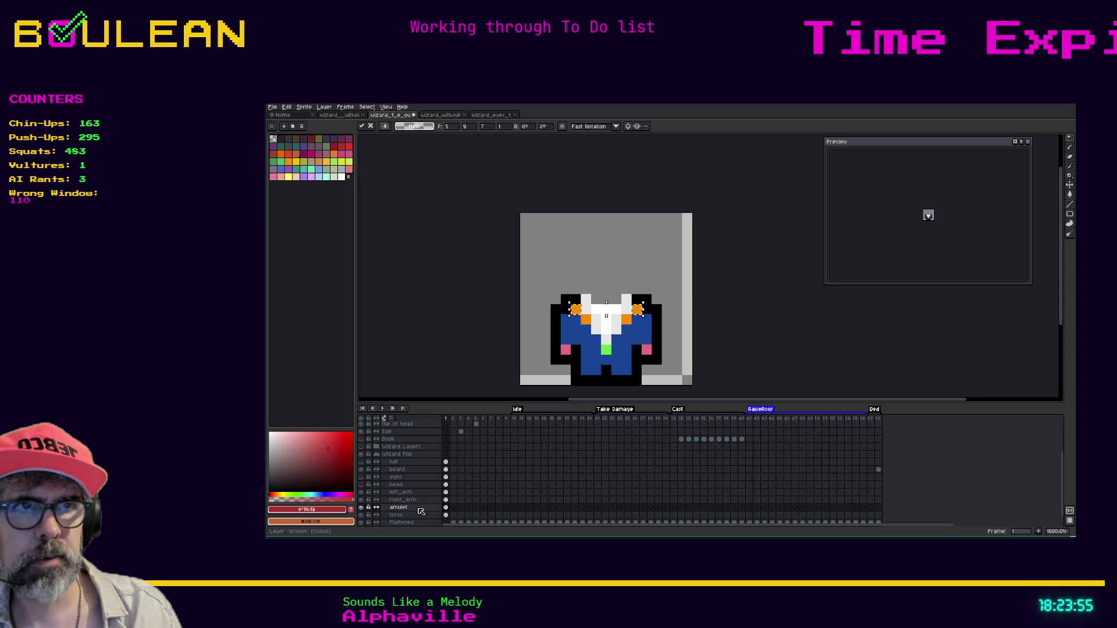
key(Return)
click(361, 508)
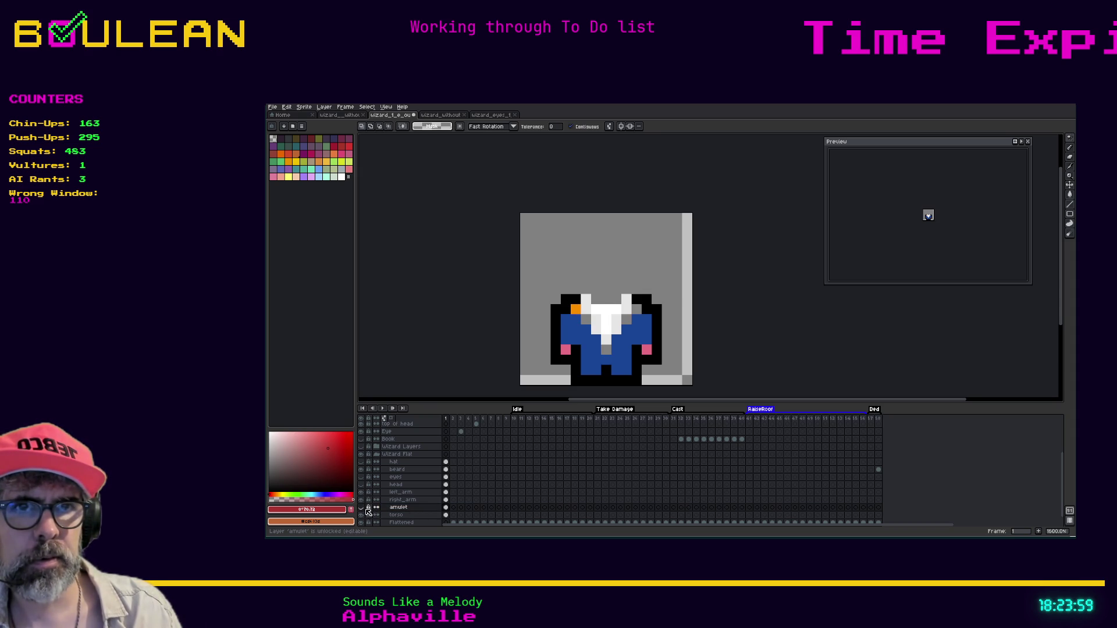
Step: Check the right_arm and torso layers' visibility, then make amulet the active, visible layer
click(362, 500)
click(361, 501)
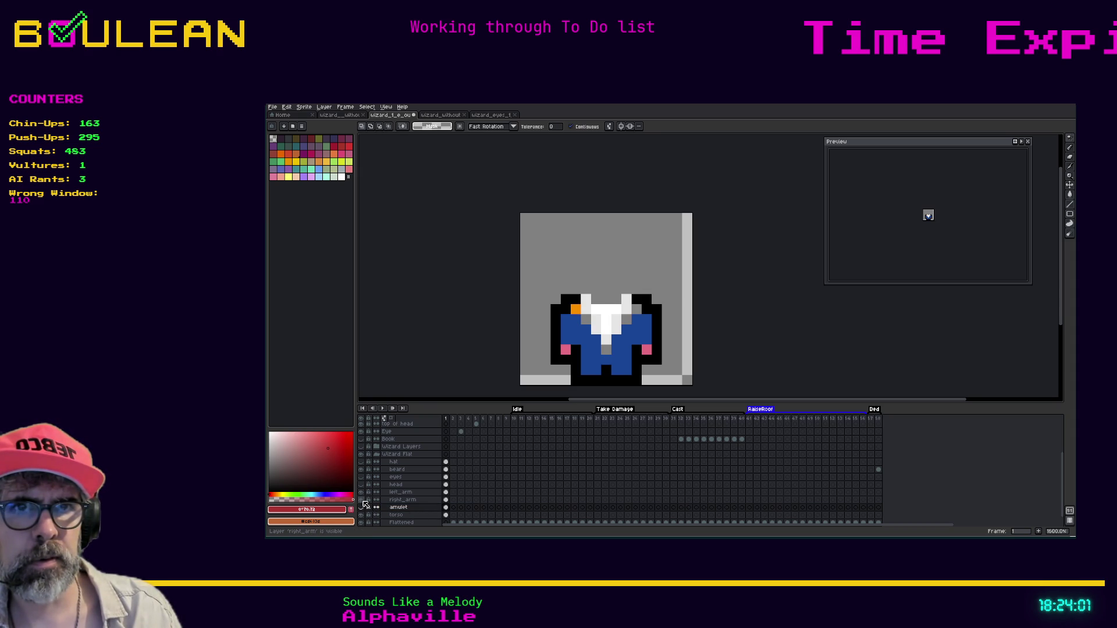
click(361, 515)
click(361, 515)
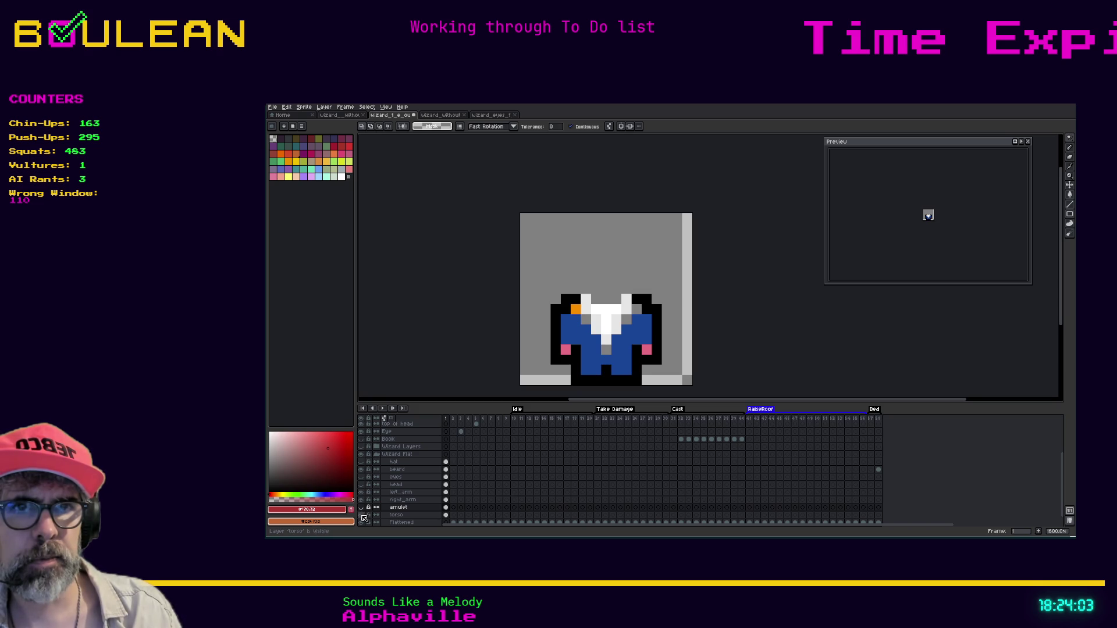
click(392, 515)
key(Escape)
click(417, 510)
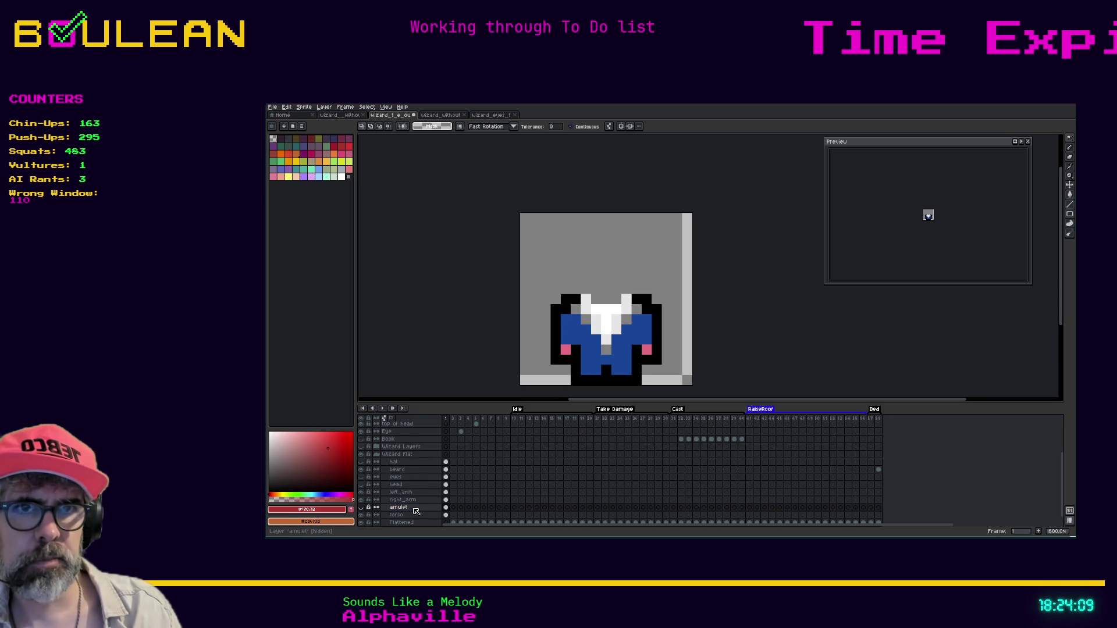
click(361, 508)
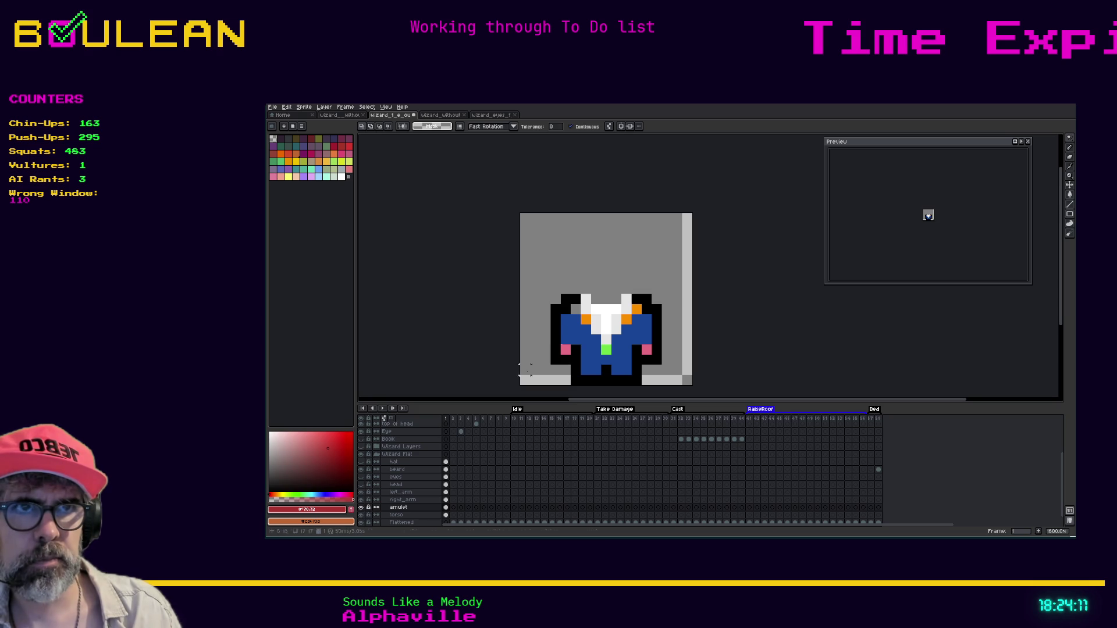
Step: Hide the beard layer, compare the amulet on and off, and select torso
key(ctrl+t)
key(Return)
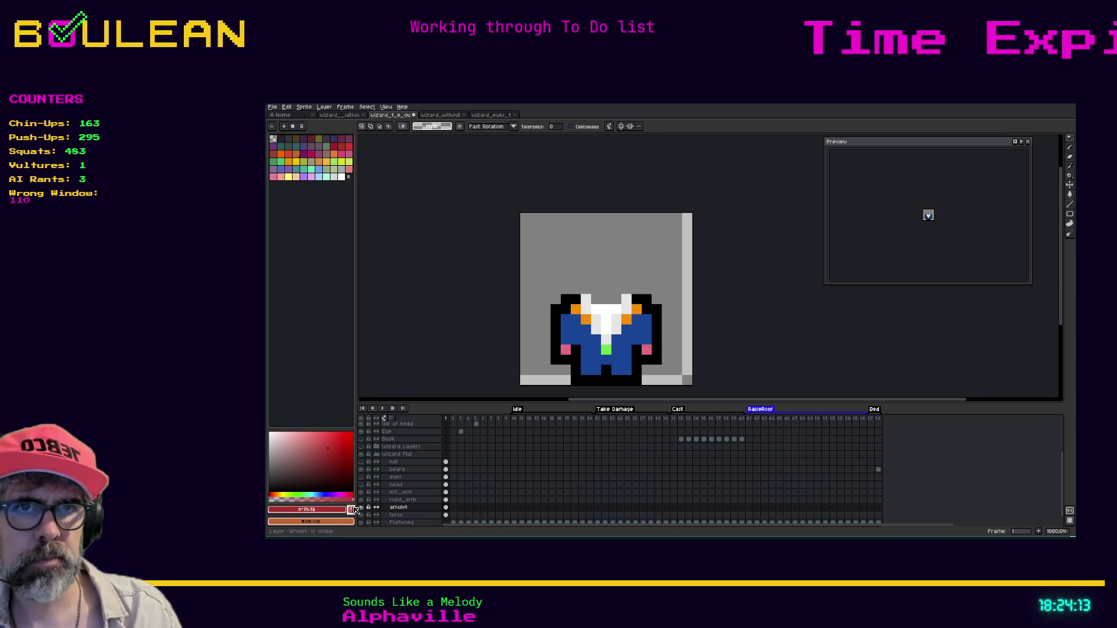
click(361, 508)
click(361, 507)
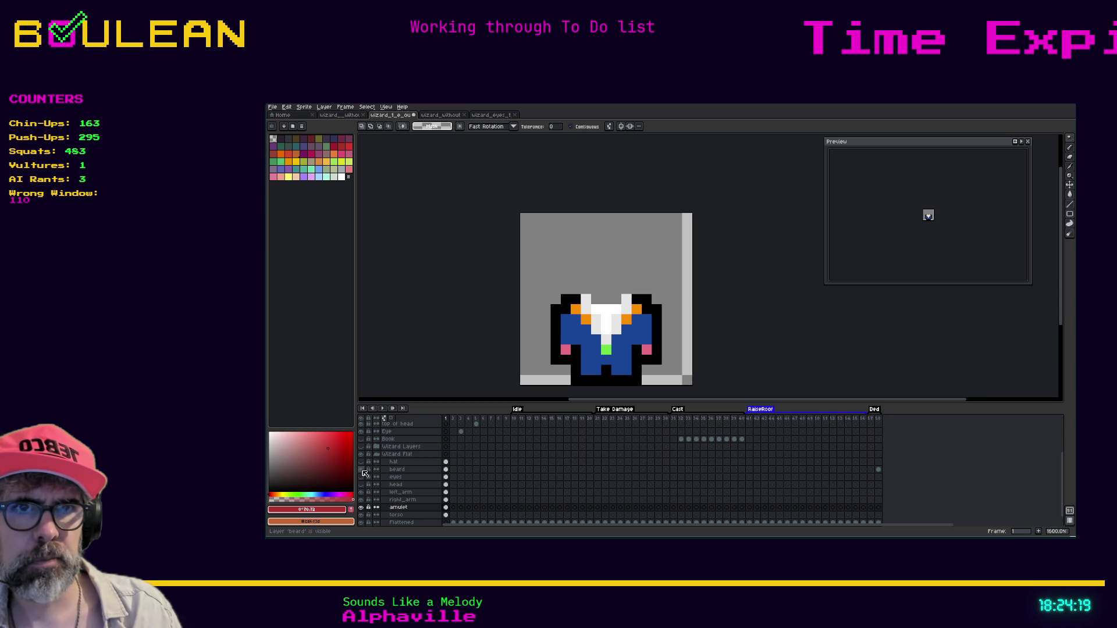
click(361, 470)
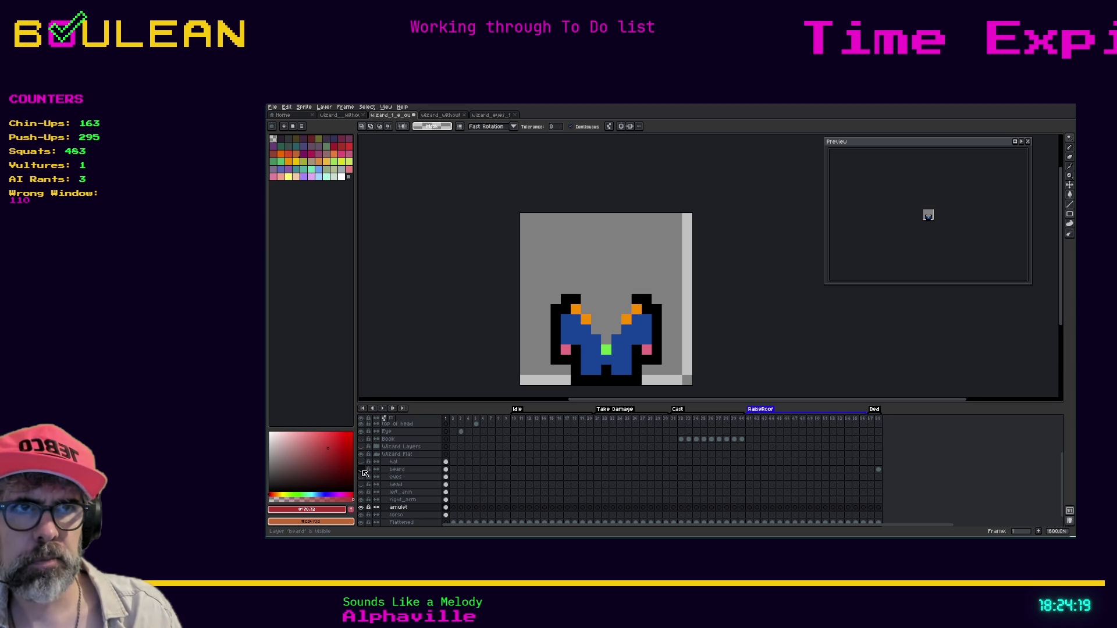
click(361, 508)
click(361, 508)
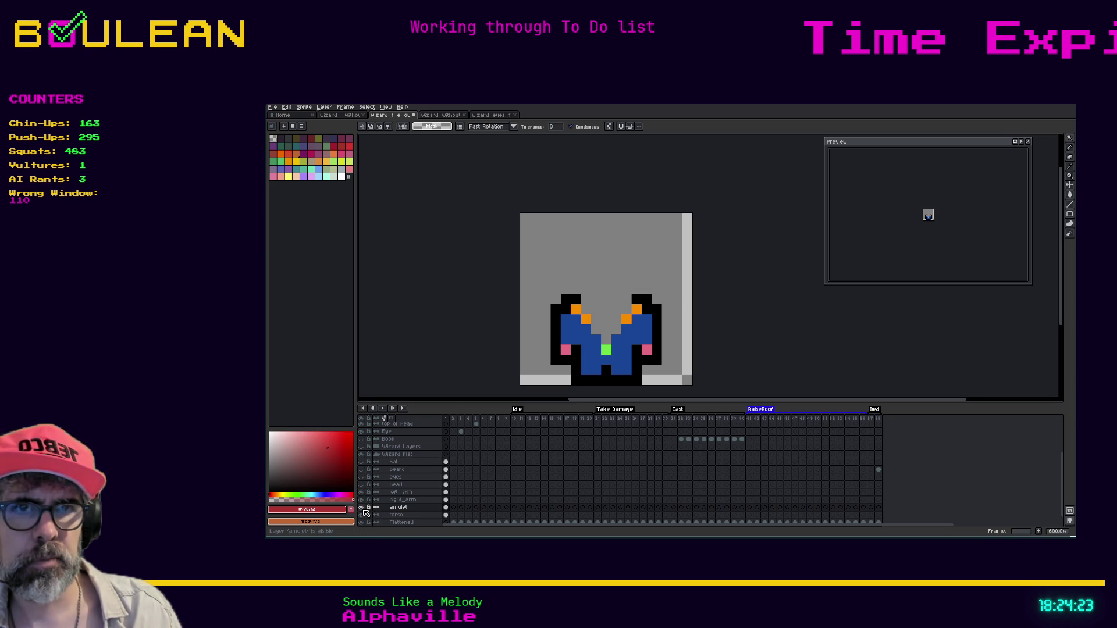
click(391, 516)
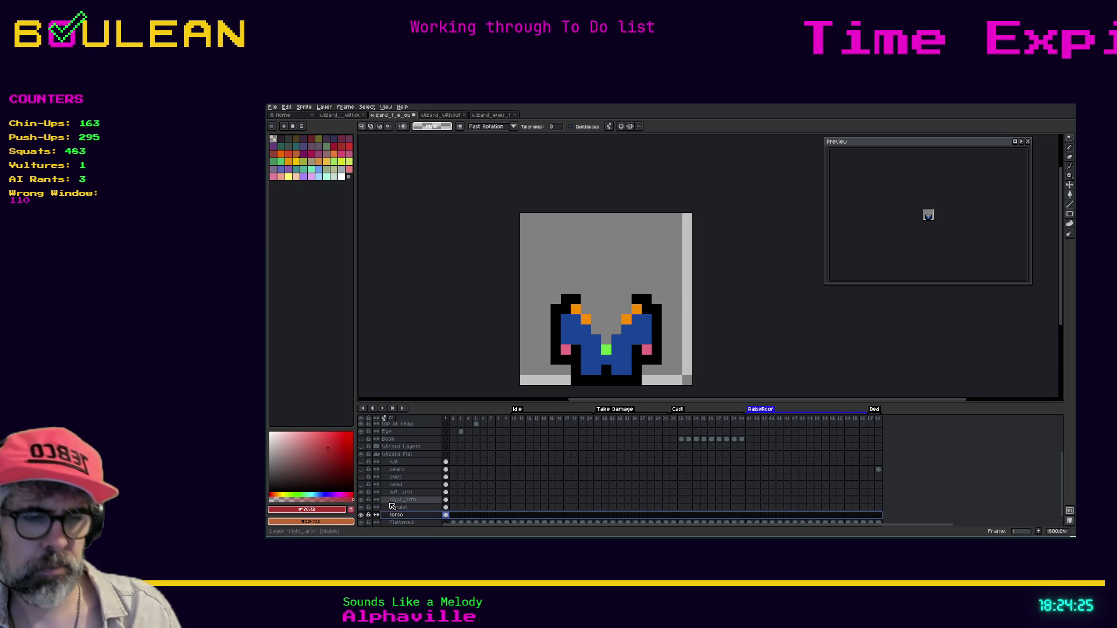
Step: Pick the robe blue and fill the grey notch between the shoulders on torso
key(i)
click(594, 348)
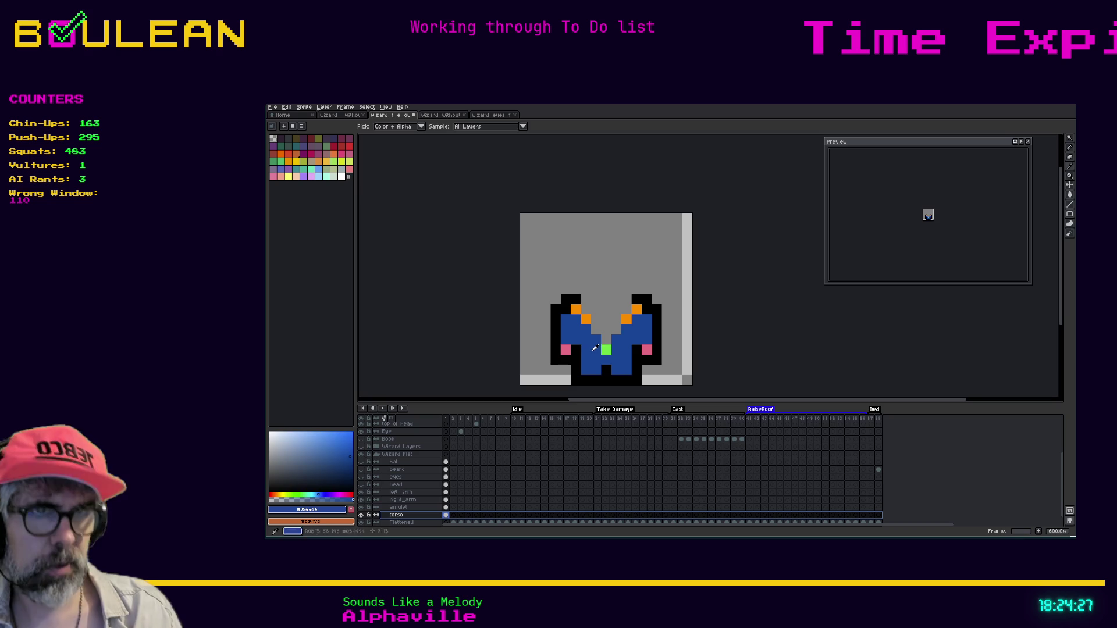
key(b)
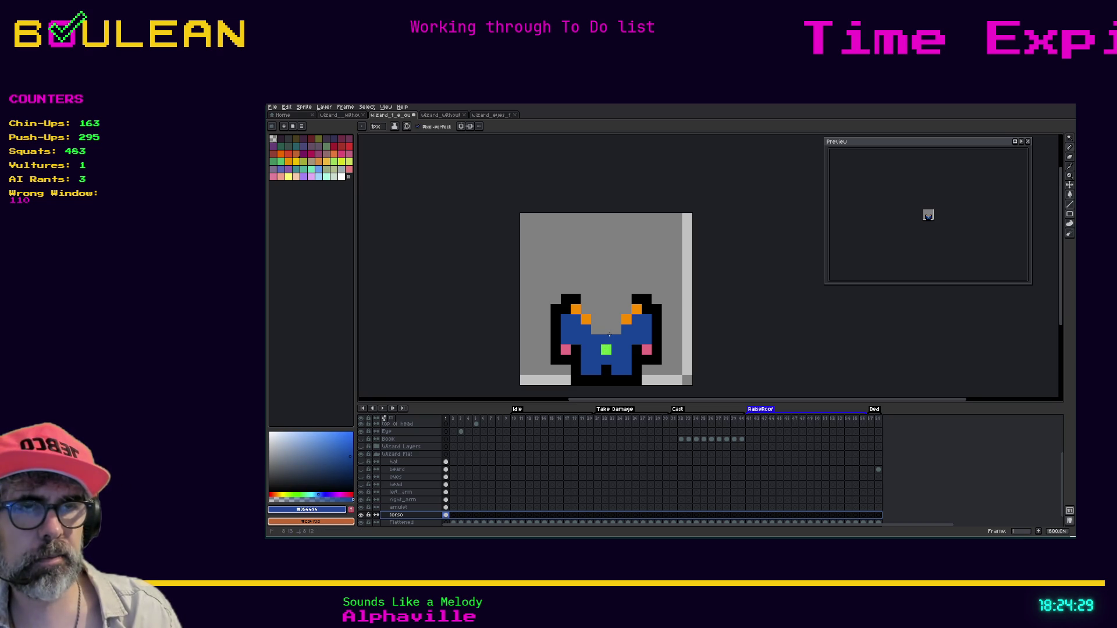
mouse_move(610, 335)
mouse_down()
mouse_move(618, 330)
mouse_move(597, 331)
mouse_up()
click(597, 321)
key(ctrl+z)
click(602, 323)
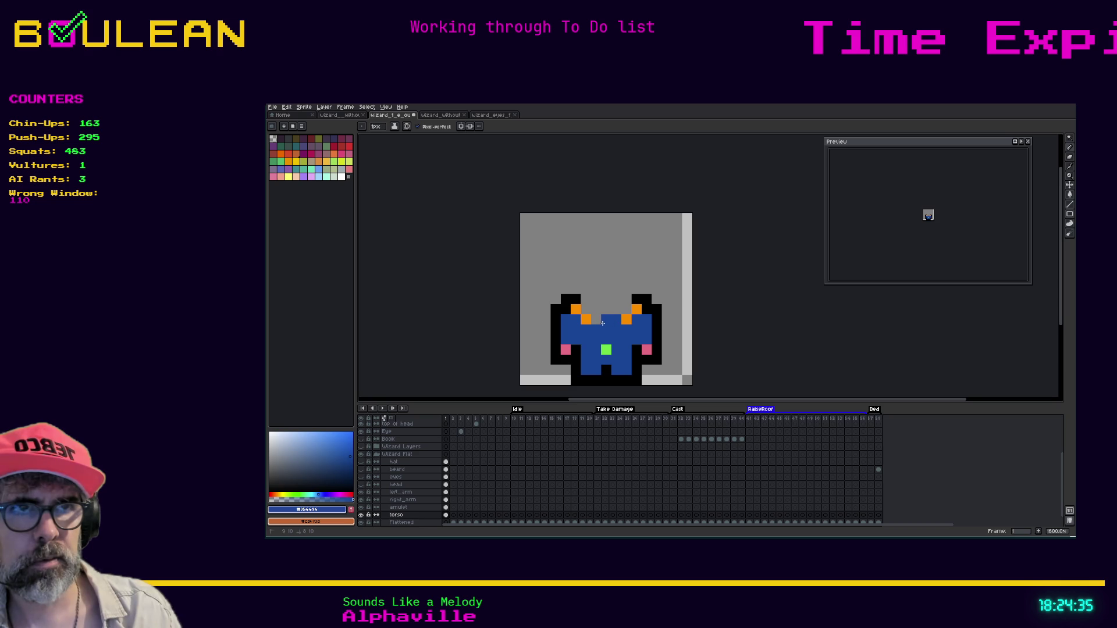
Step: Draw two orange collar pixels on the amulet layer and show the arm, head and eyes layers
click(362, 508)
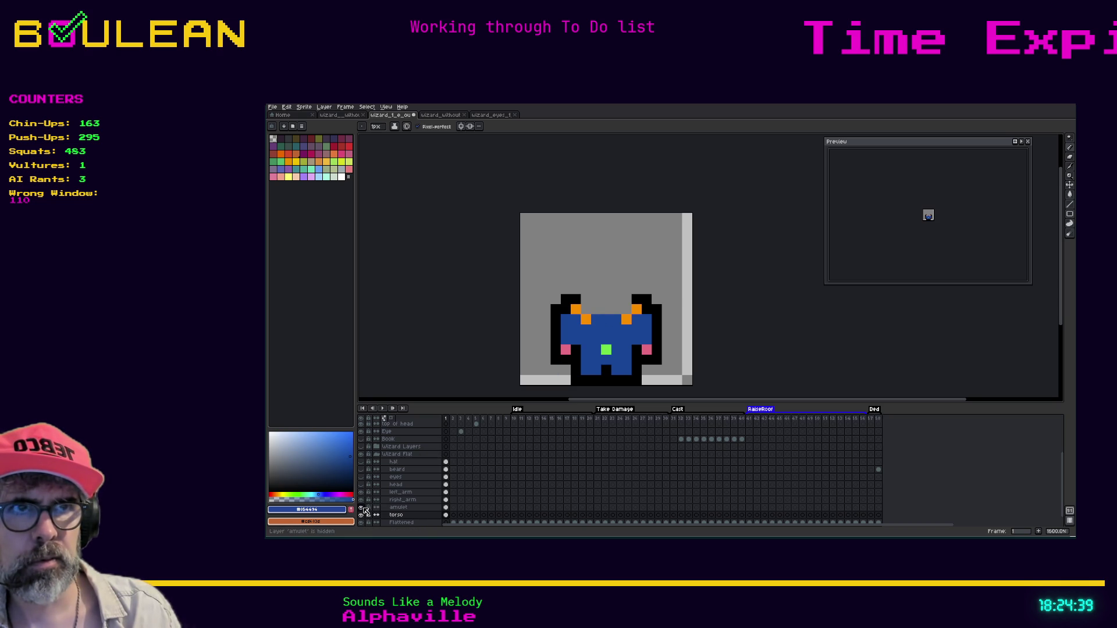
click(393, 509)
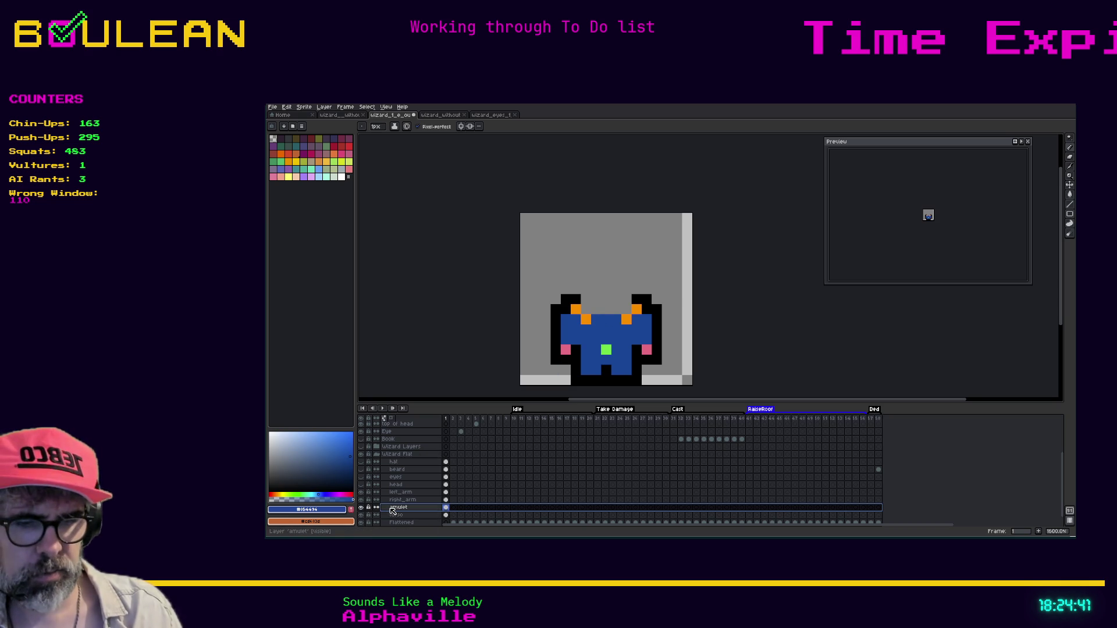
key(i)
click(587, 319)
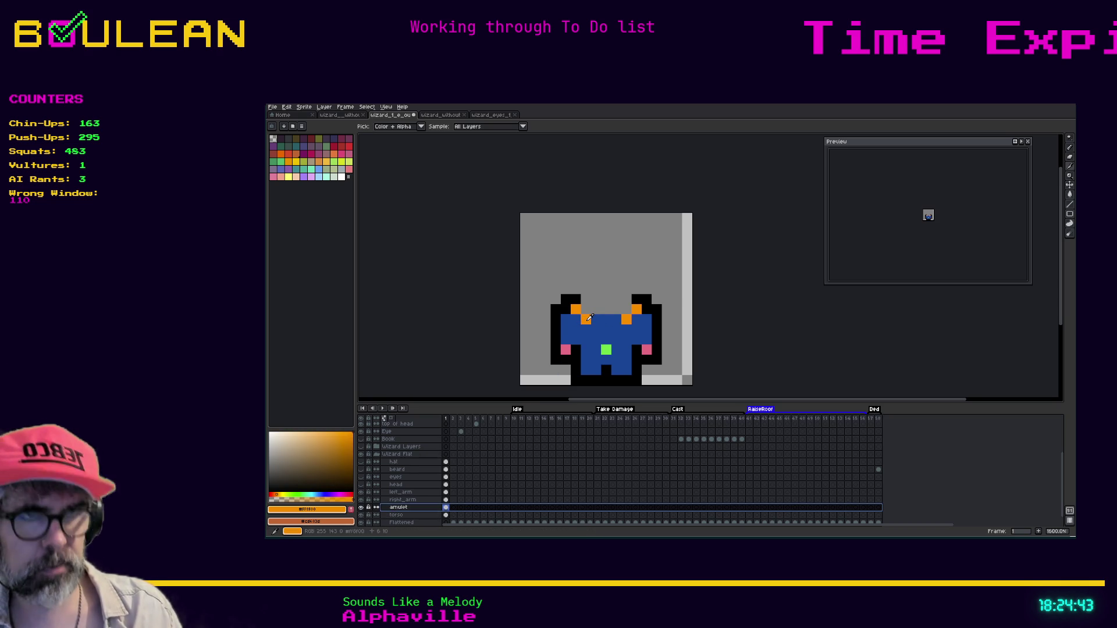
key(b)
click(597, 329)
click(603, 337)
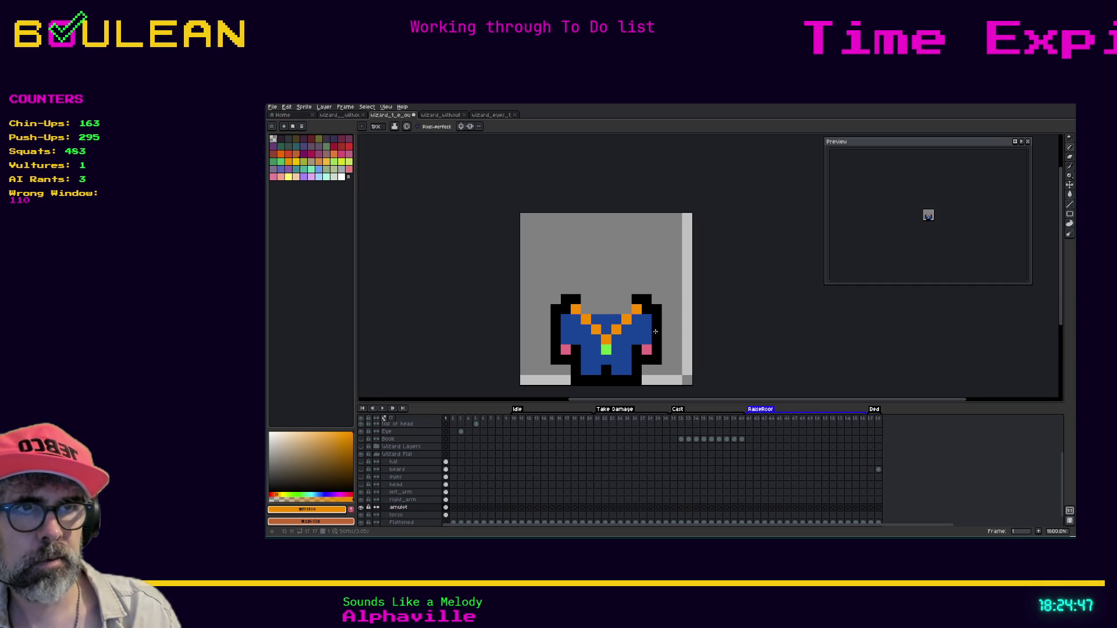
drag(362, 500, 362, 464)
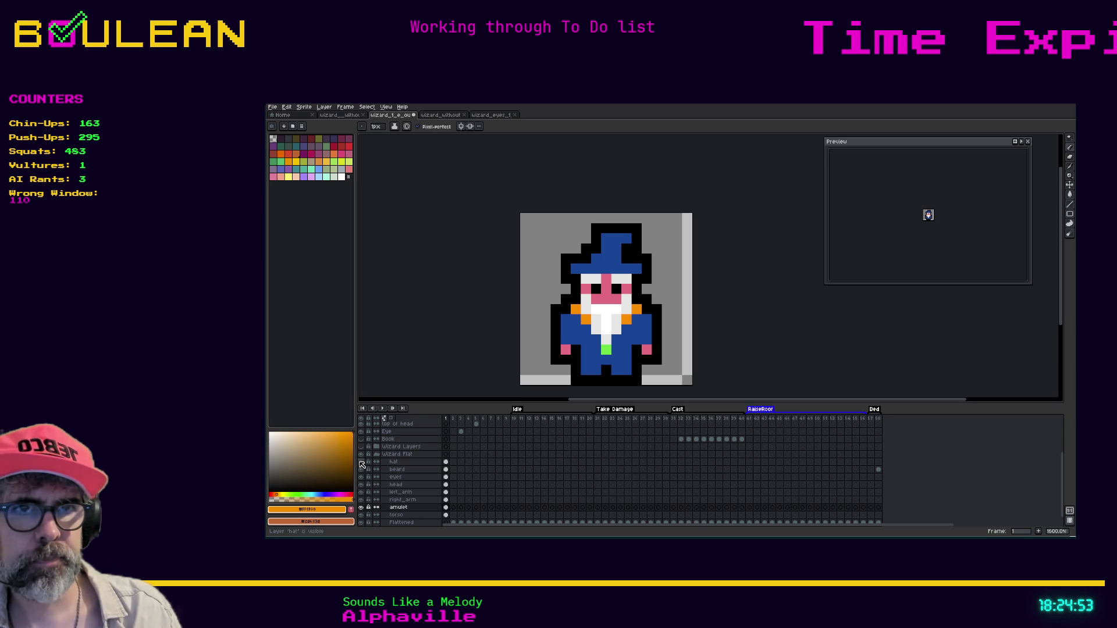
Step: Hide amulet and paint the torso pixel beside the beard robe blue
click(361, 508)
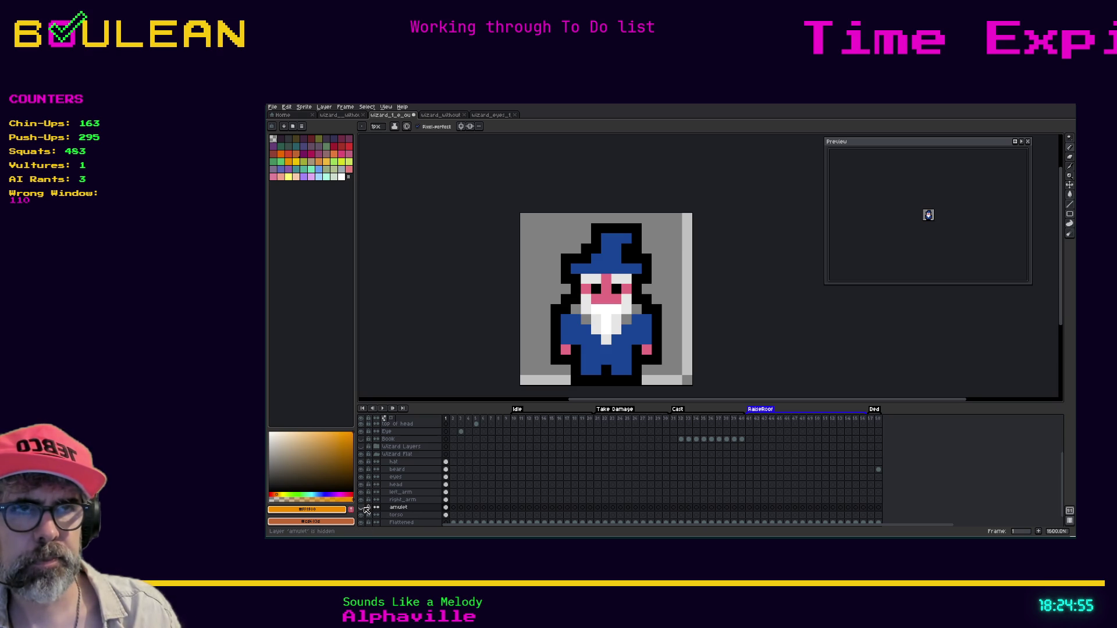
click(402, 515)
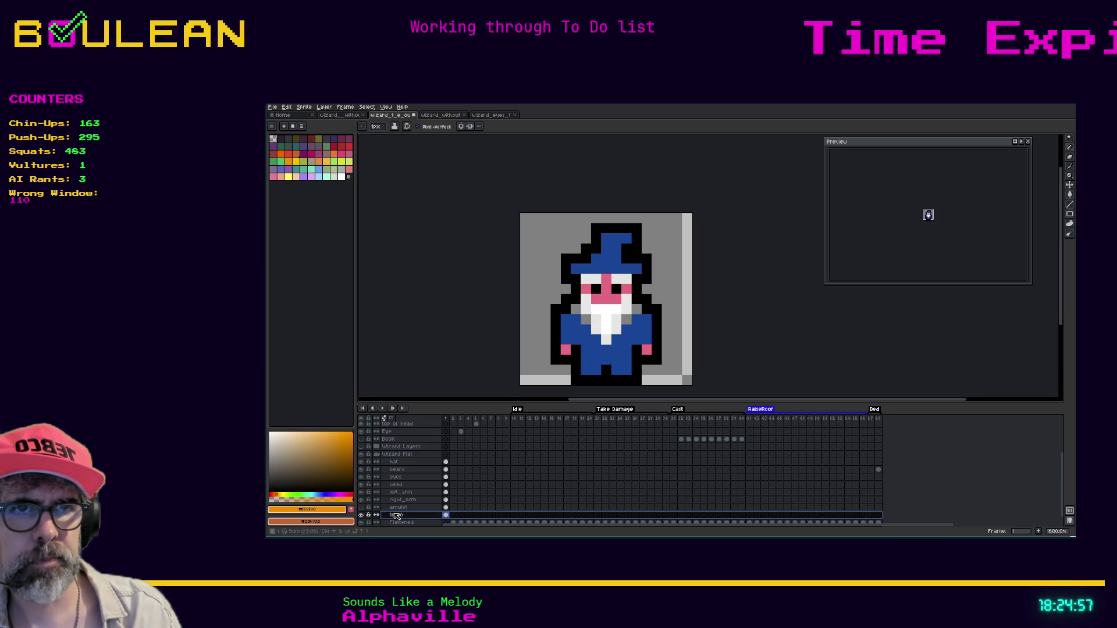
alt+click(583, 323)
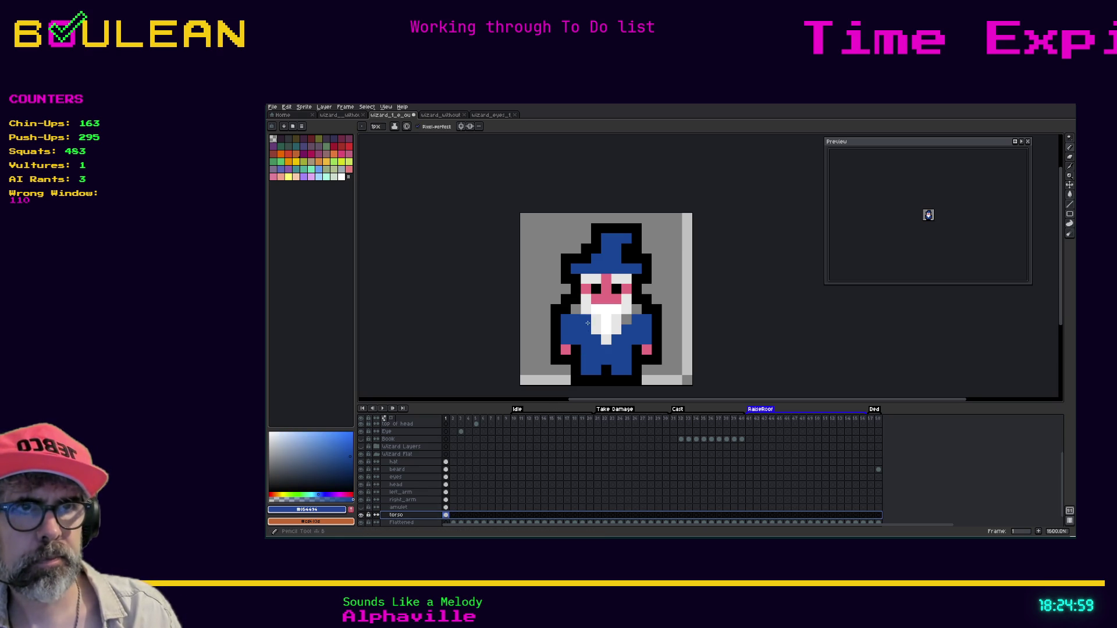
click(629, 323)
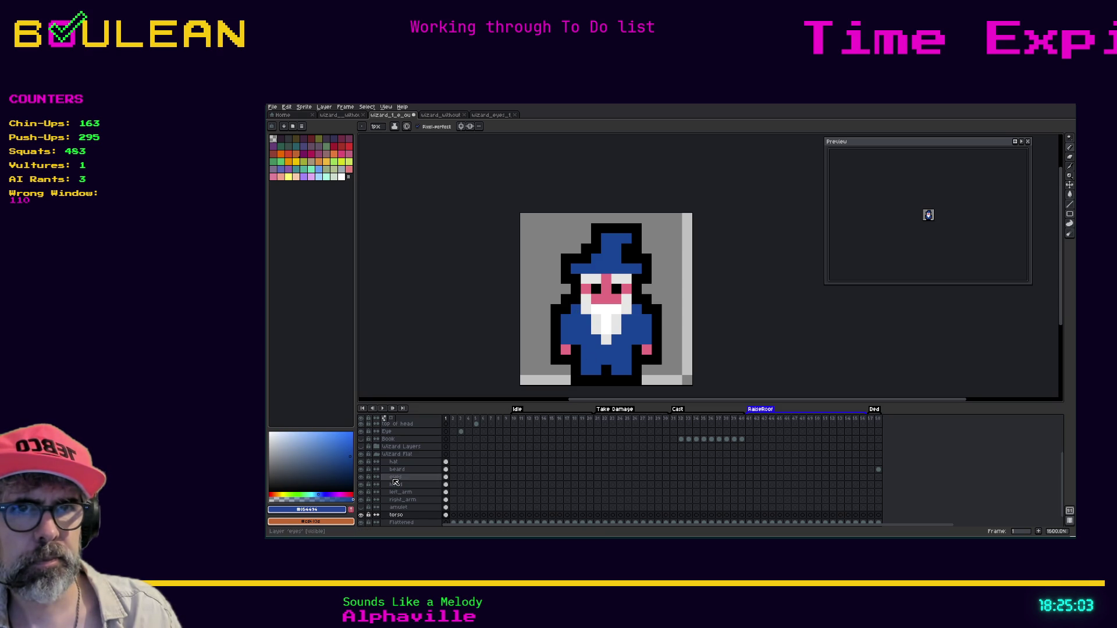
Step: Hide the beard and erase the two head-layer pixels flanking the face
click(362, 470)
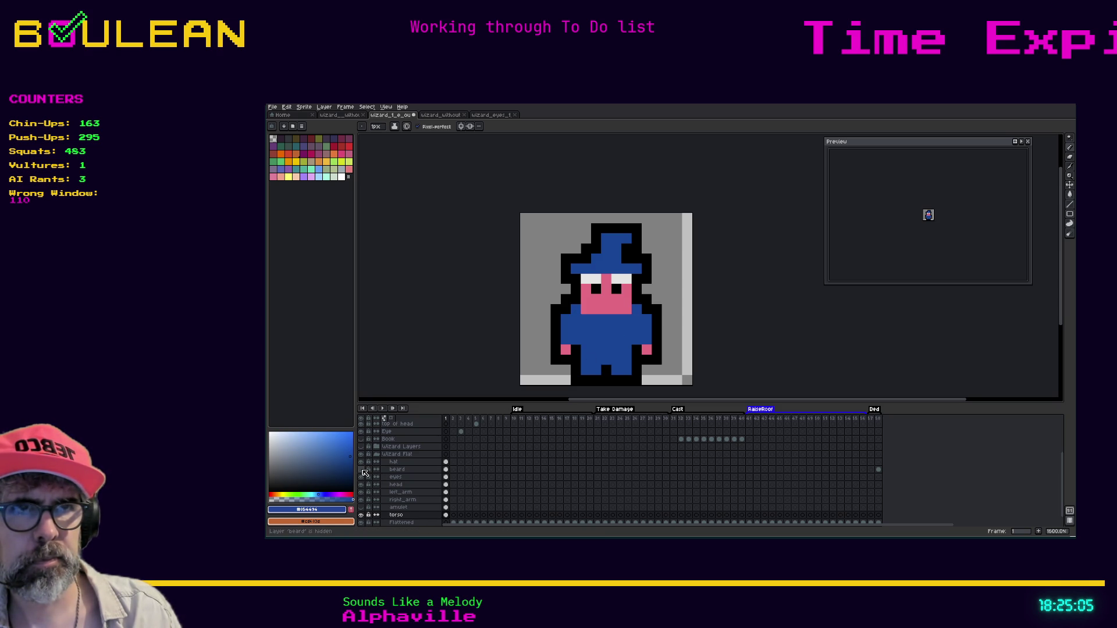
click(361, 470)
click(361, 469)
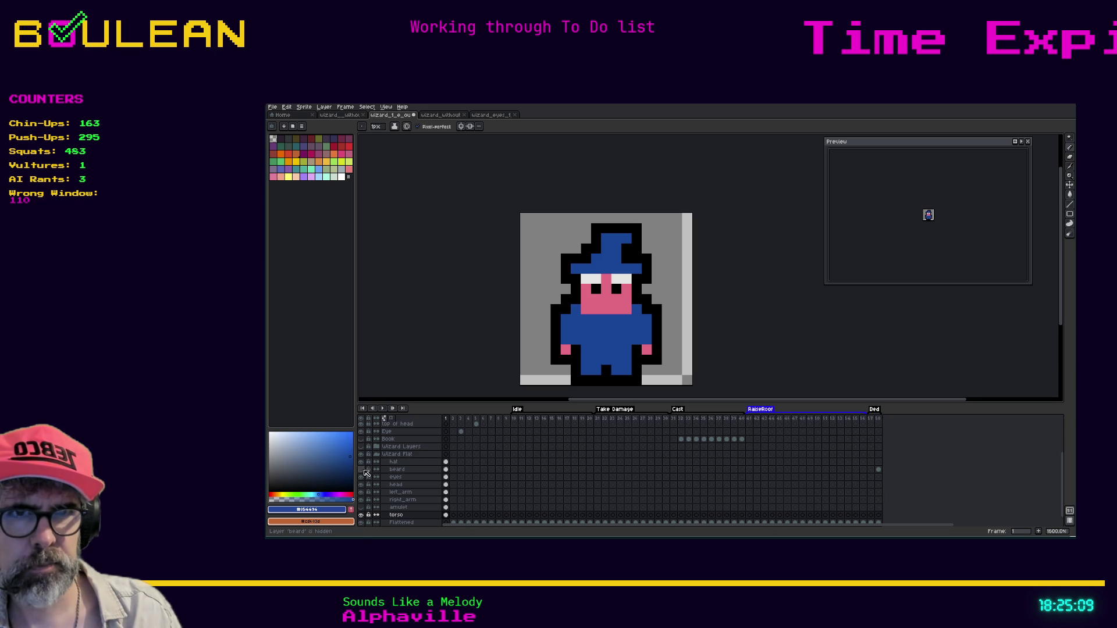
click(361, 486)
click(361, 485)
click(395, 485)
key(e)
click(586, 309)
click(626, 309)
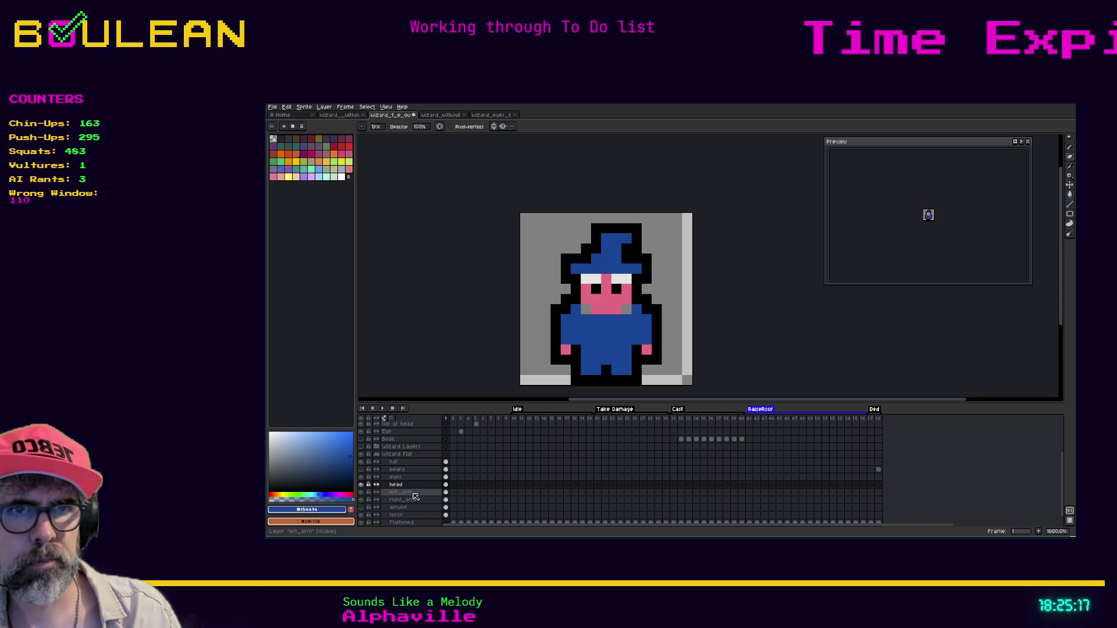
Step: Paint the two grey pixels beside the face robe blue on torso and undo the erasing
click(409, 514)
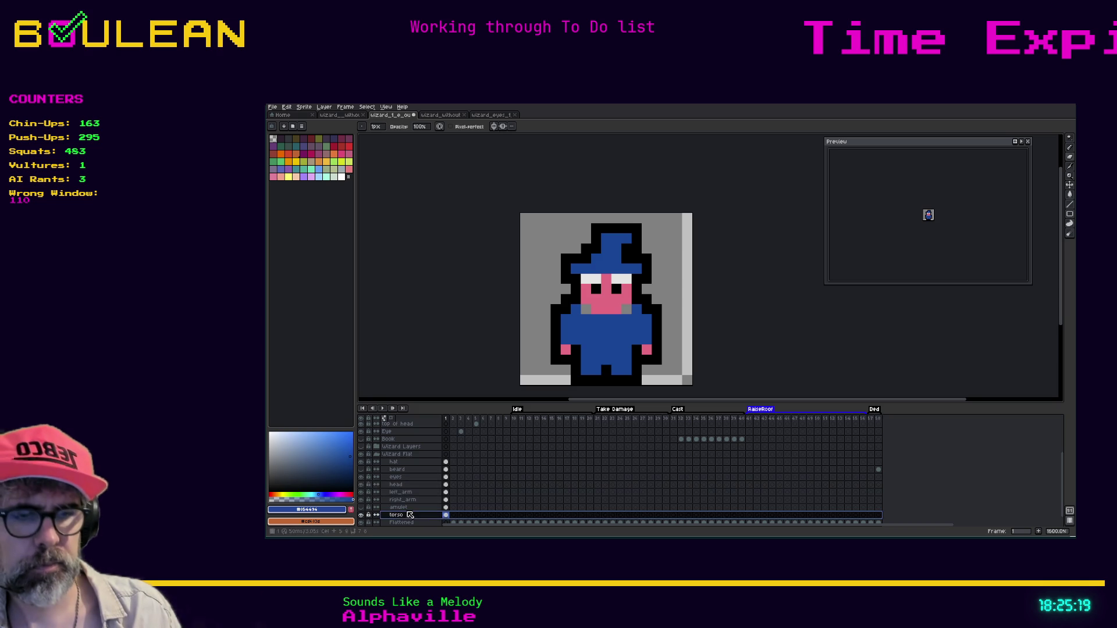
key(i)
key(b)
click(586, 309)
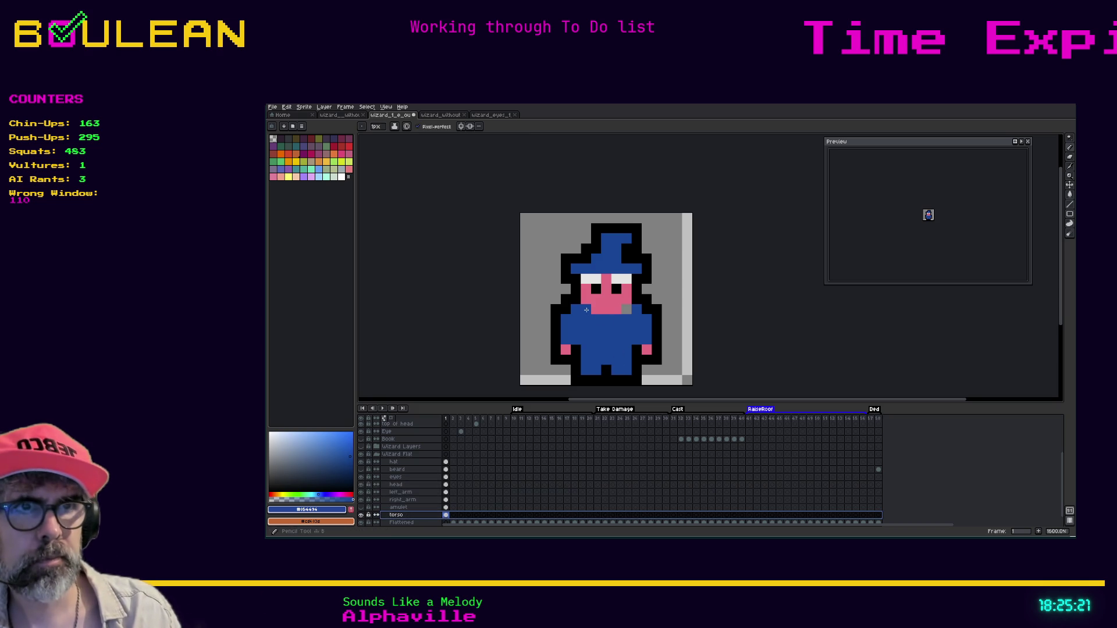
click(628, 311)
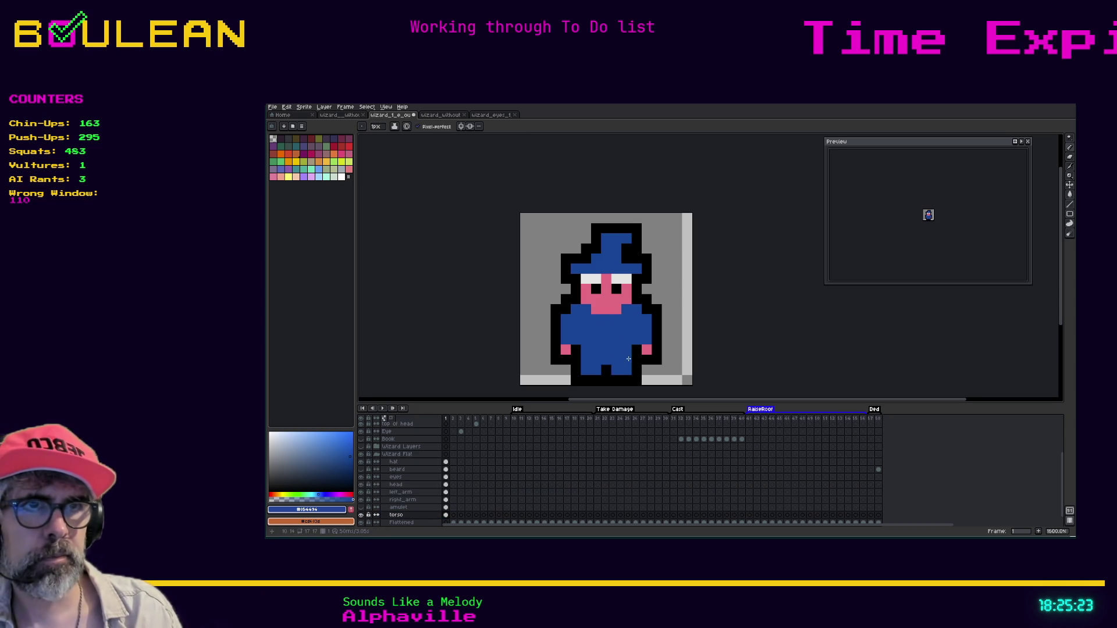
key(ctrl+z)
key(ctrl+z)
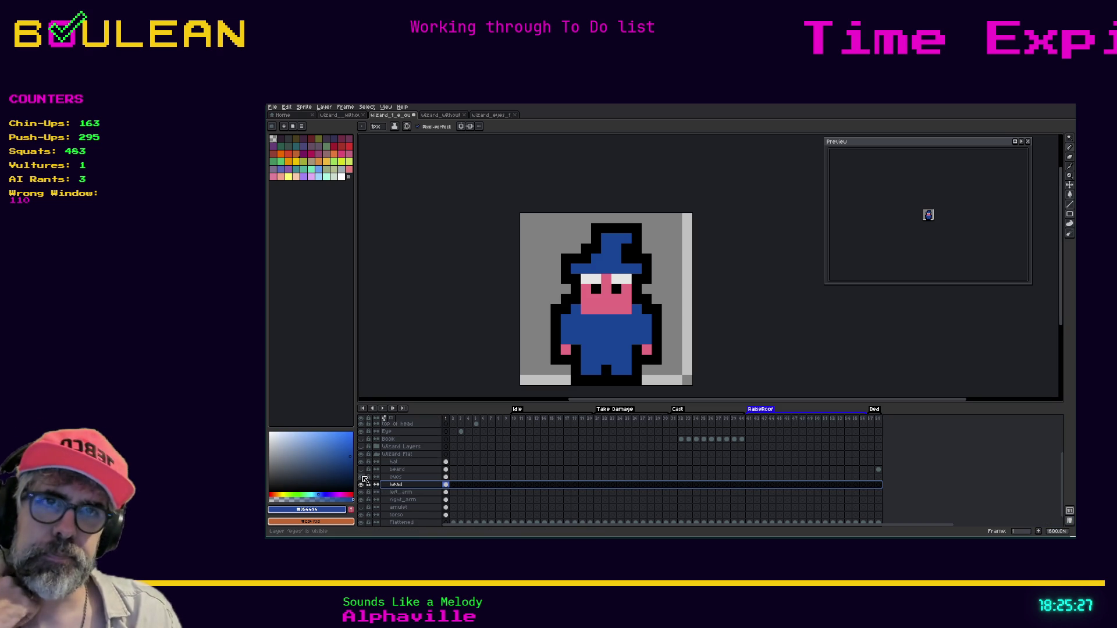
Step: Show the beard and amulet layers again and save the wizard sprite
click(361, 469)
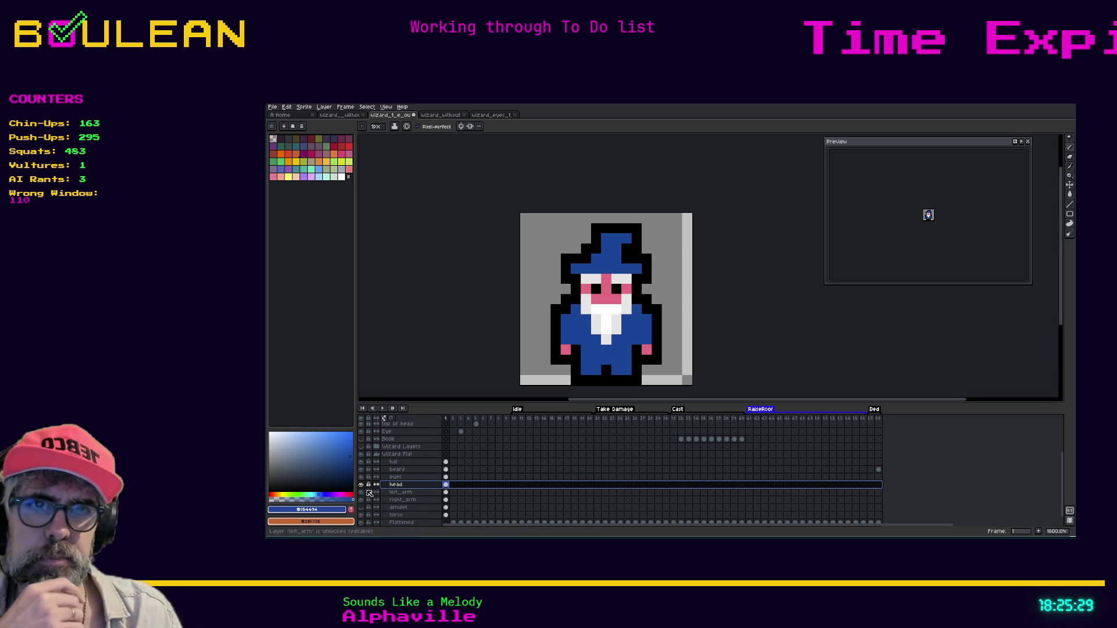
click(362, 508)
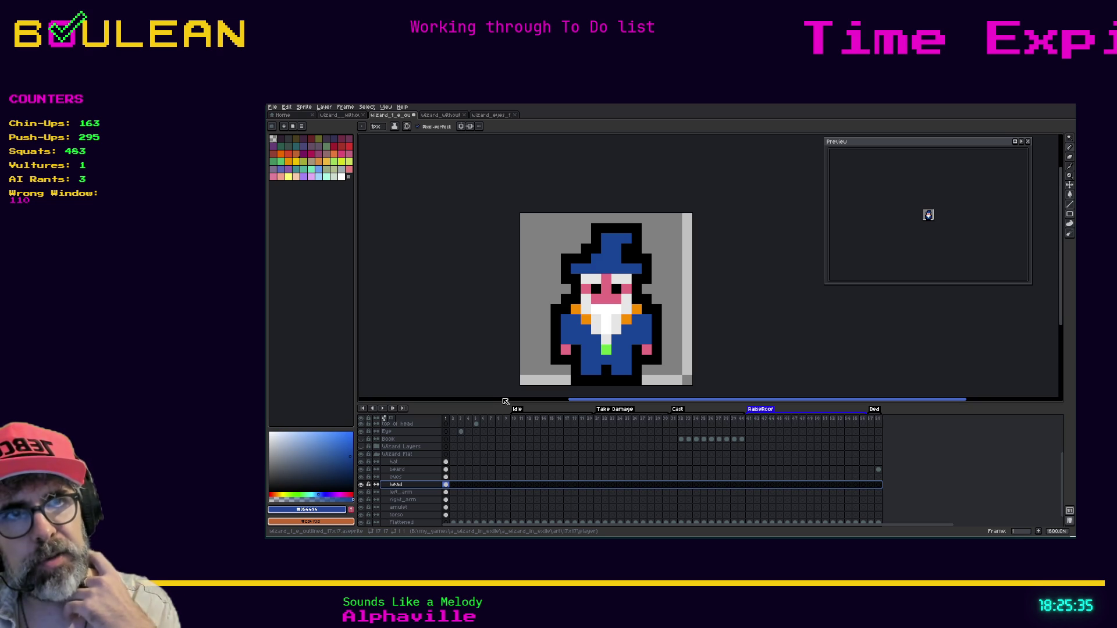
key(ctrl+s)
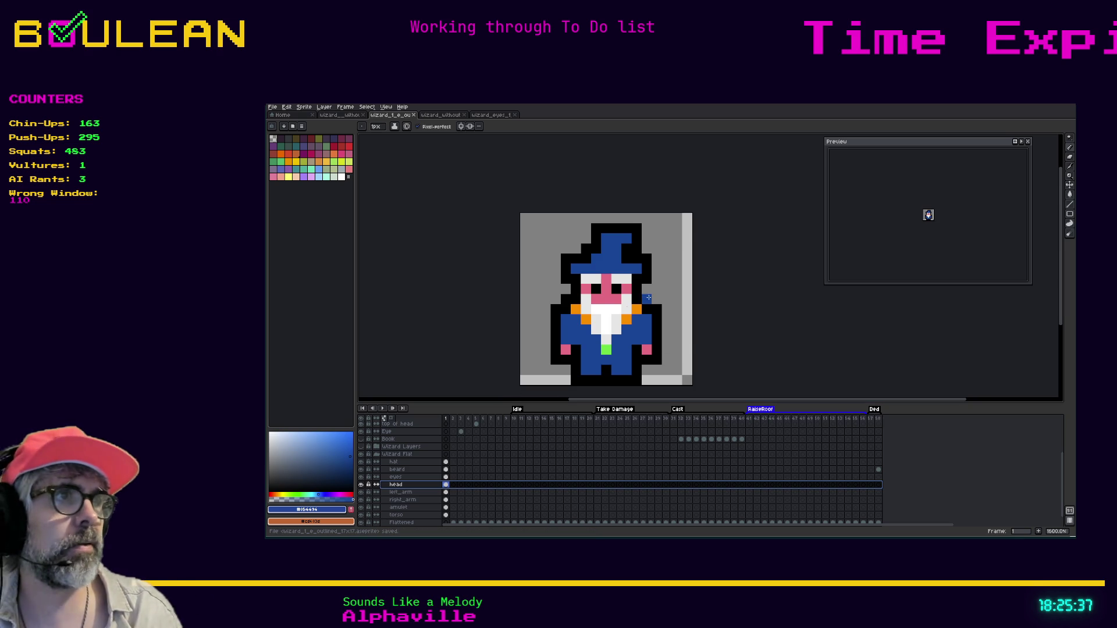
scroll(650, 296, down, 1)
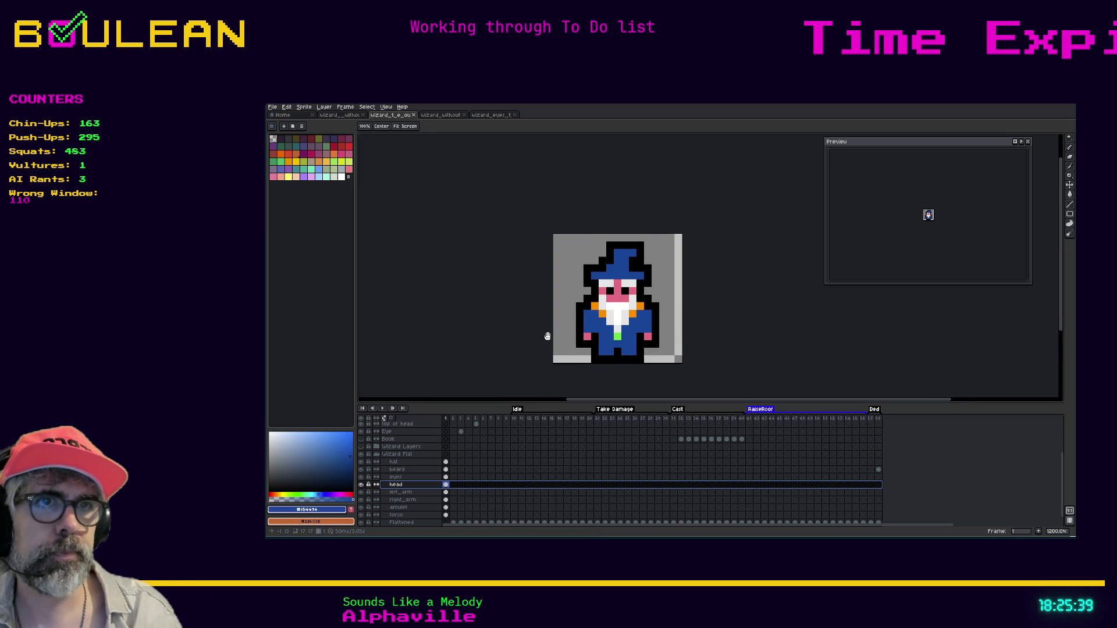
drag(544, 334, 567, 300)
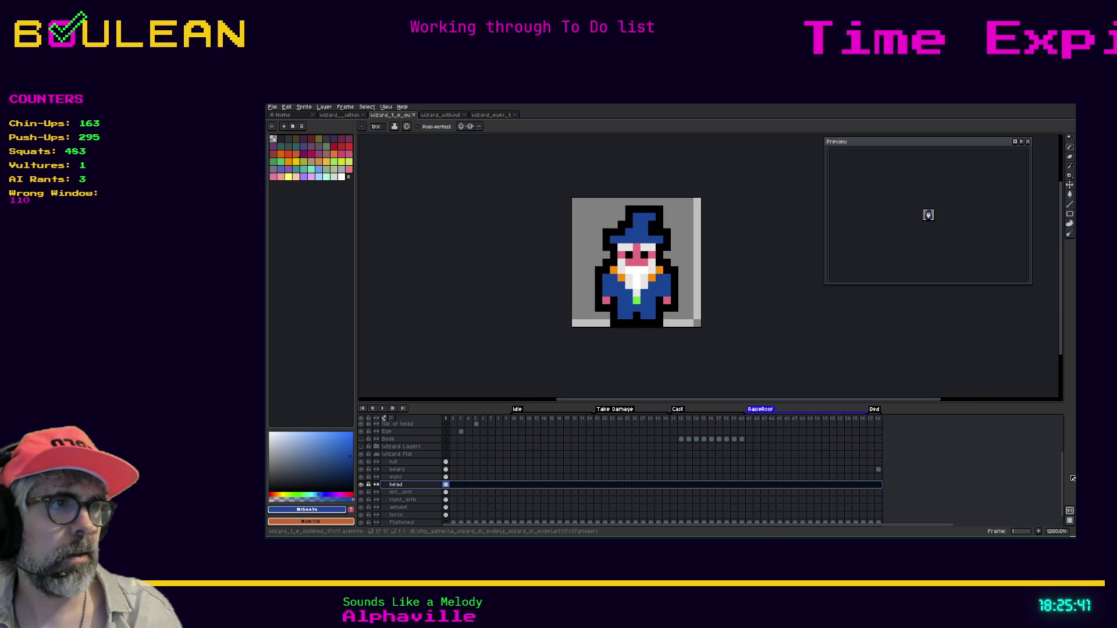
scroll(1066, 479, down, 1)
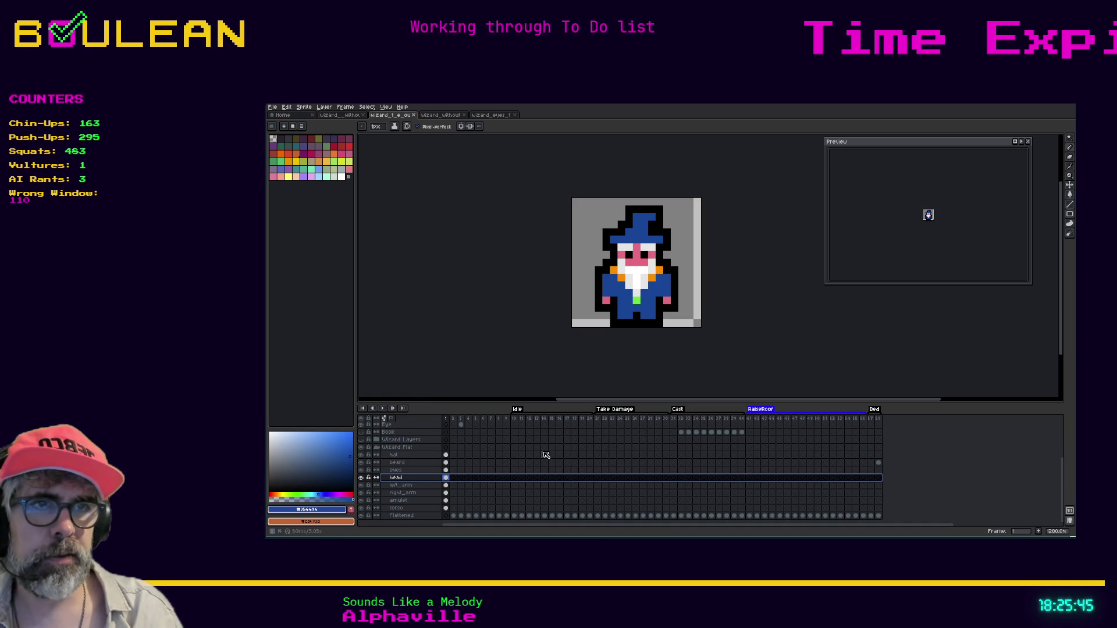
scroll(549, 457, up, 1)
drag(563, 402, 565, 332)
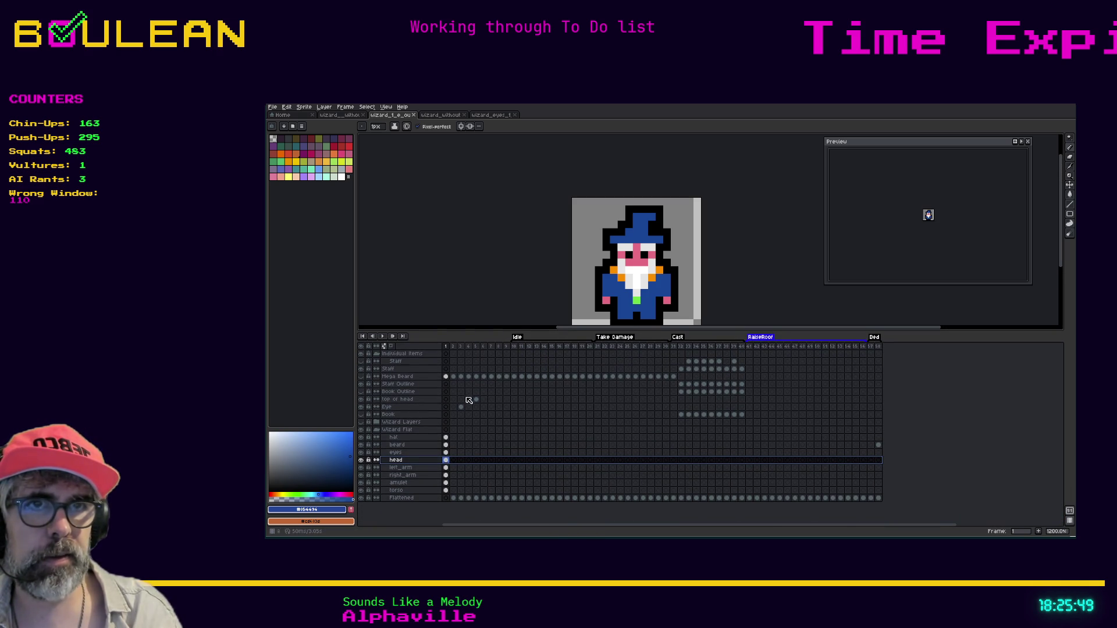
Step: Step through the Idle animation frames with the arrow keys, up to about frame 17
key(Right)
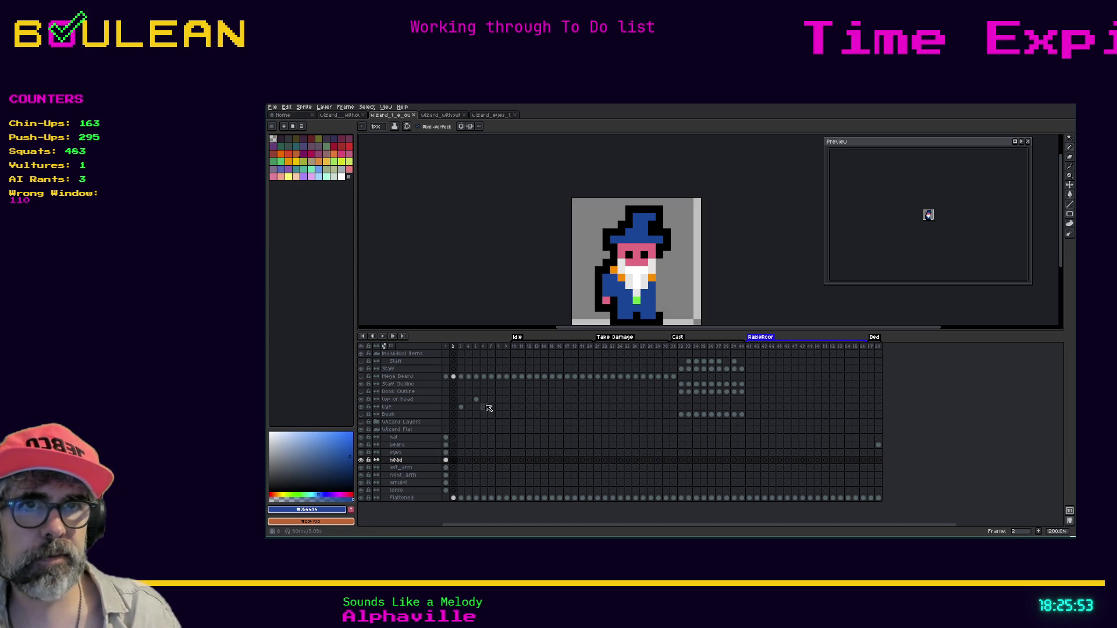
key(Right)
key(Right)
key(Right)
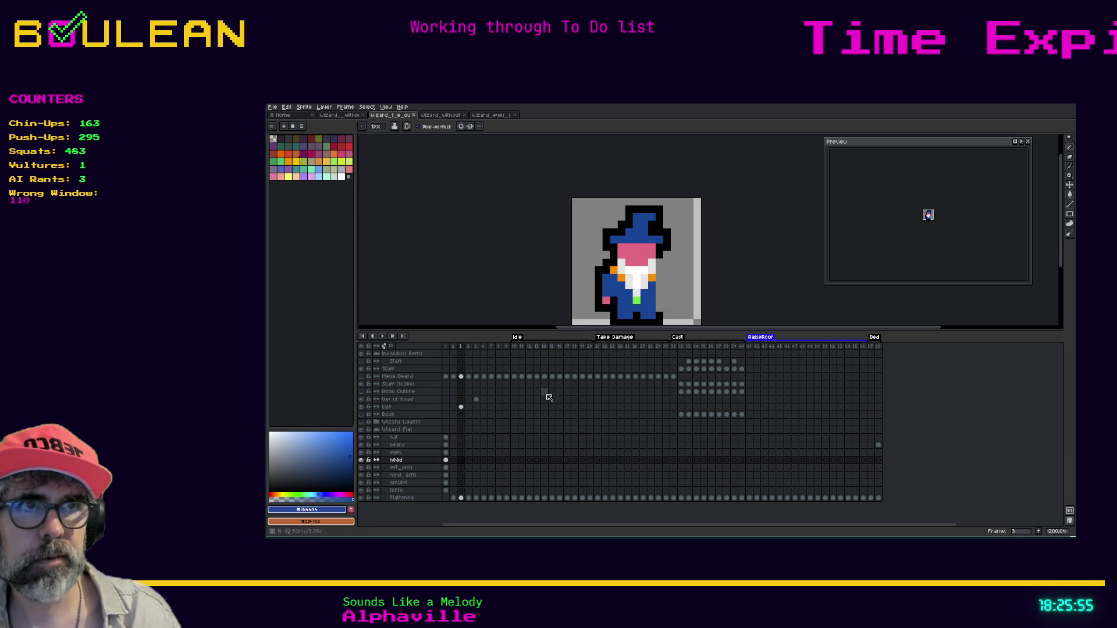
key(Right)
key(Right)
key(Right)
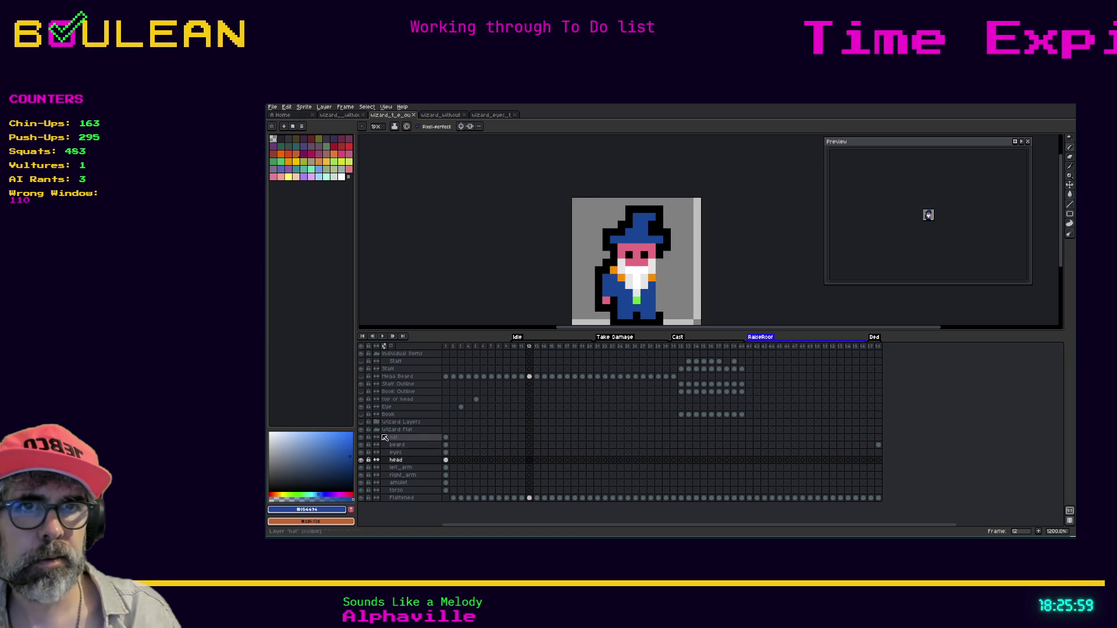
key(Right)
key(Right)
key(Right)
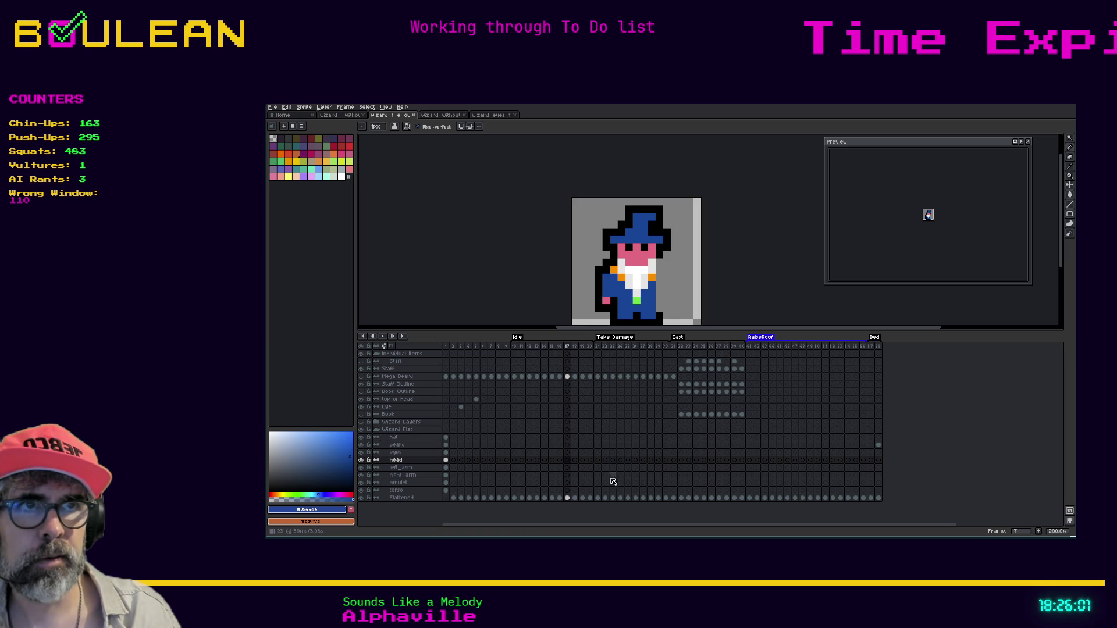
key(Left)
key(Left)
key(Left)
key(Right)
key(Right)
key(Right)
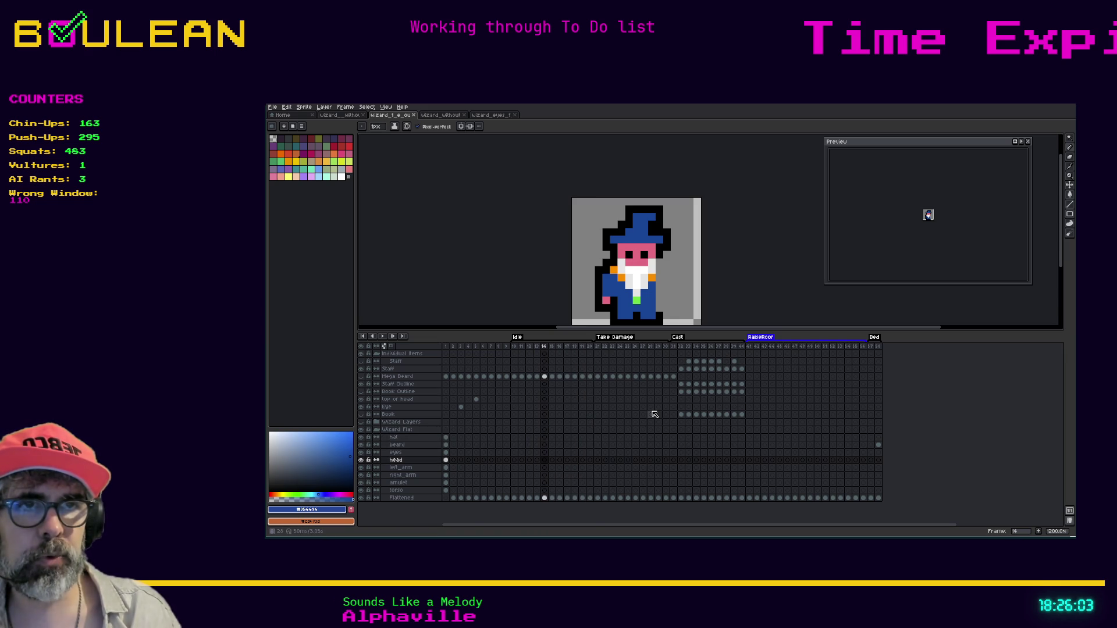
key(Right)
key(Right)
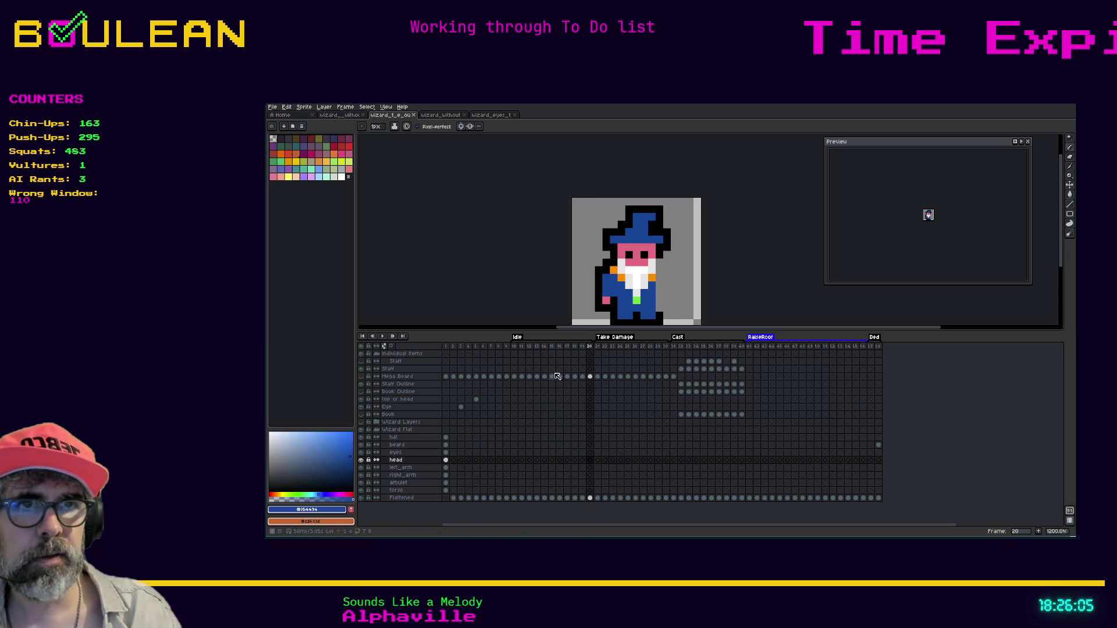
key(Right)
key(Right)
key(Right)
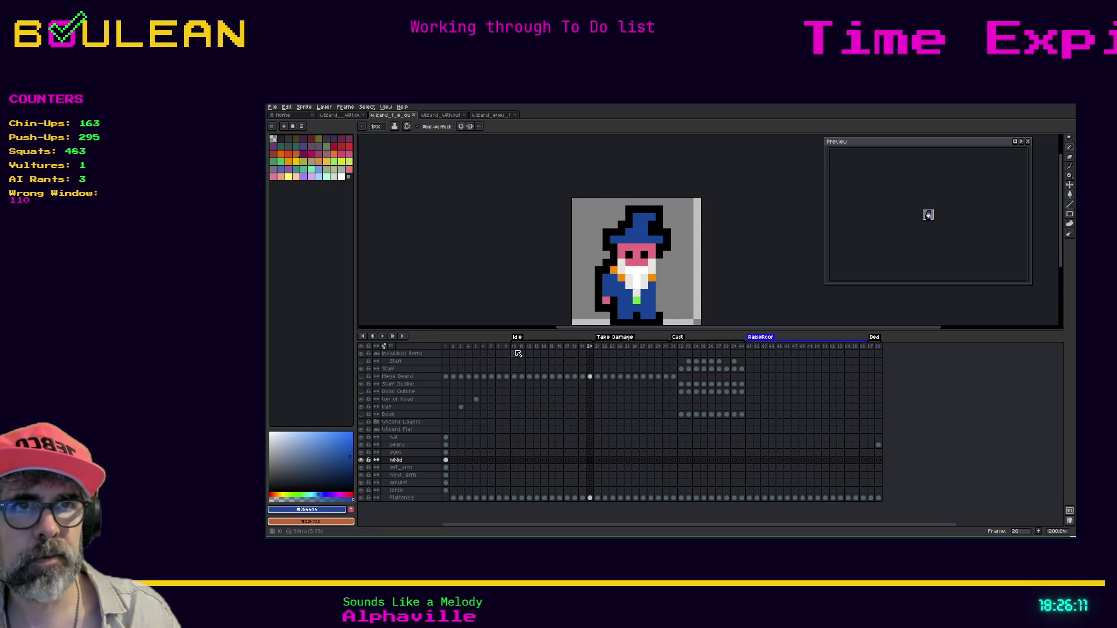
Step: Select frames 10–20, step through them to watch the eyes, and return to frame 10
click(515, 348)
drag(593, 350, 520, 347)
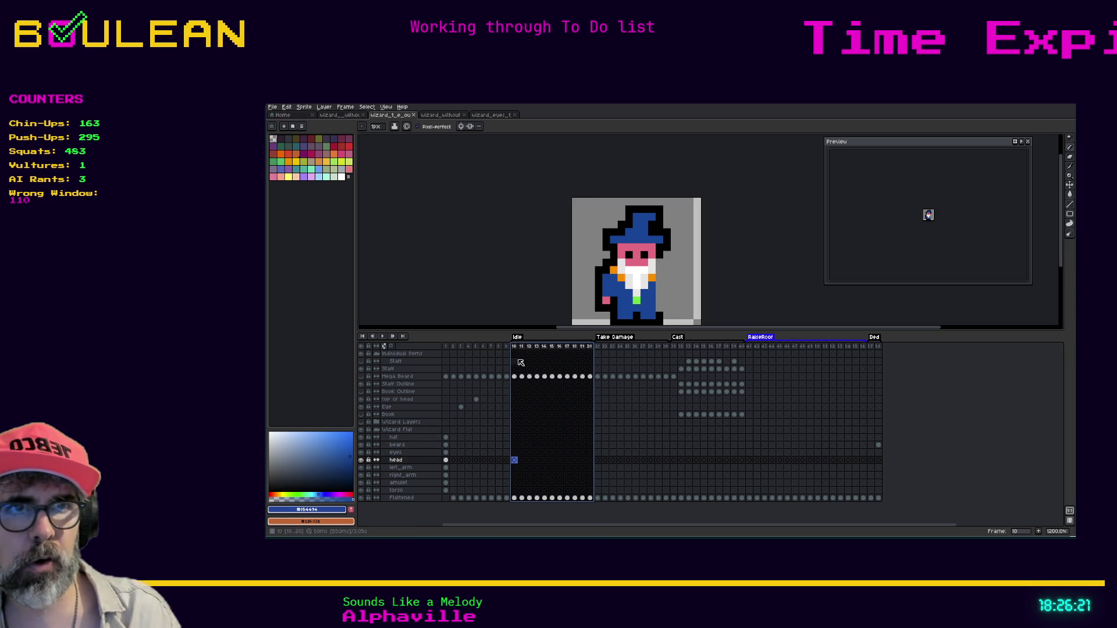
click(519, 349)
key(Right)
key(Right)
key(Right)
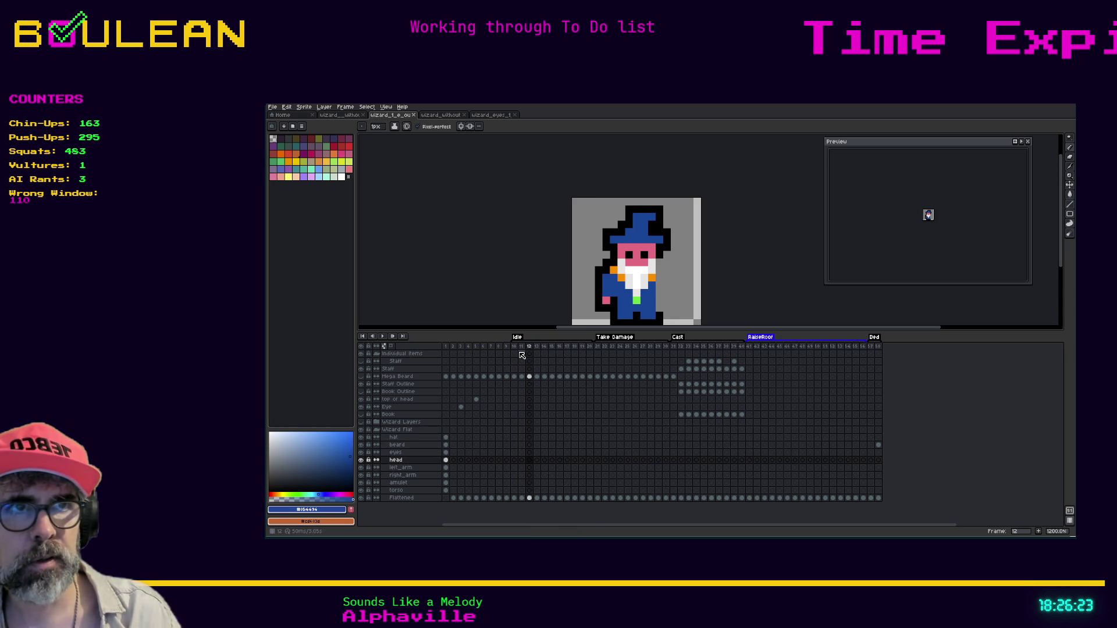
key(Right)
key(Right)
key(Right)
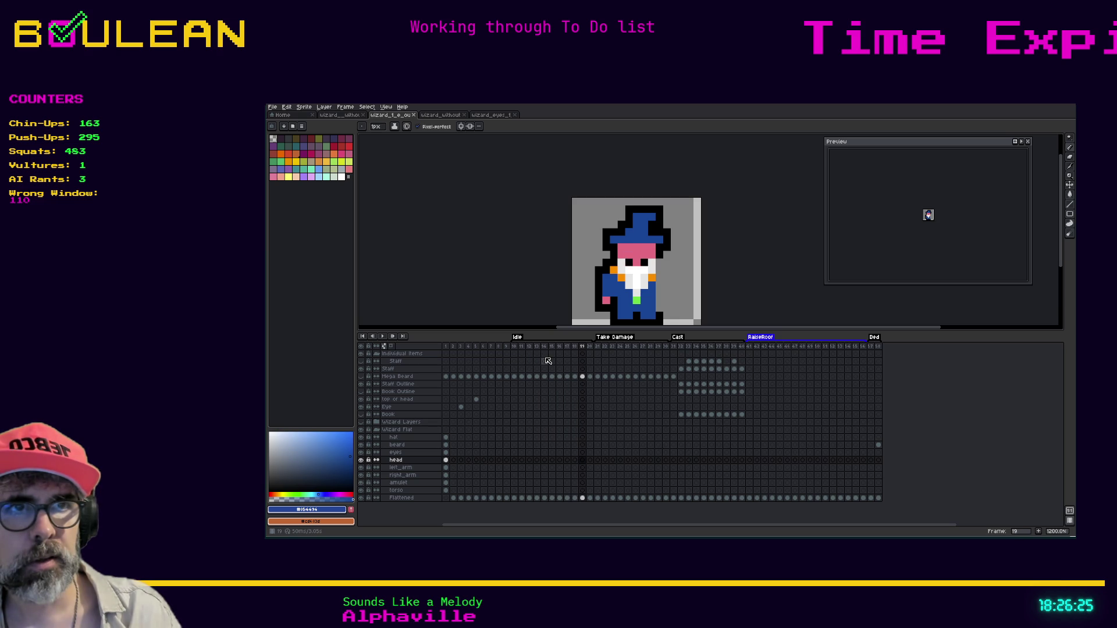
key(Left)
key(Left)
key(Left)
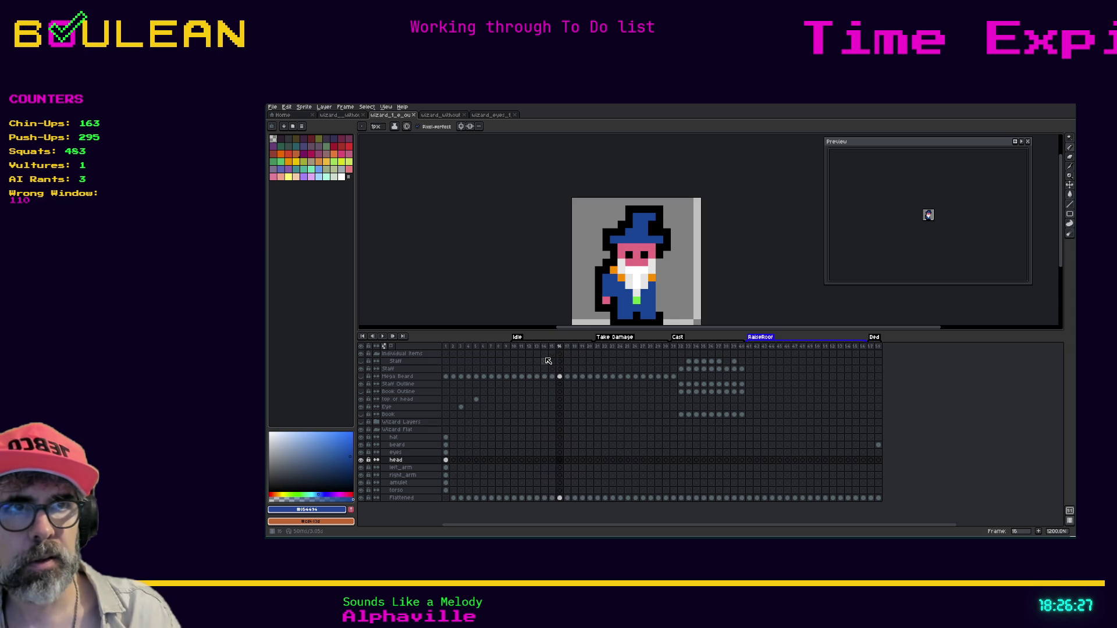
key(Left)
key(Left)
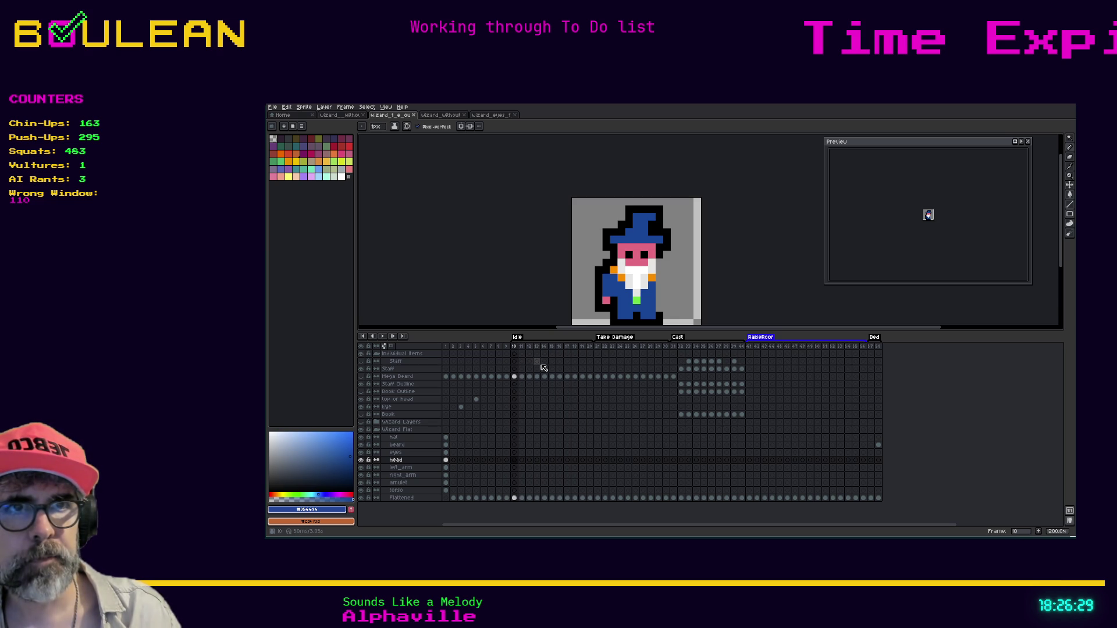
Step: Make eyes the active layer and review the Take Damage frames starting at frame 21
click(427, 453)
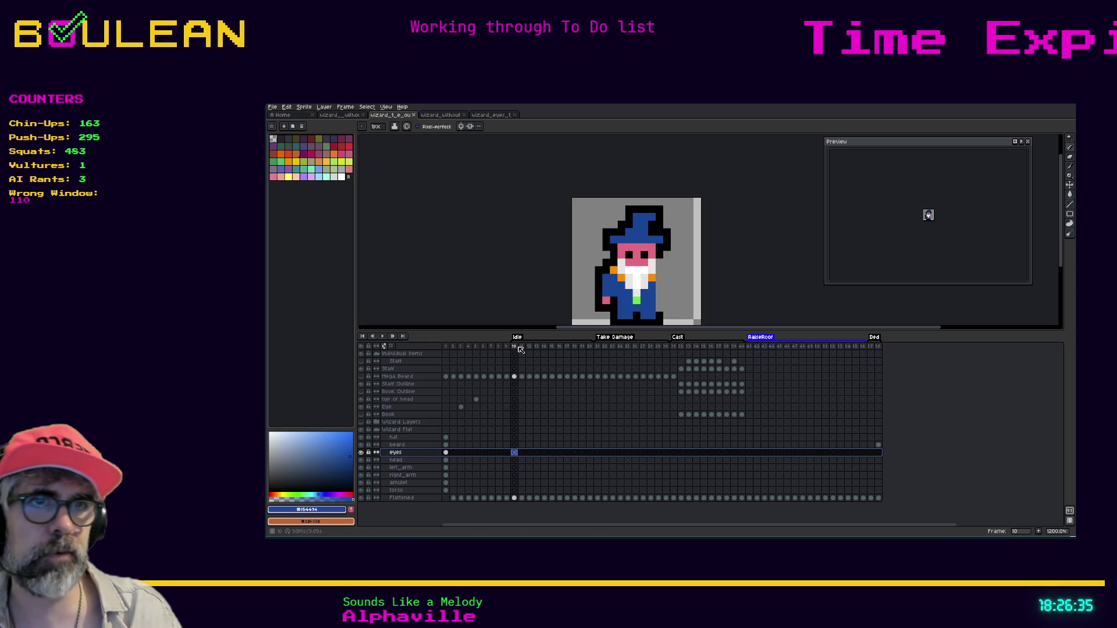
click(598, 348)
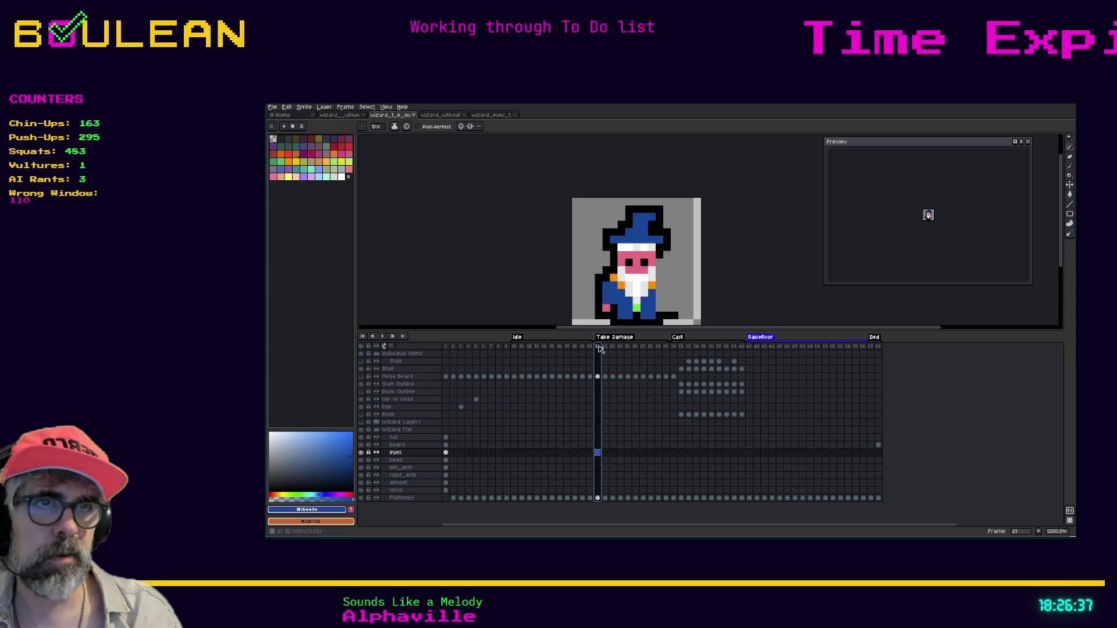
click(606, 348)
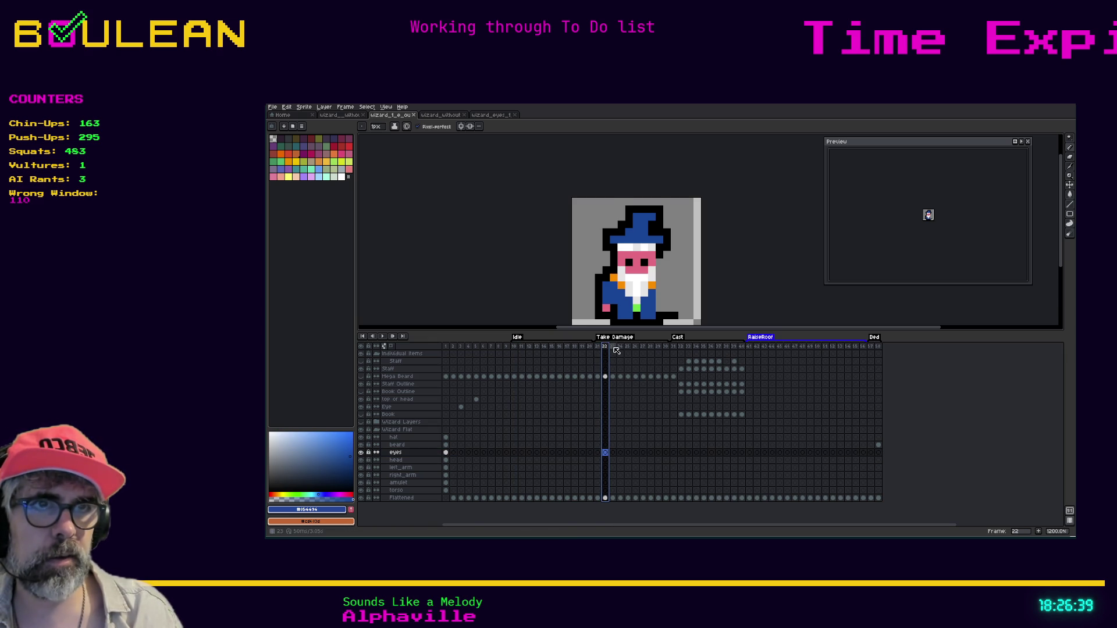
click(612, 348)
click(621, 348)
click(628, 348)
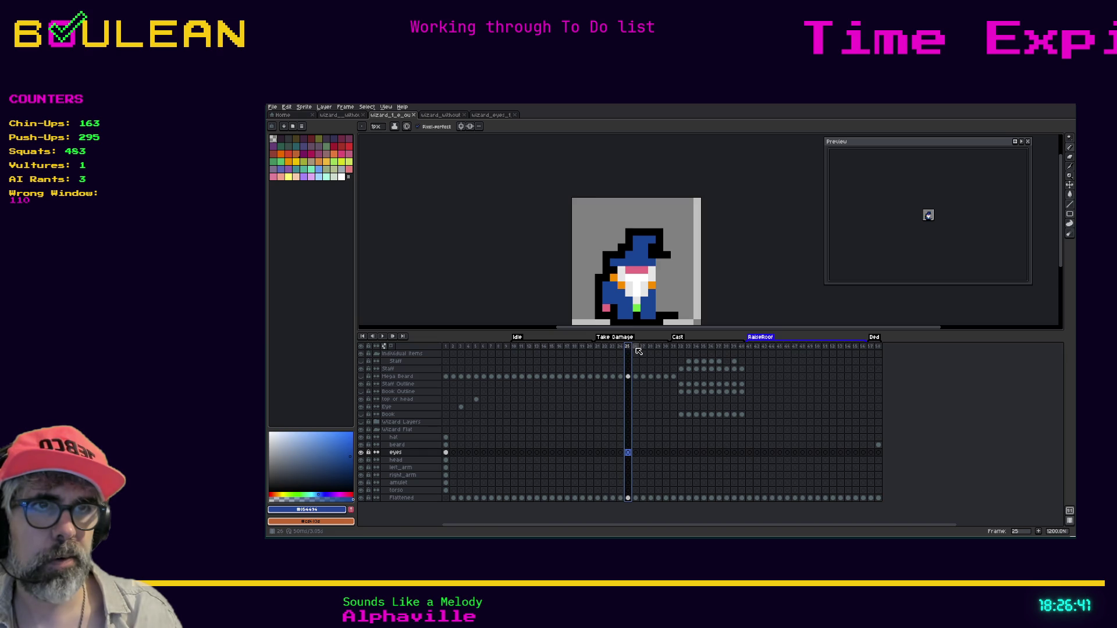
click(636, 347)
Step: Review Cast frames 31–40, stepping back to 38, then return to frame 1
click(673, 348)
click(684, 348)
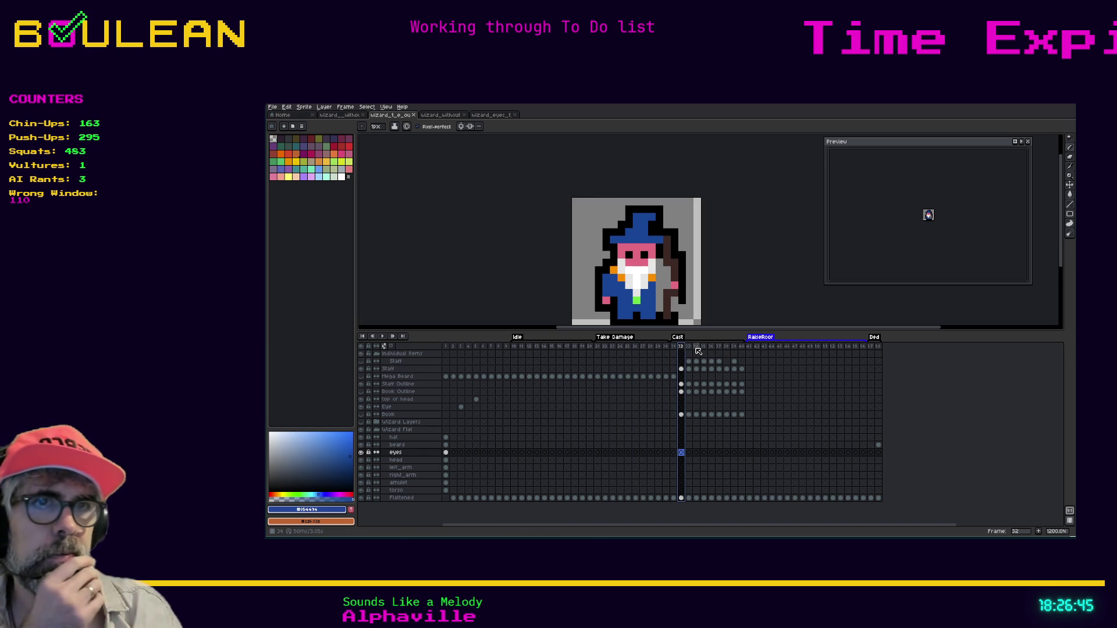
click(697, 348)
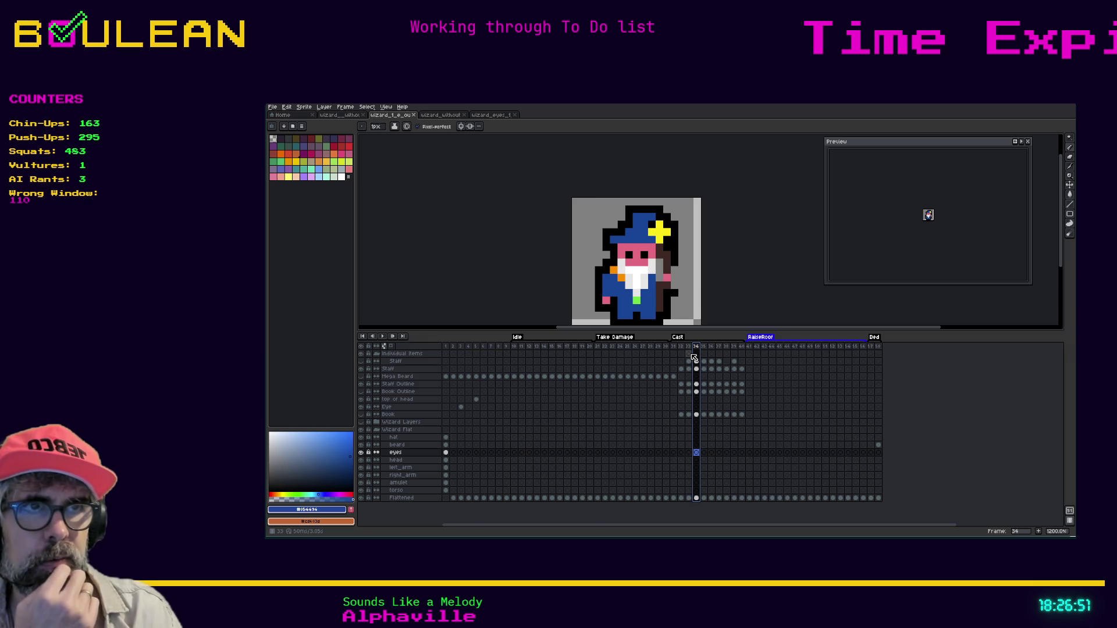
click(705, 348)
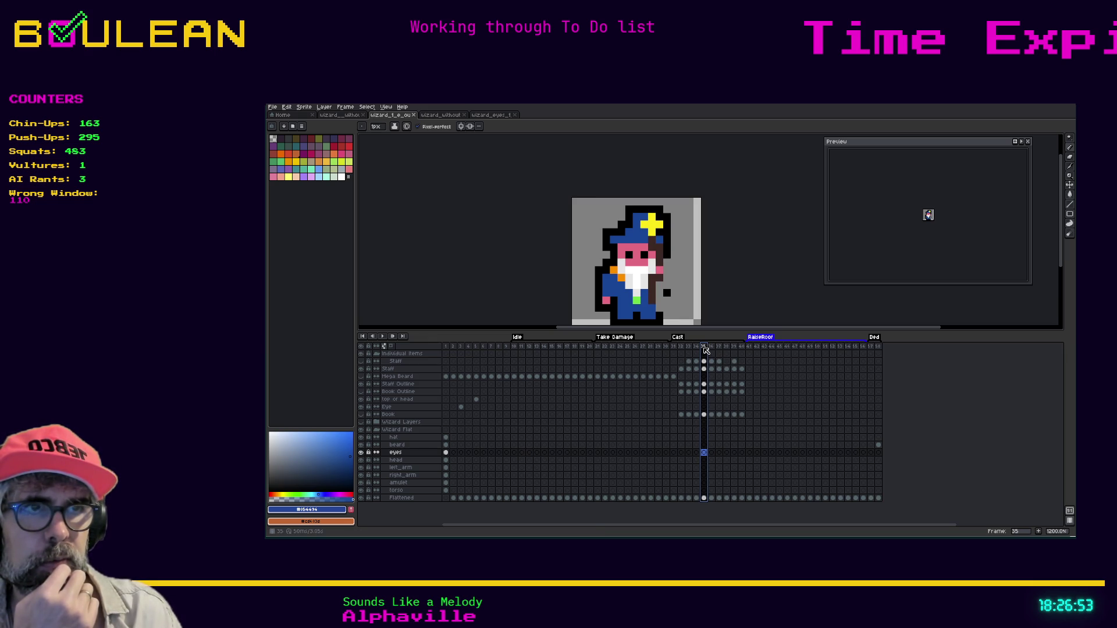
click(710, 348)
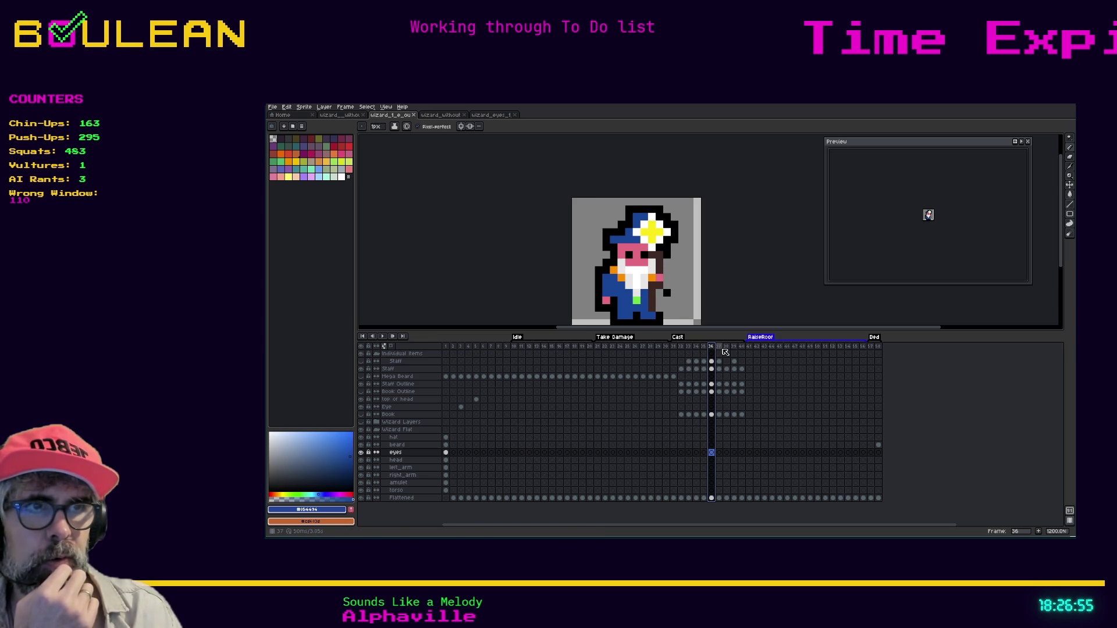
click(720, 348)
click(727, 347)
click(734, 348)
click(743, 348)
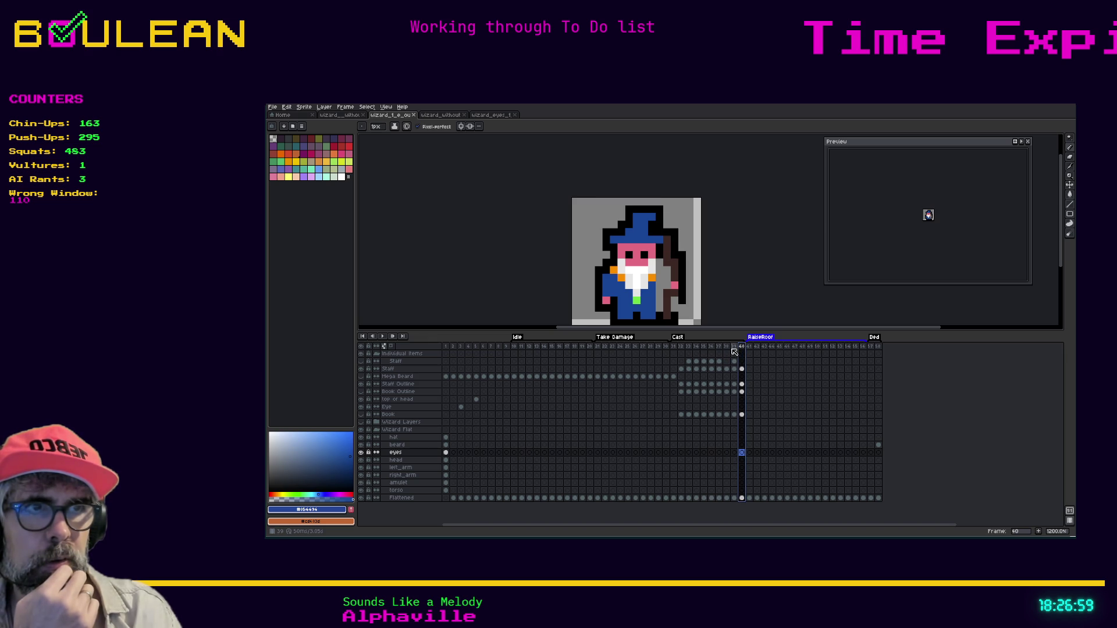
click(733, 348)
click(726, 348)
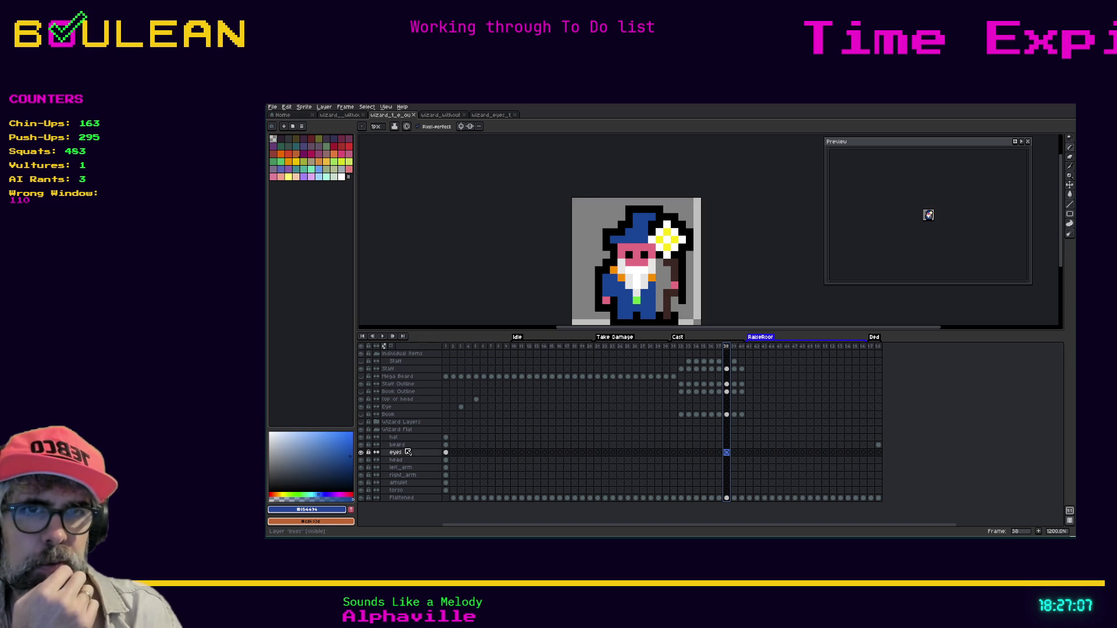
click(446, 476)
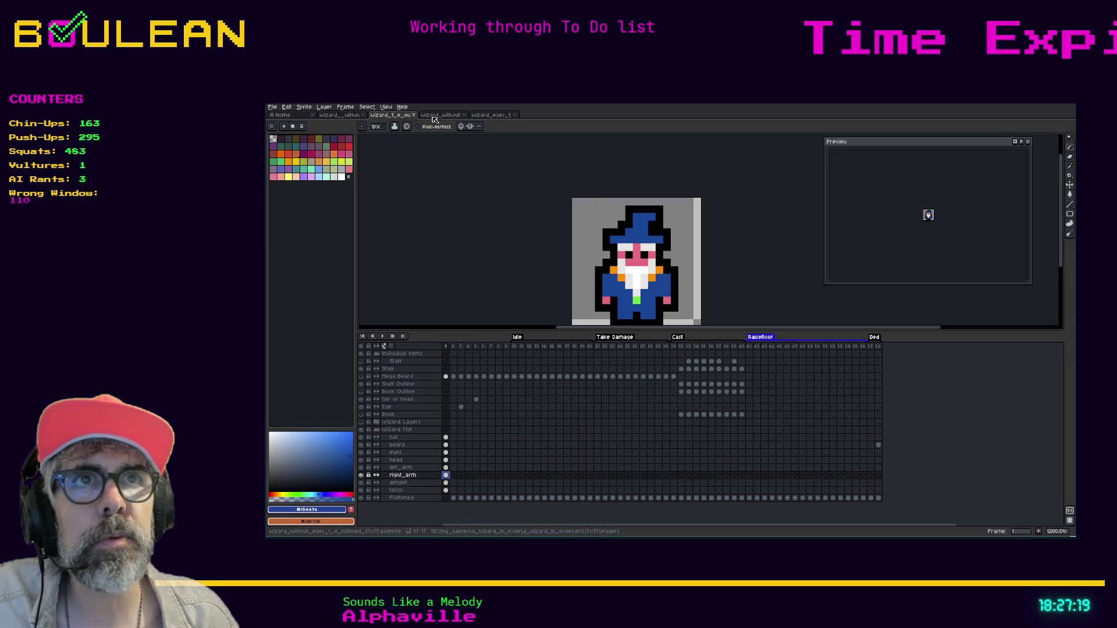
click(468, 116)
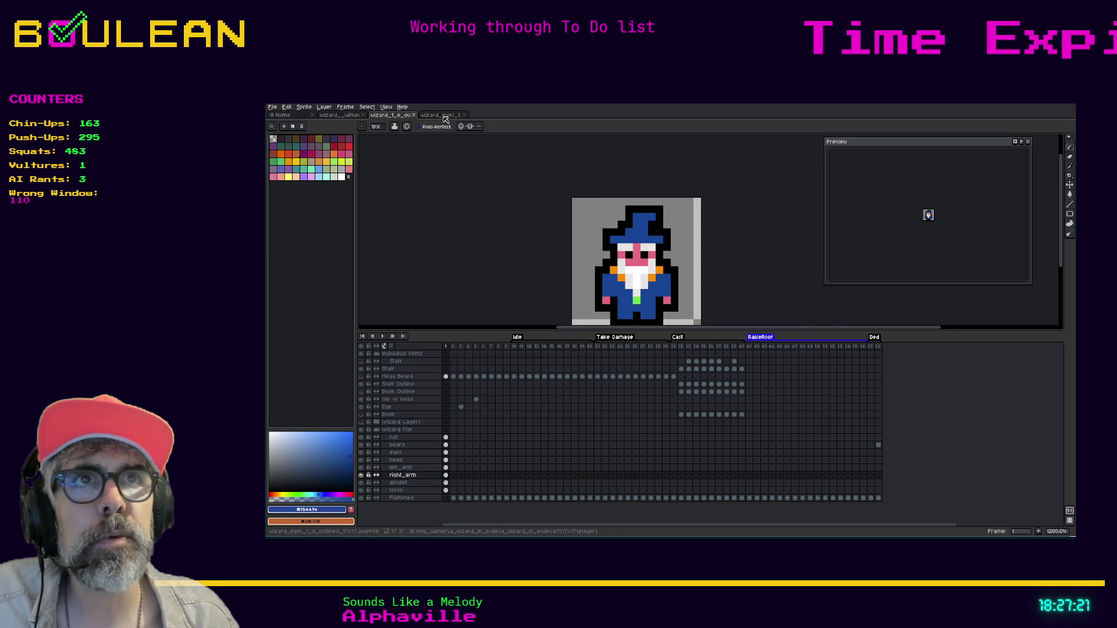
click(445, 116)
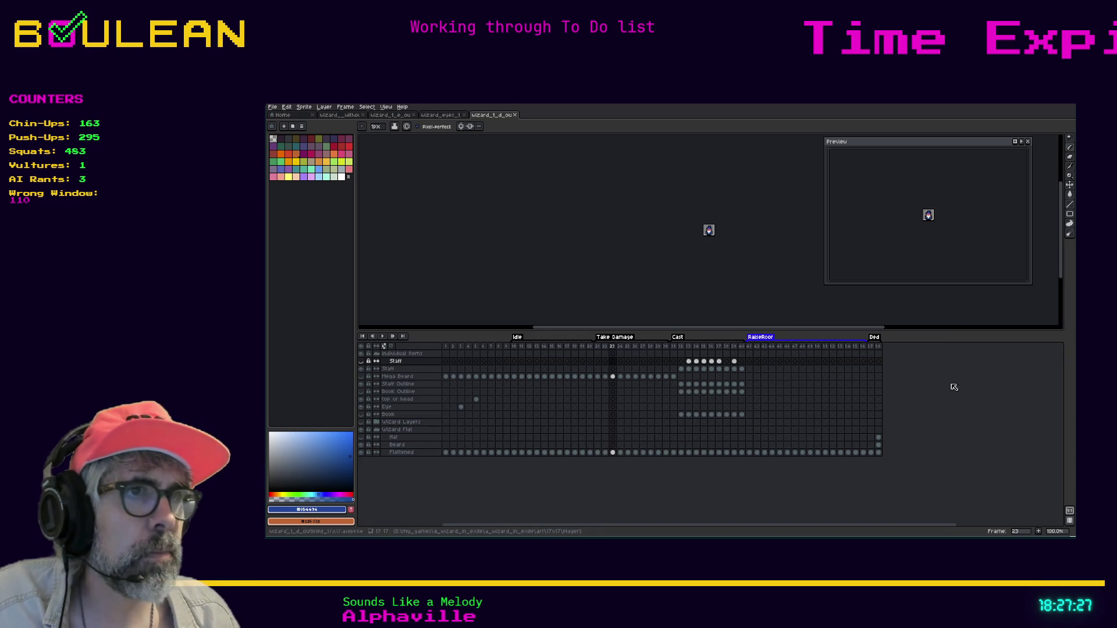
scroll(739, 238, up, 8)
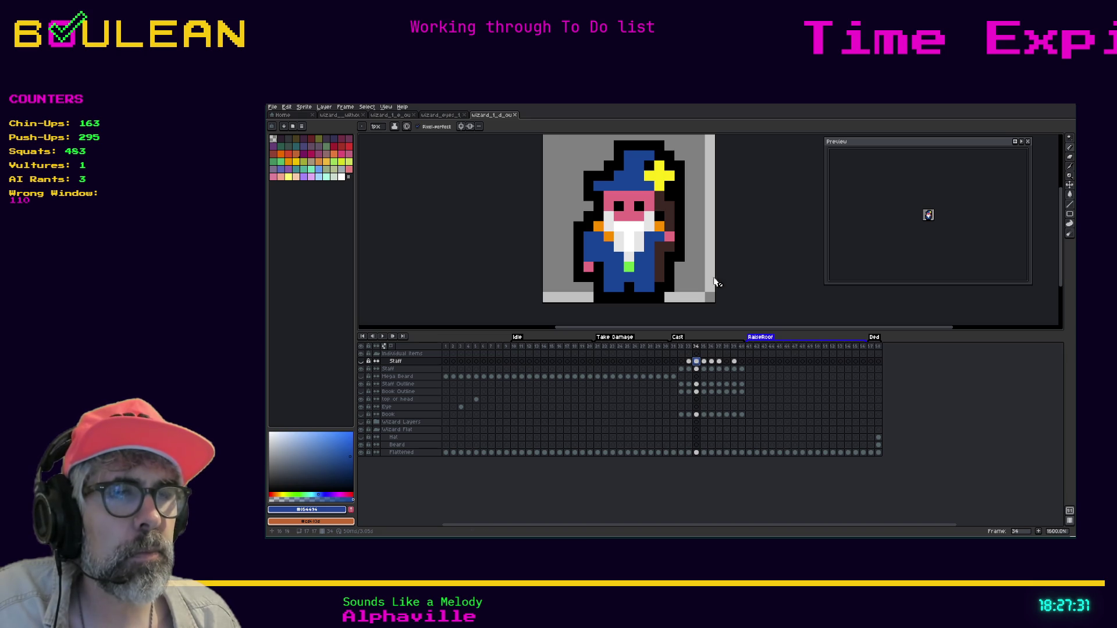
click(704, 361)
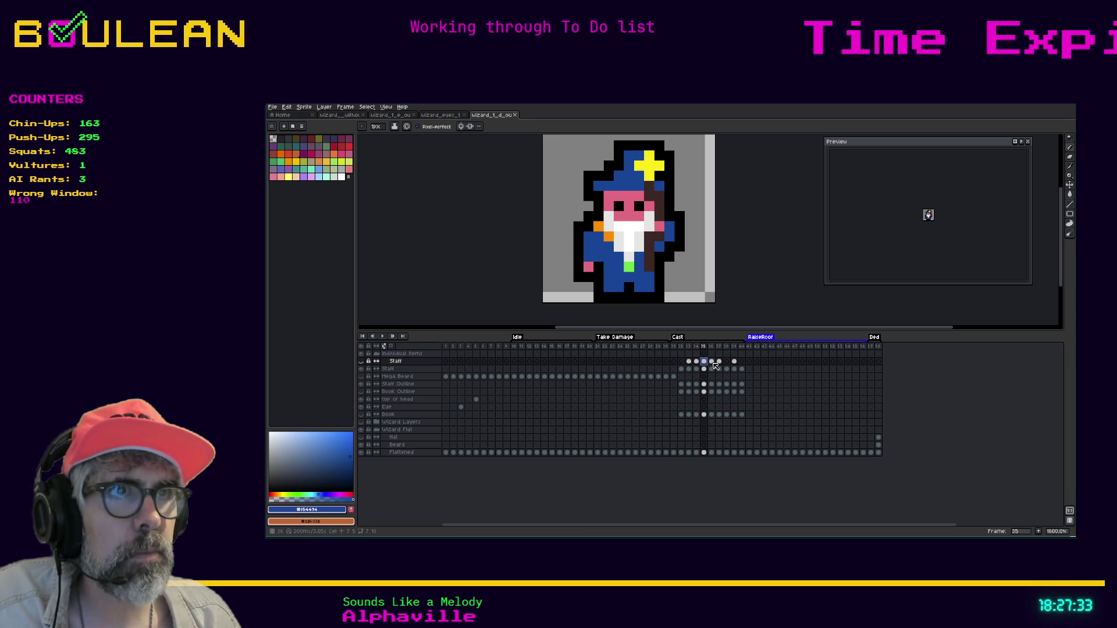
click(712, 362)
click(719, 362)
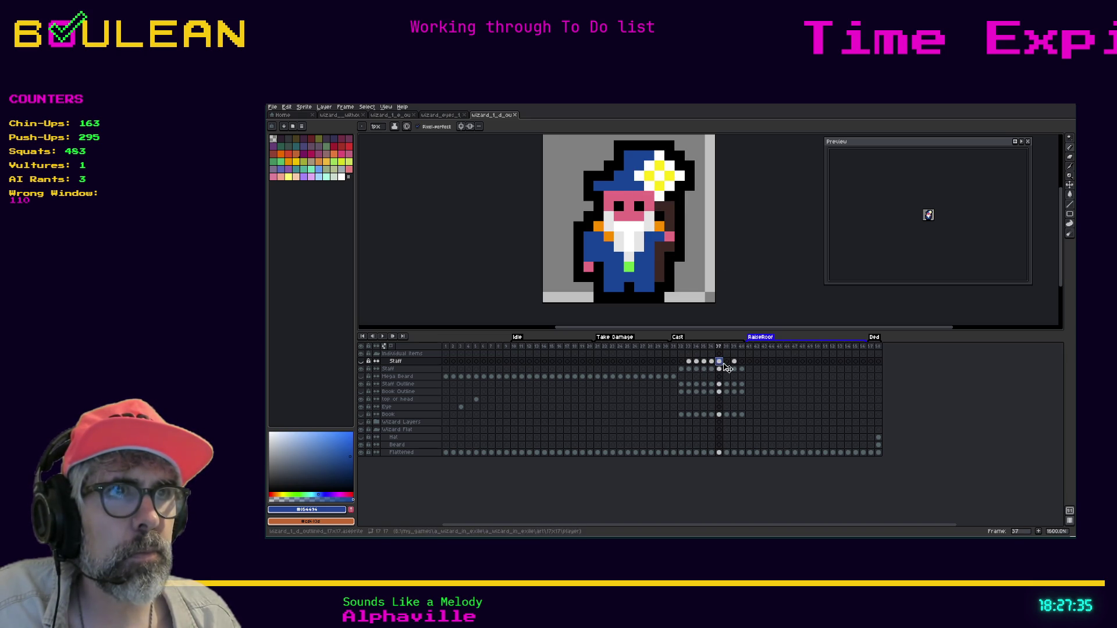
click(727, 362)
click(734, 362)
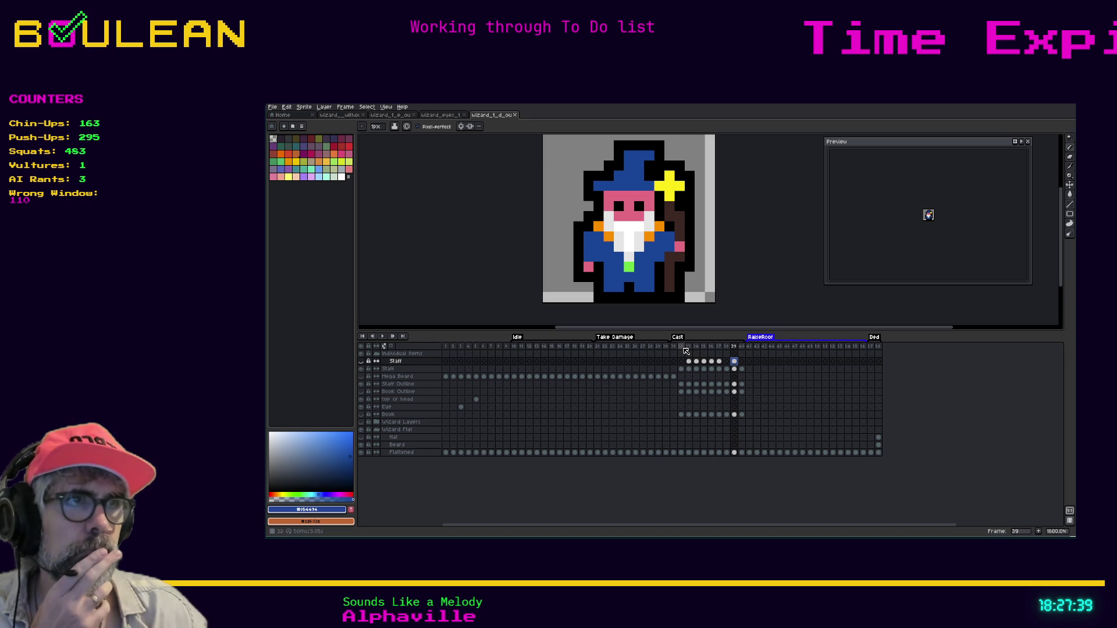
click(757, 348)
click(772, 347)
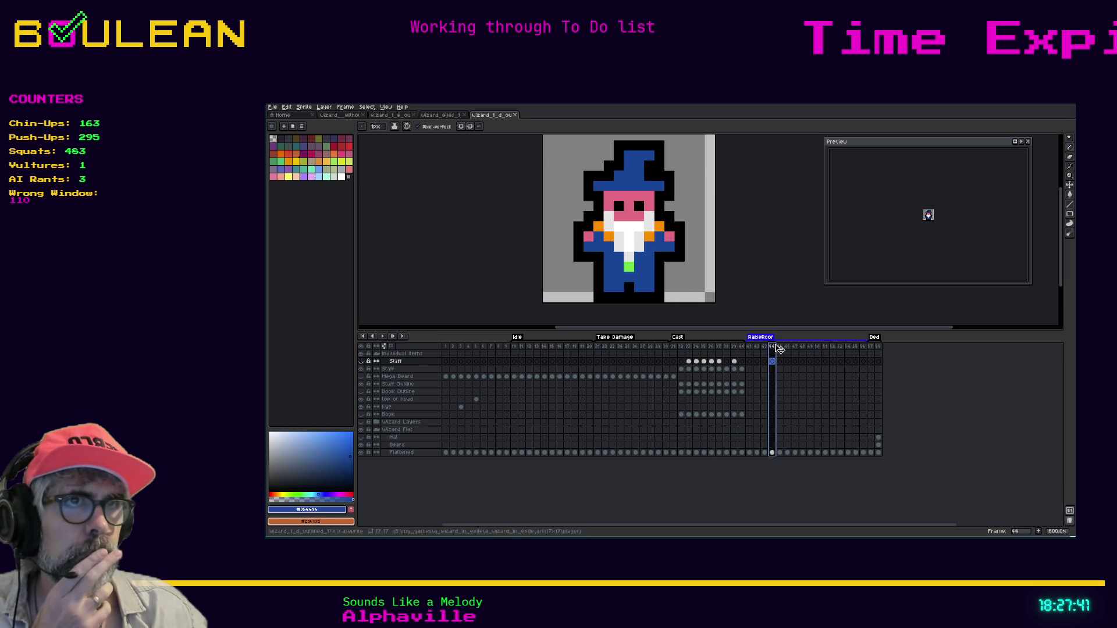
click(796, 348)
key(Right)
key(Right)
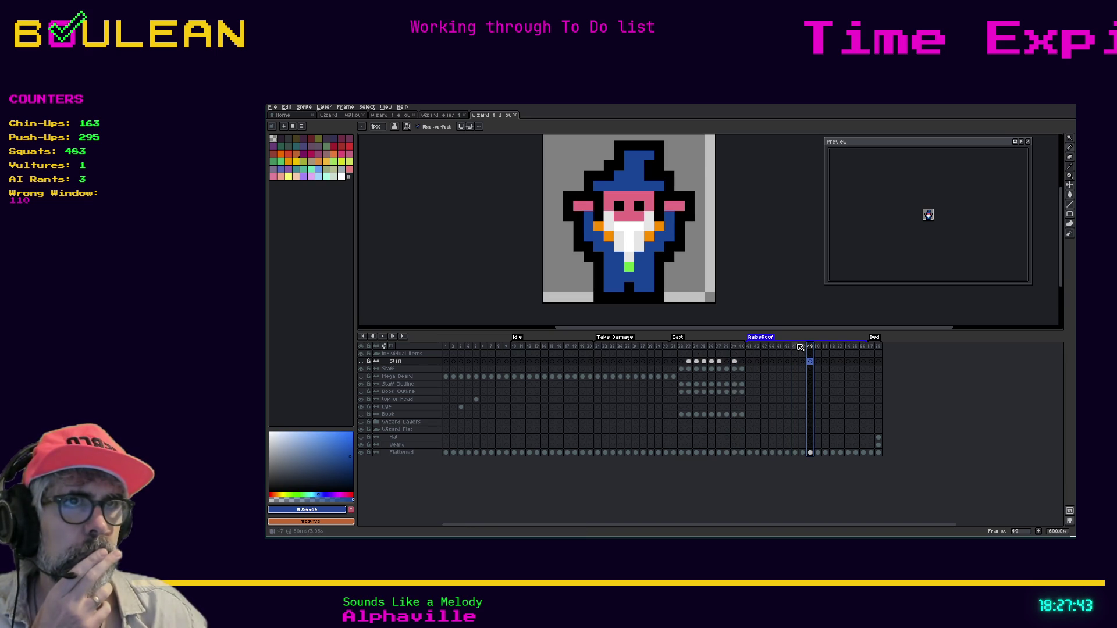
click(789, 347)
click(773, 348)
click(757, 347)
click(751, 347)
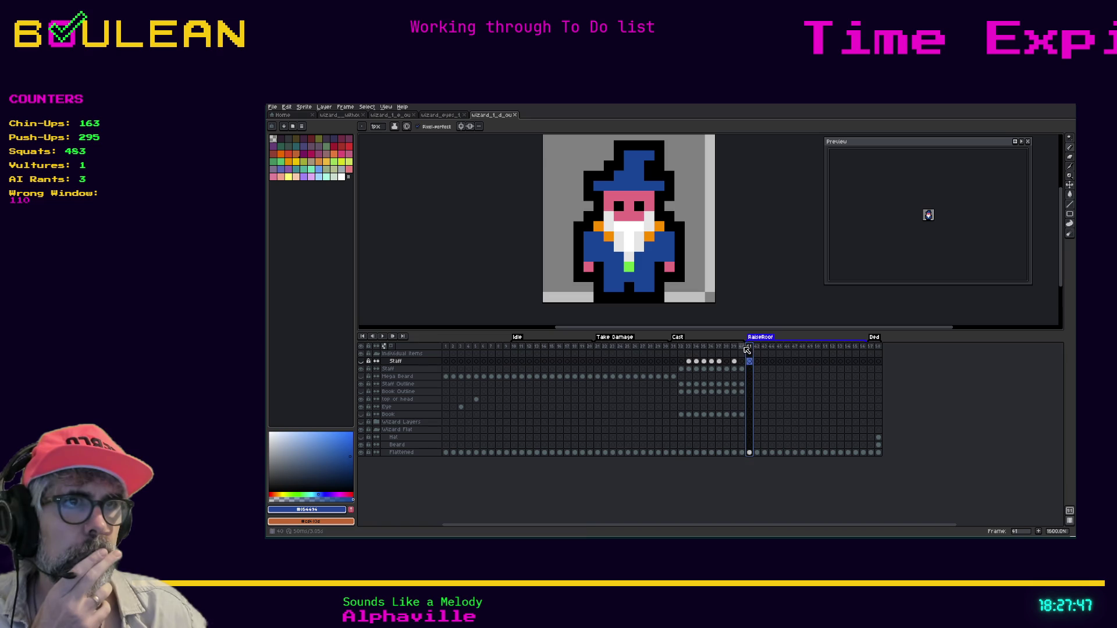
click(743, 348)
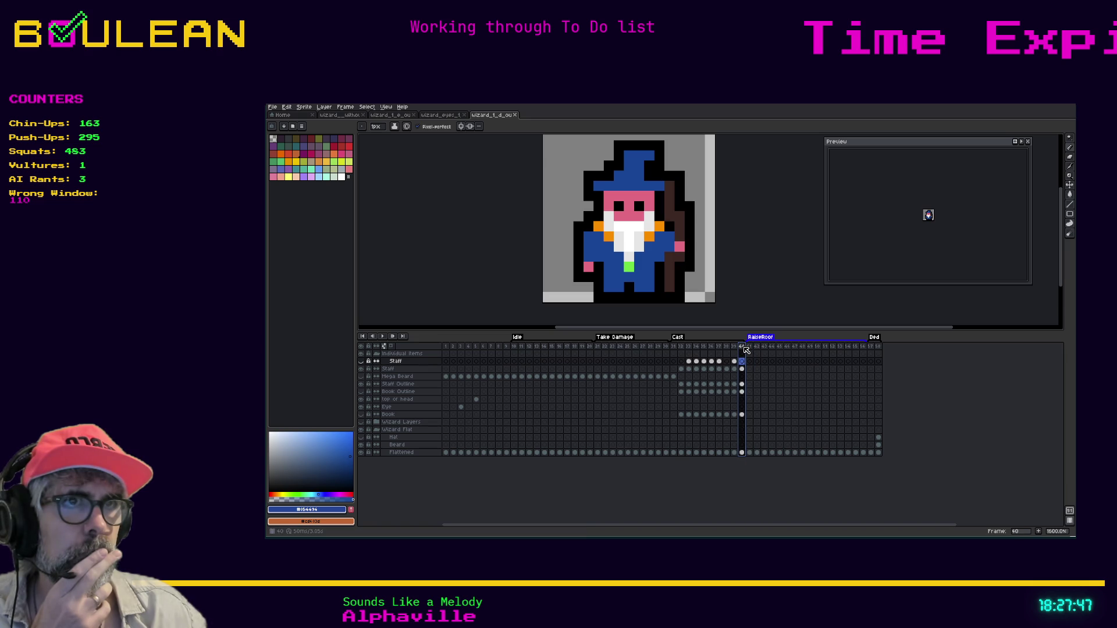
click(682, 354)
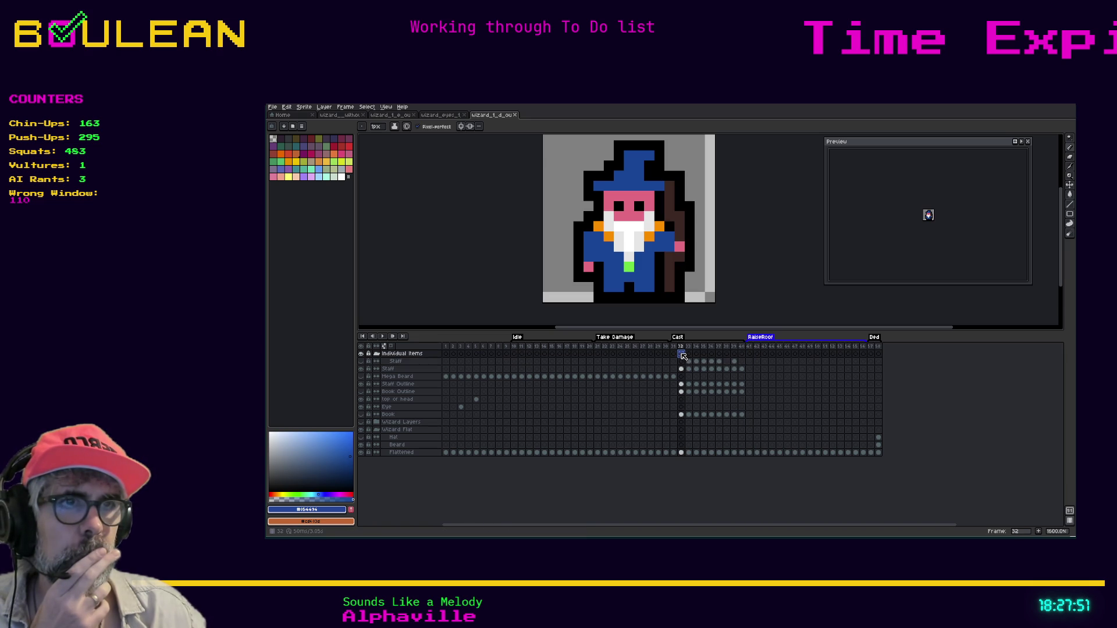
click(690, 347)
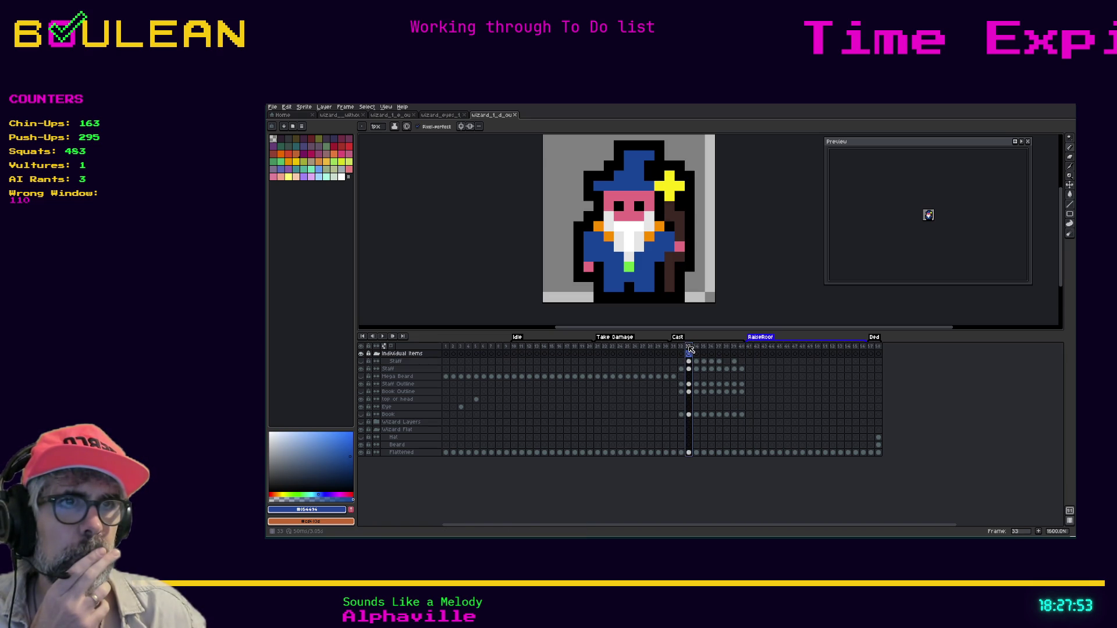
click(682, 347)
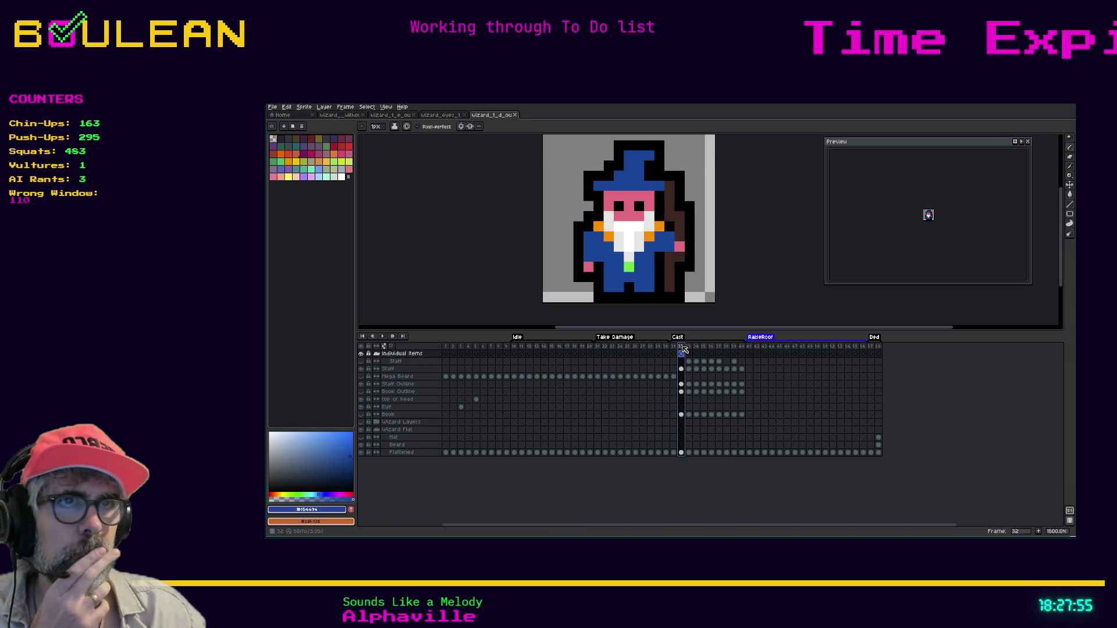
click(676, 347)
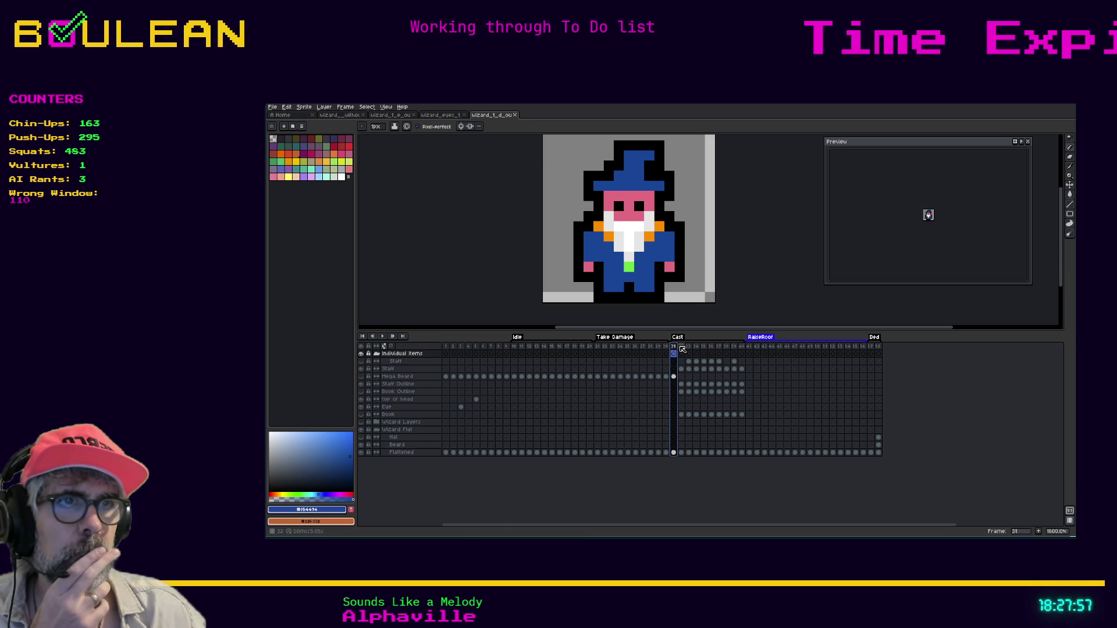
click(681, 347)
click(690, 347)
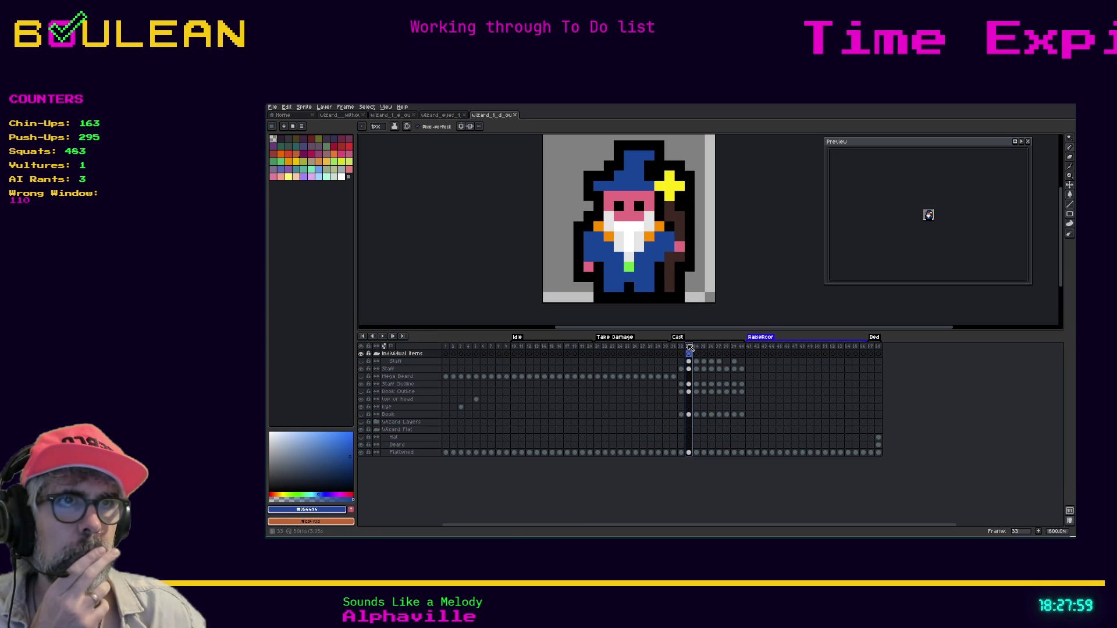
click(682, 347)
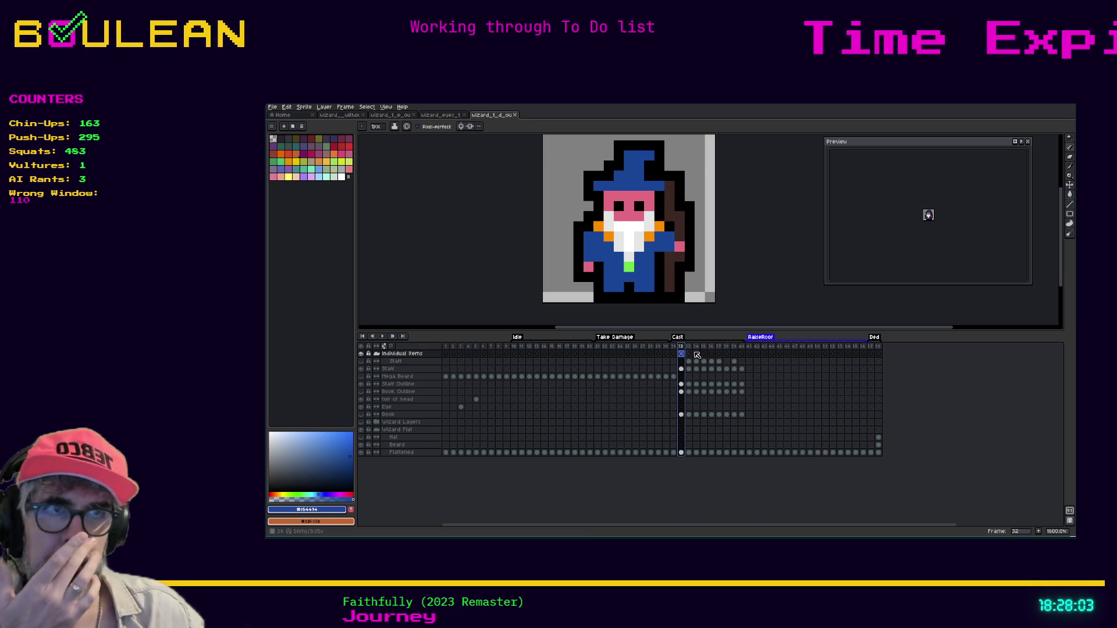
click(690, 354)
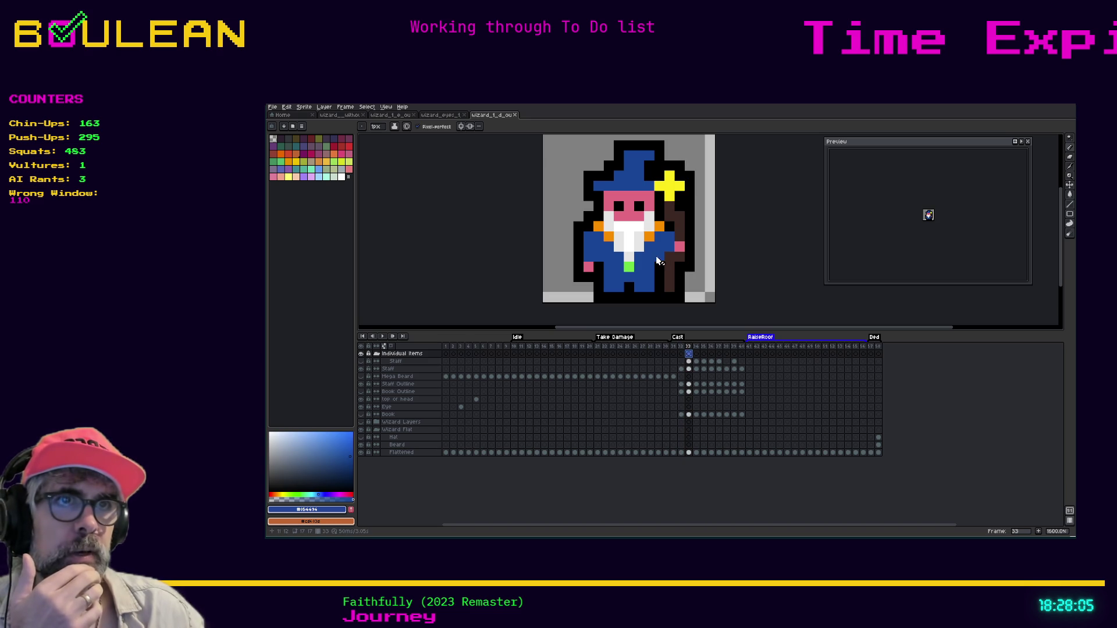
click(698, 353)
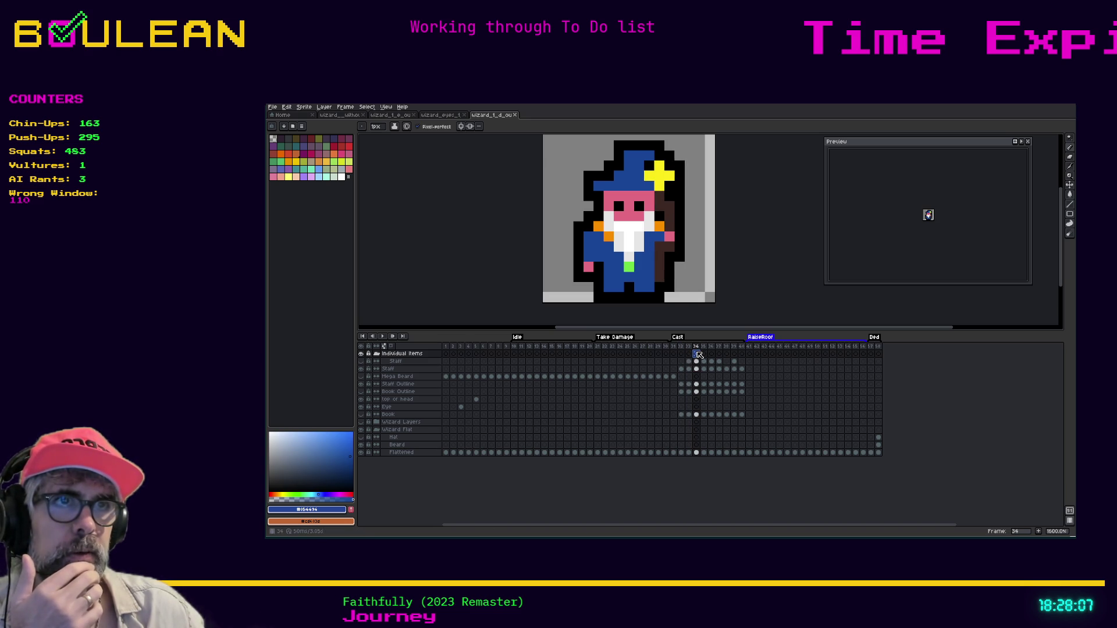
click(704, 354)
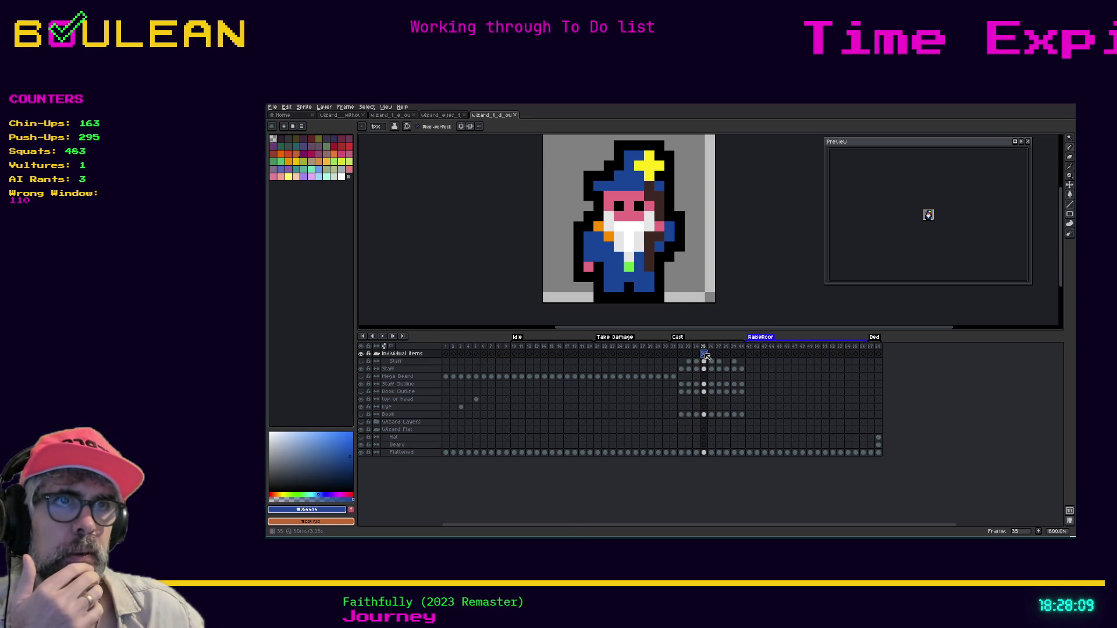
click(711, 354)
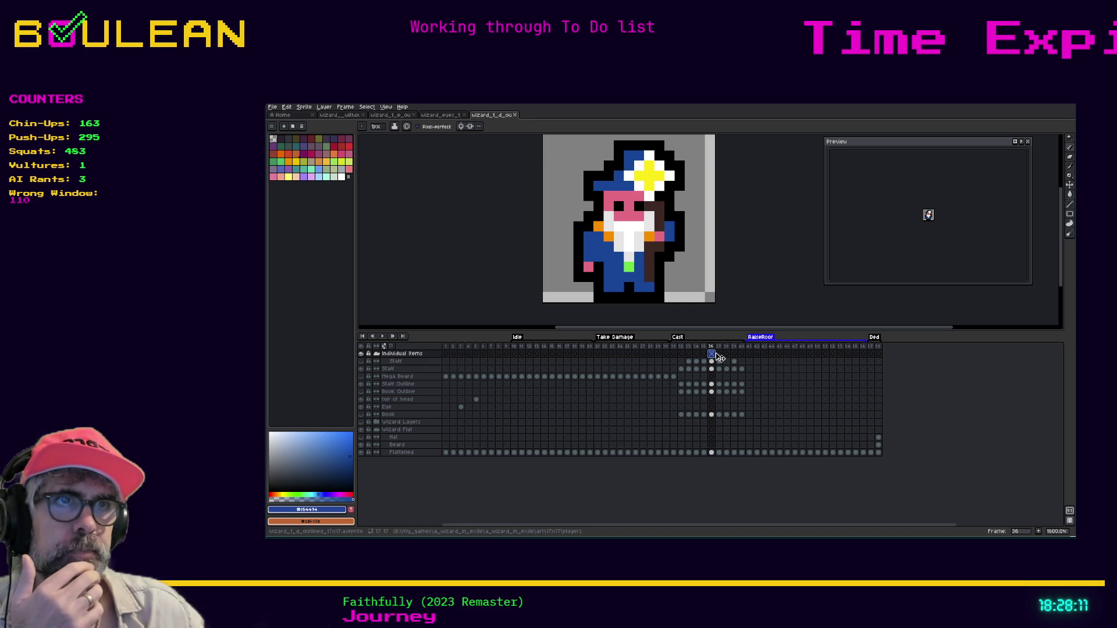
click(718, 354)
click(726, 354)
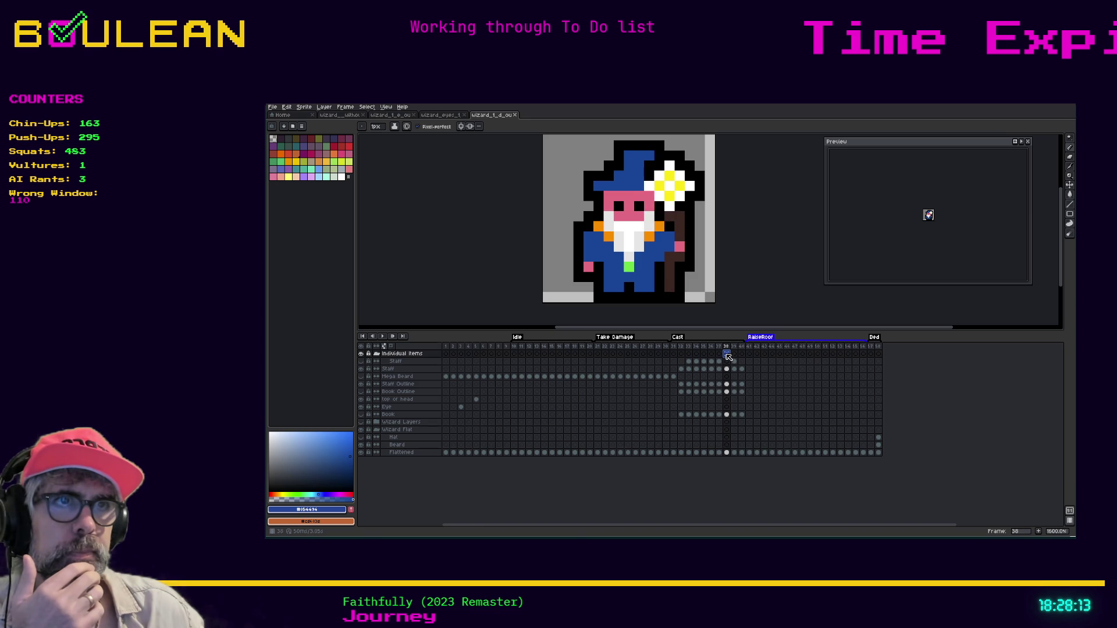
click(734, 354)
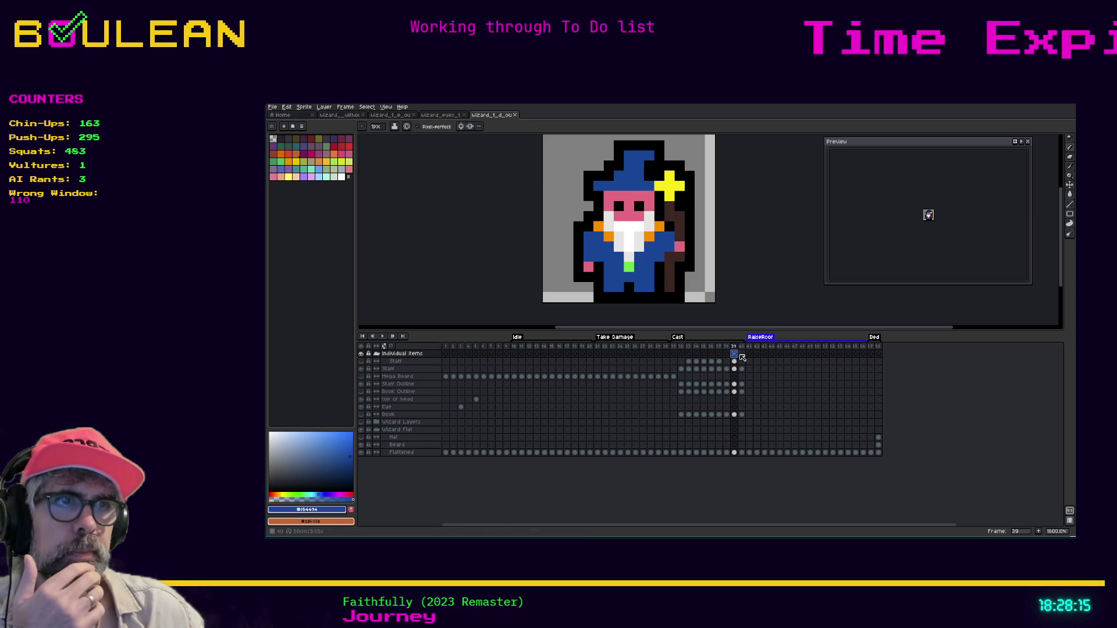
click(741, 354)
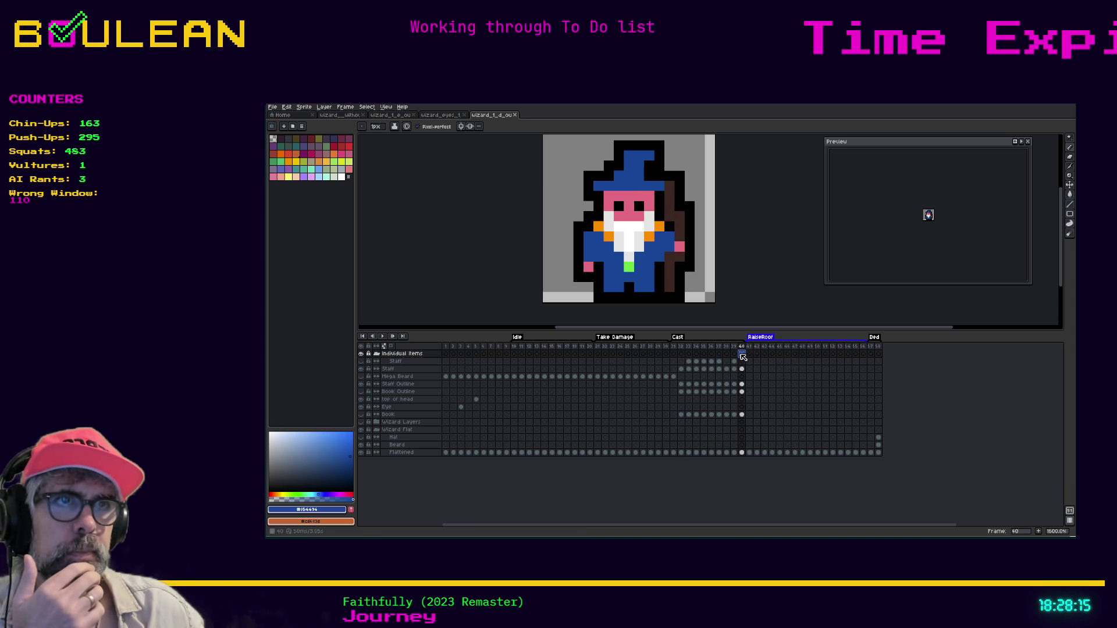
click(673, 354)
click(681, 354)
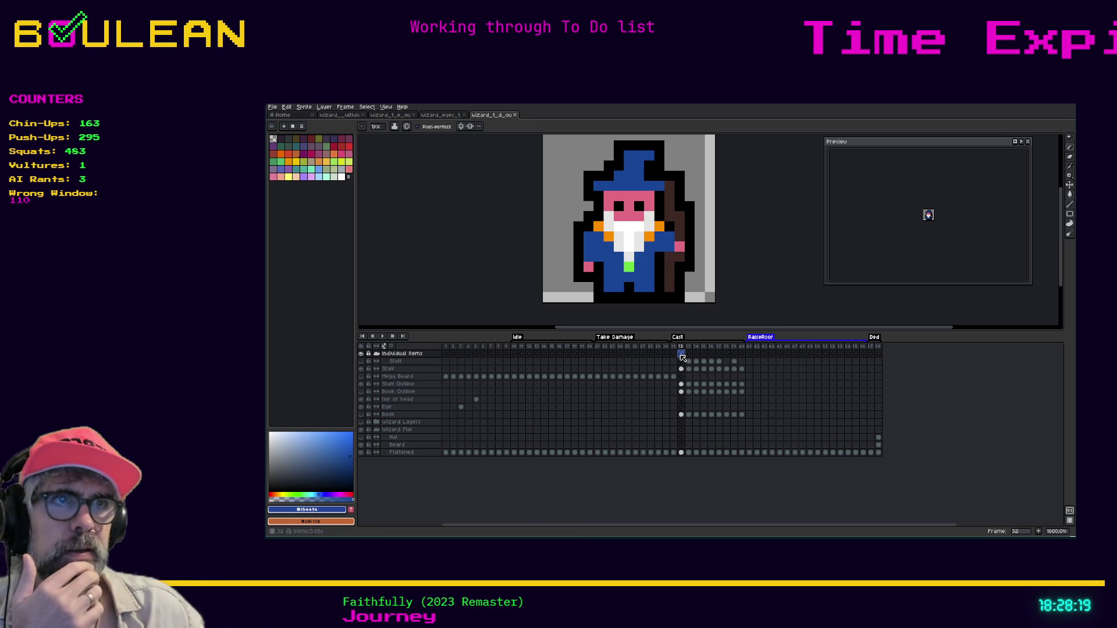
click(674, 354)
click(682, 354)
click(689, 354)
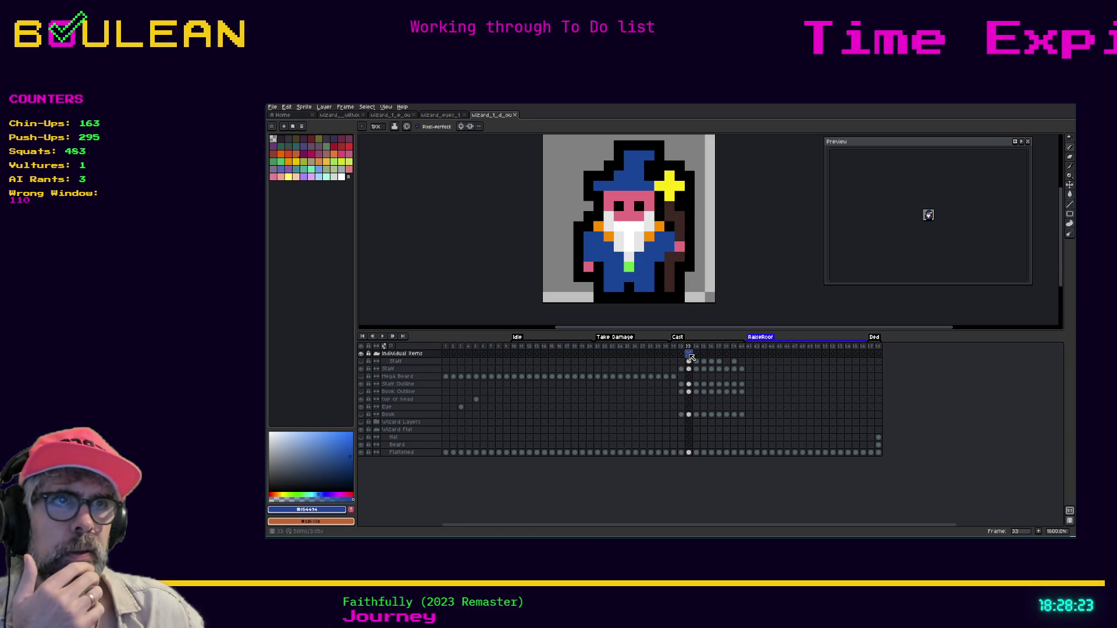
click(682, 354)
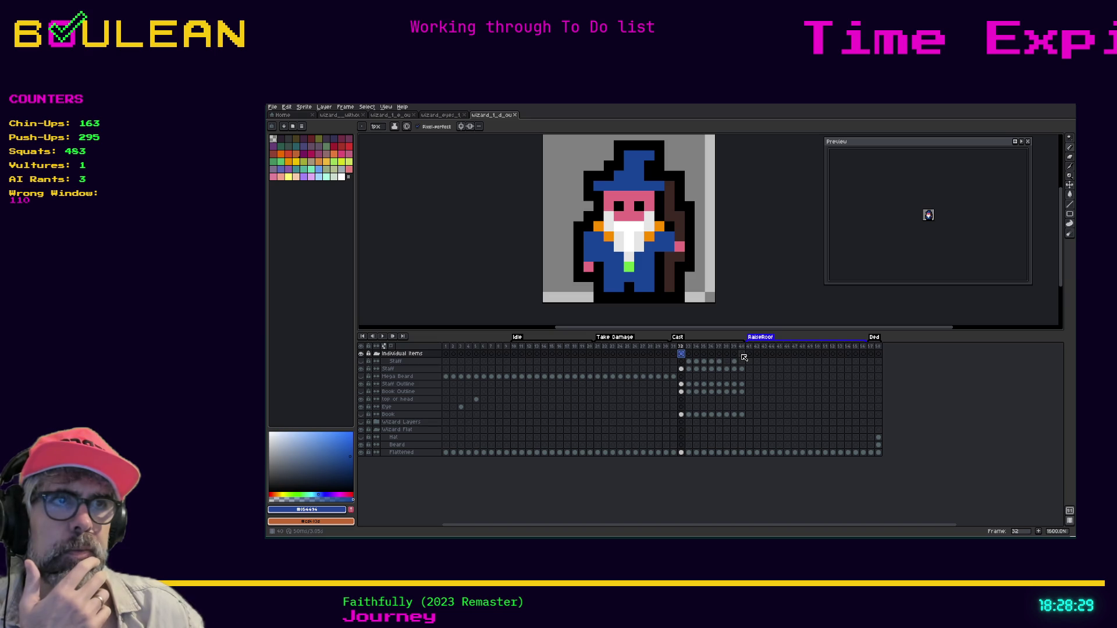
click(741, 355)
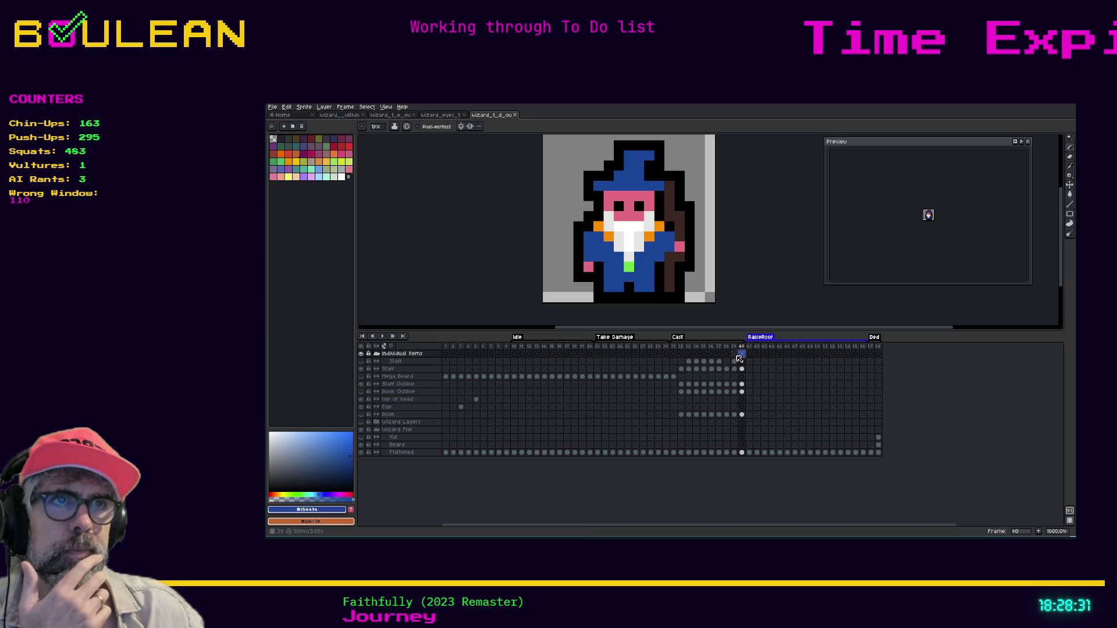
key(i)
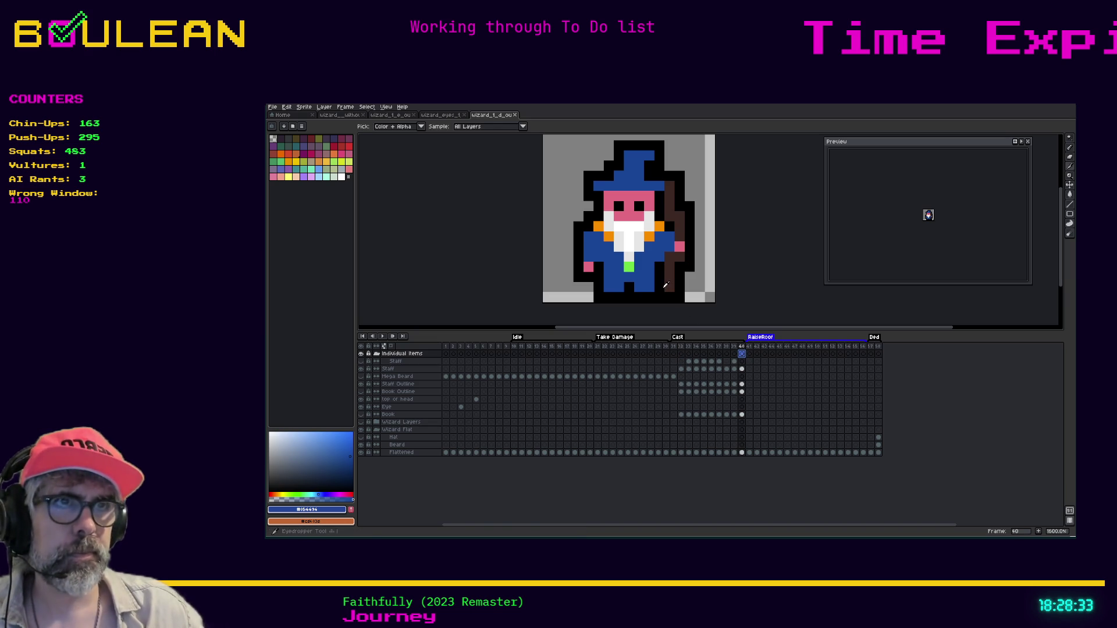
Step: Sample black from the wizard's outline, then inspect the Staff and Flattened cels at frames 39–40
click(661, 284)
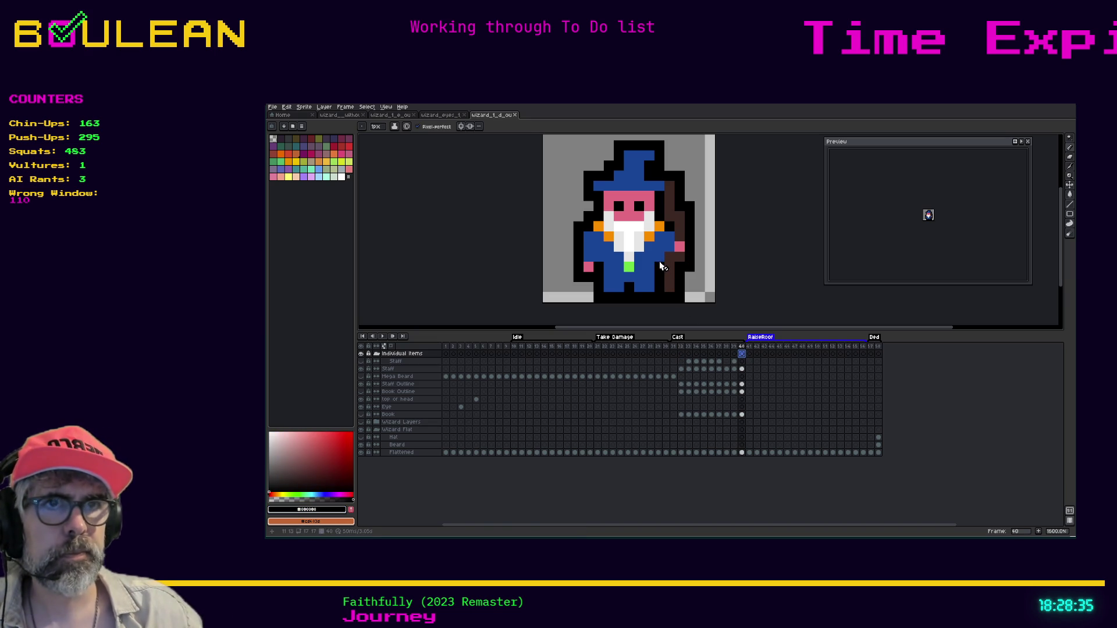
click(741, 452)
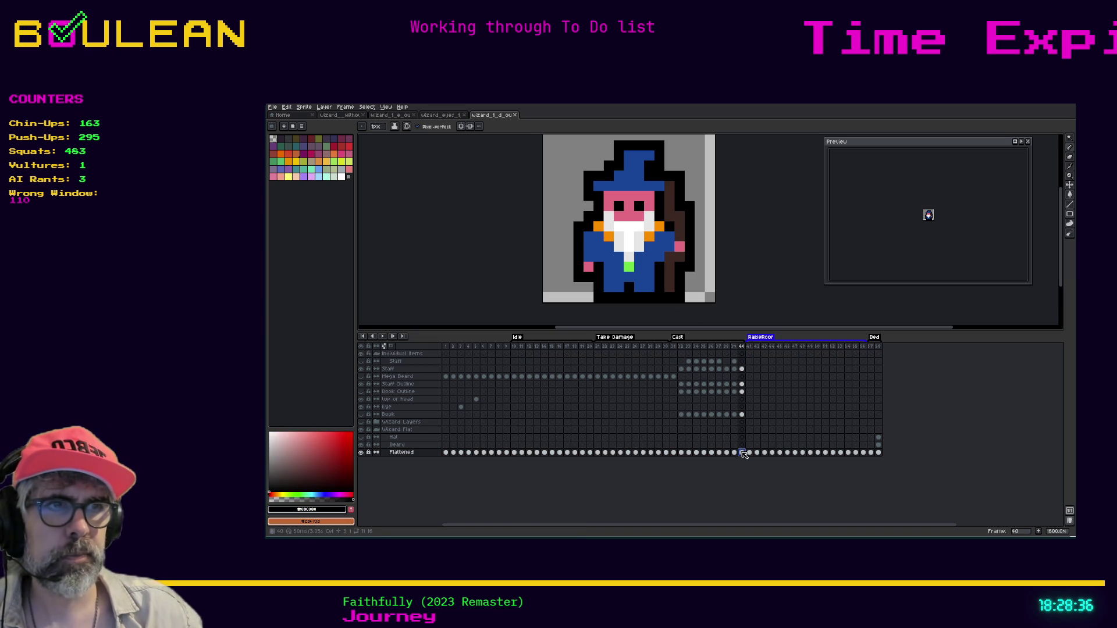
ctrl+click(658, 259)
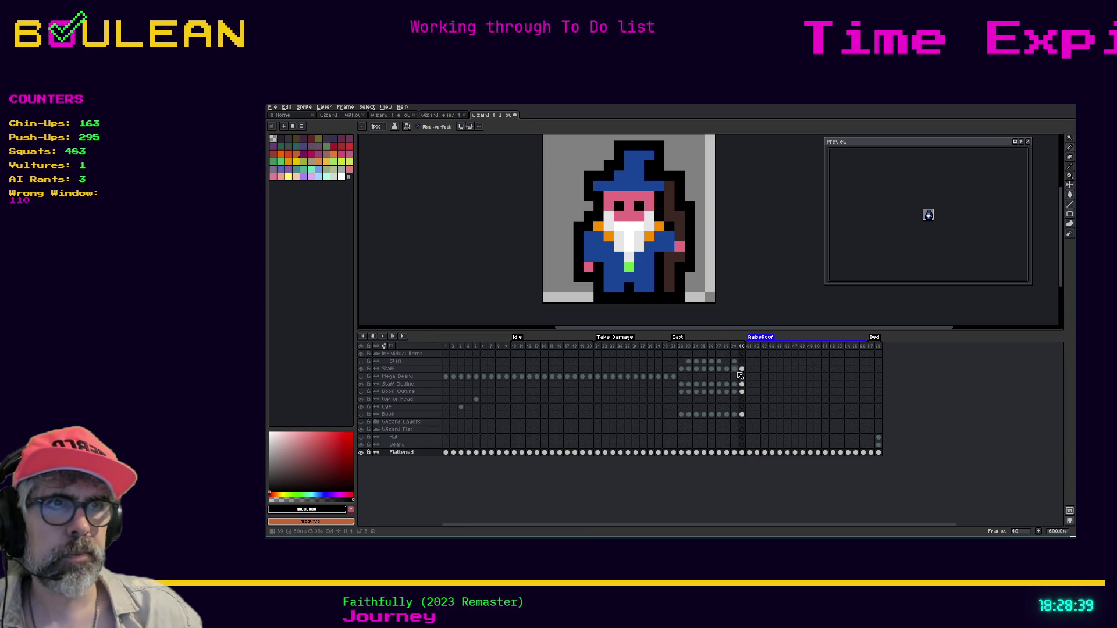
key(Left)
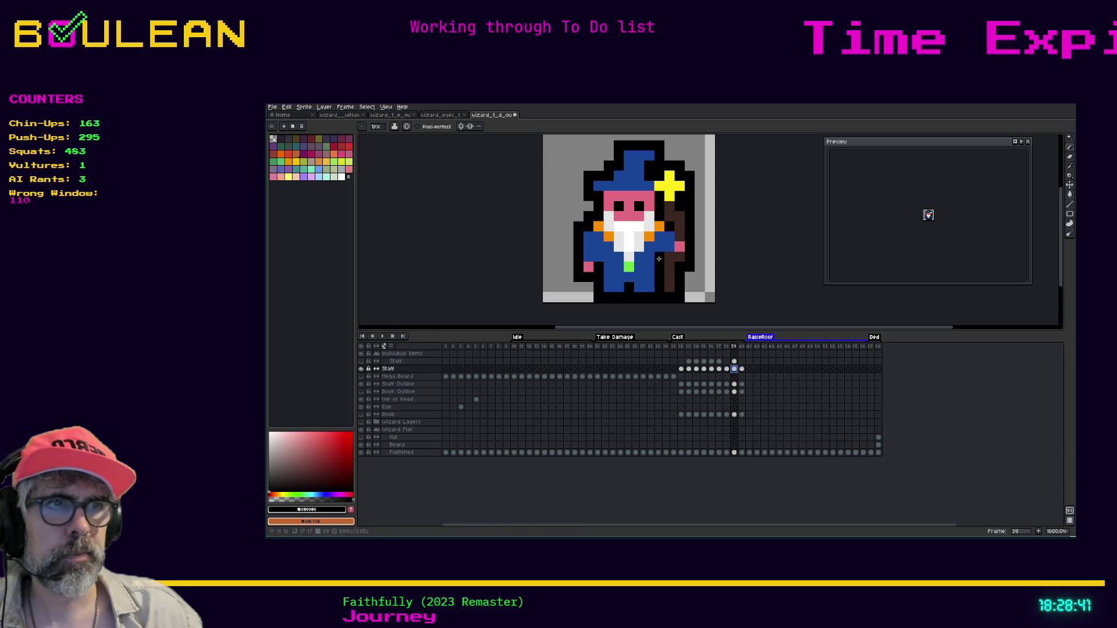
ctrl+click(685, 298)
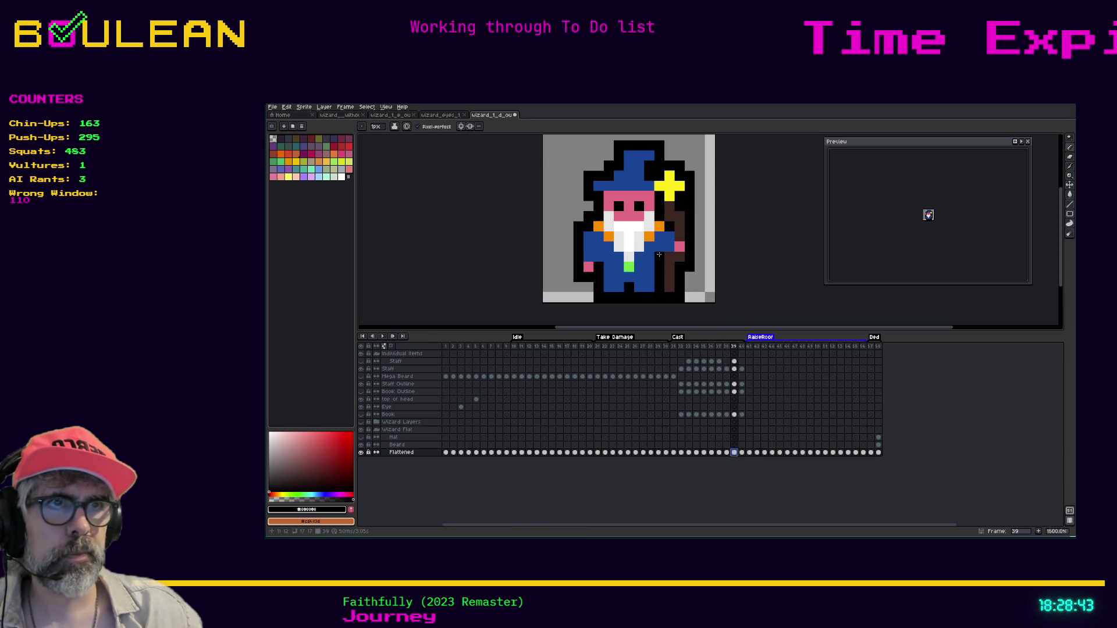
Step: Step through Cast frames 32 to 38 to recheck the staff star, ending on frame 38
click(723, 358)
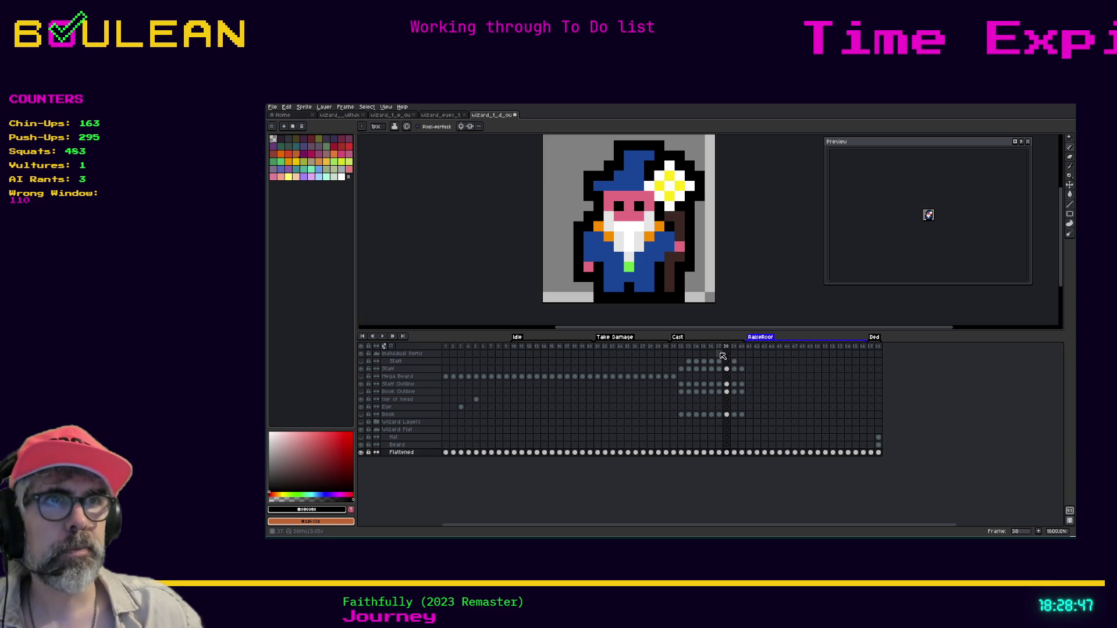
key(Left)
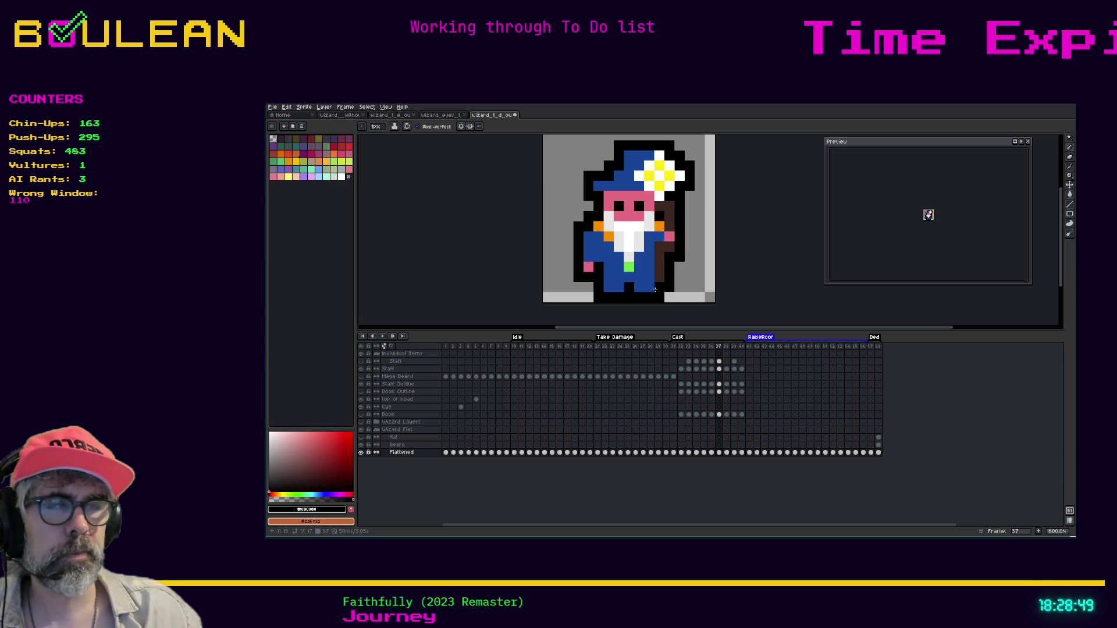
key(Left)
key(Left)
key(Left)
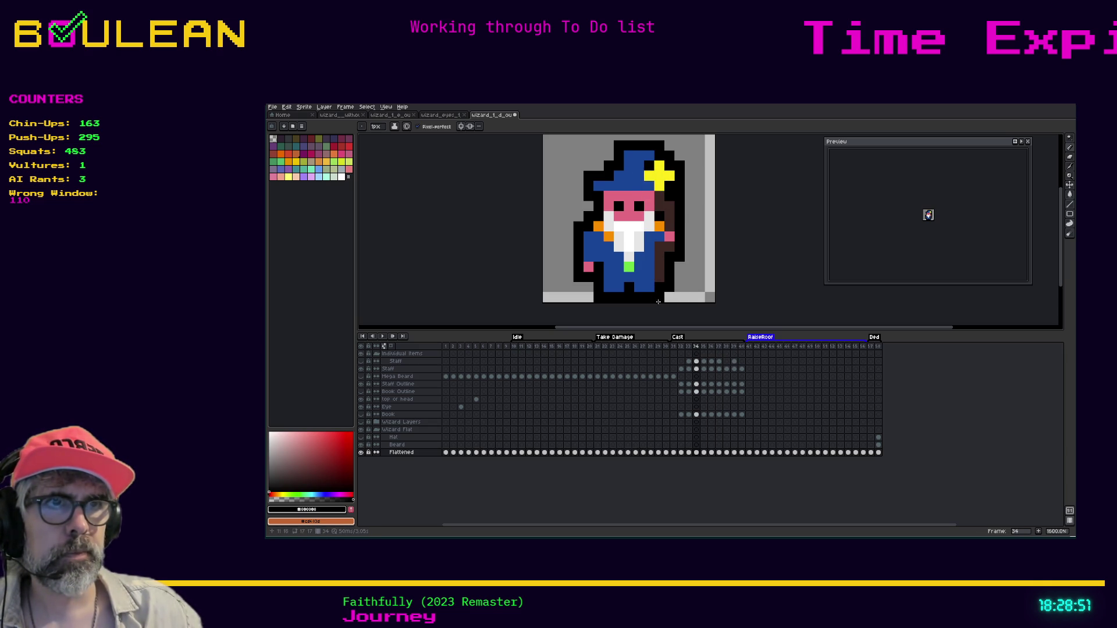
key(Left)
key(Left)
key(Left)
key(Right)
key(Right)
key(Right)
key(Right)
key(Right)
key(Right)
key(Right)
key(Left)
key(Left)
key(Left)
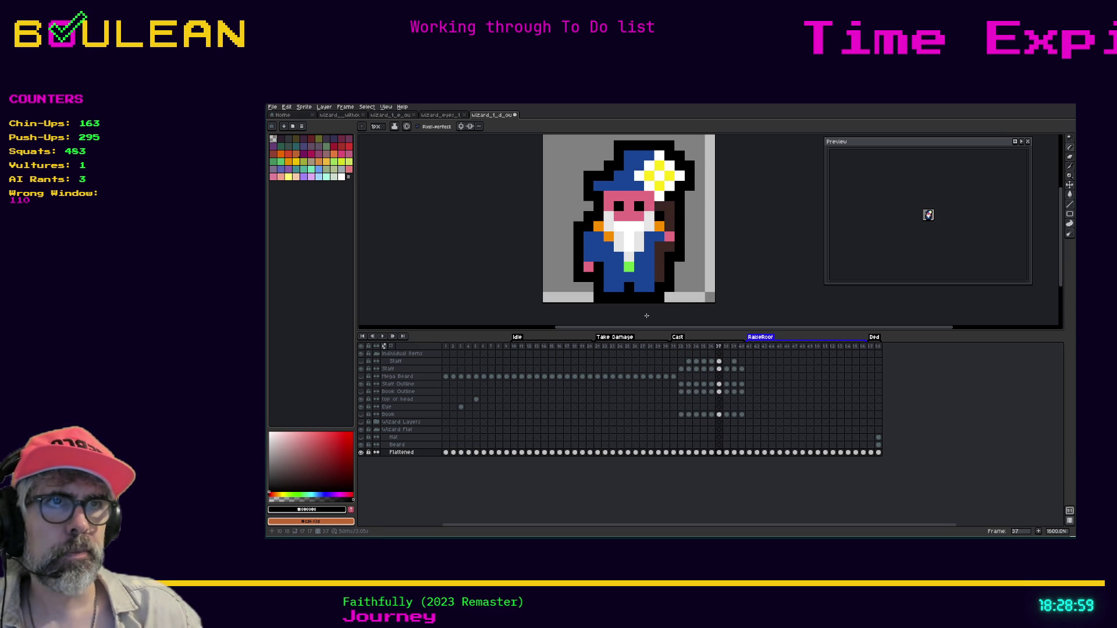
key(Left)
key(Left)
key(Left)
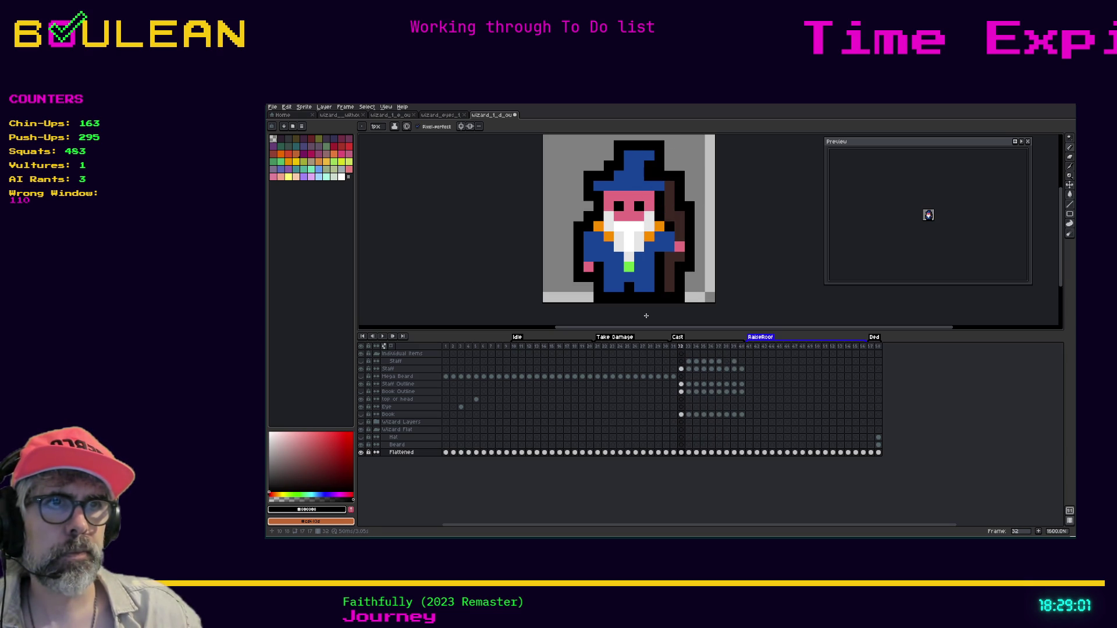
key(Right)
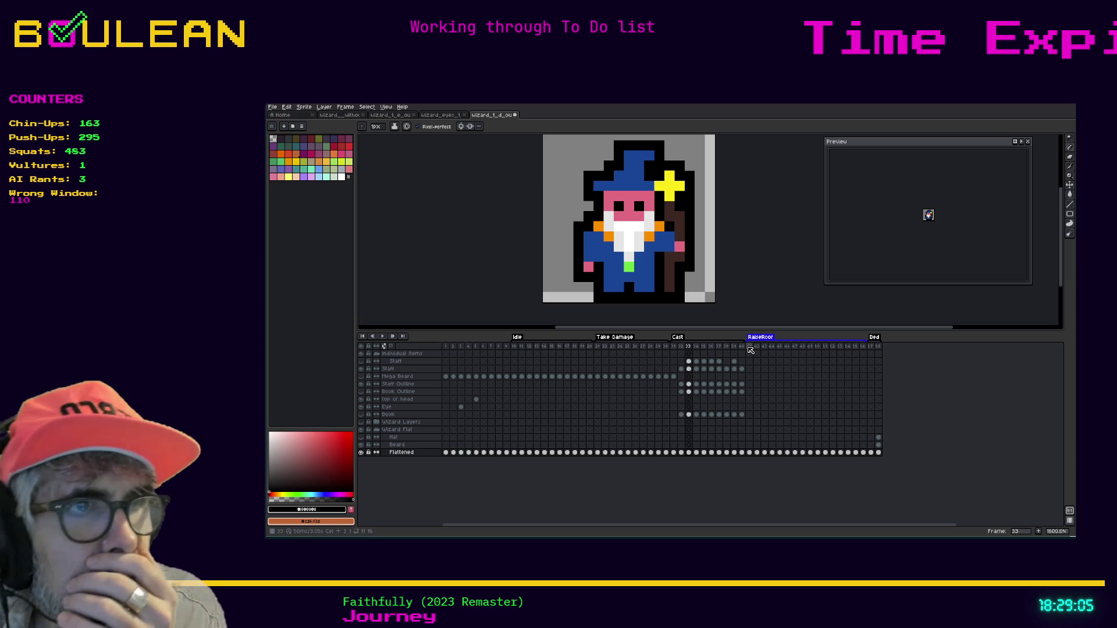
key(Right)
key(Right)
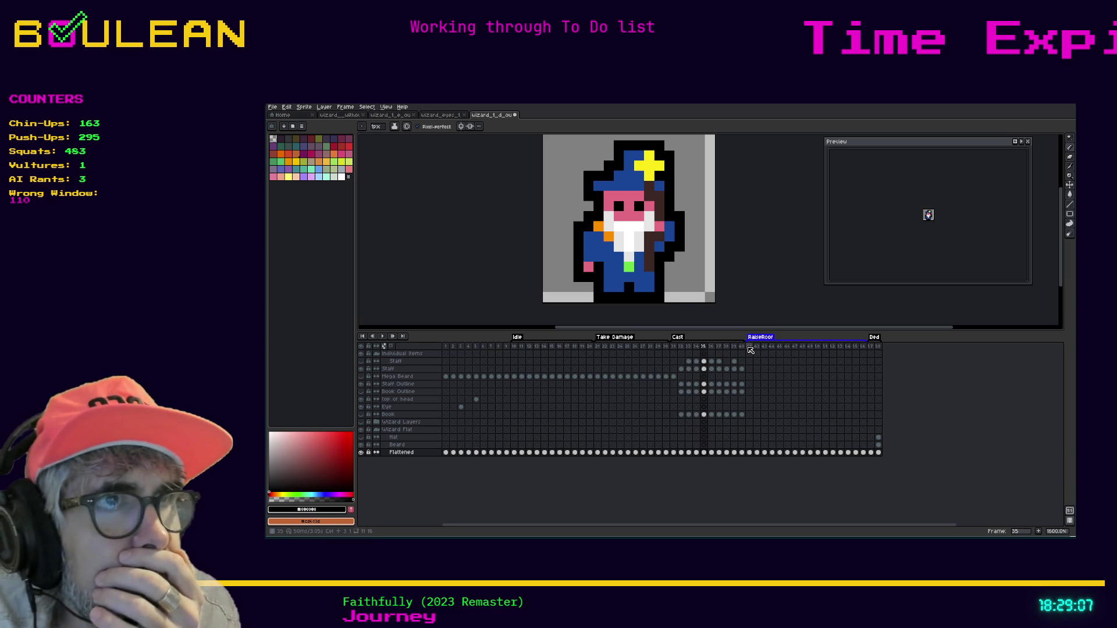
key(Right)
key(Right)
key(Right)
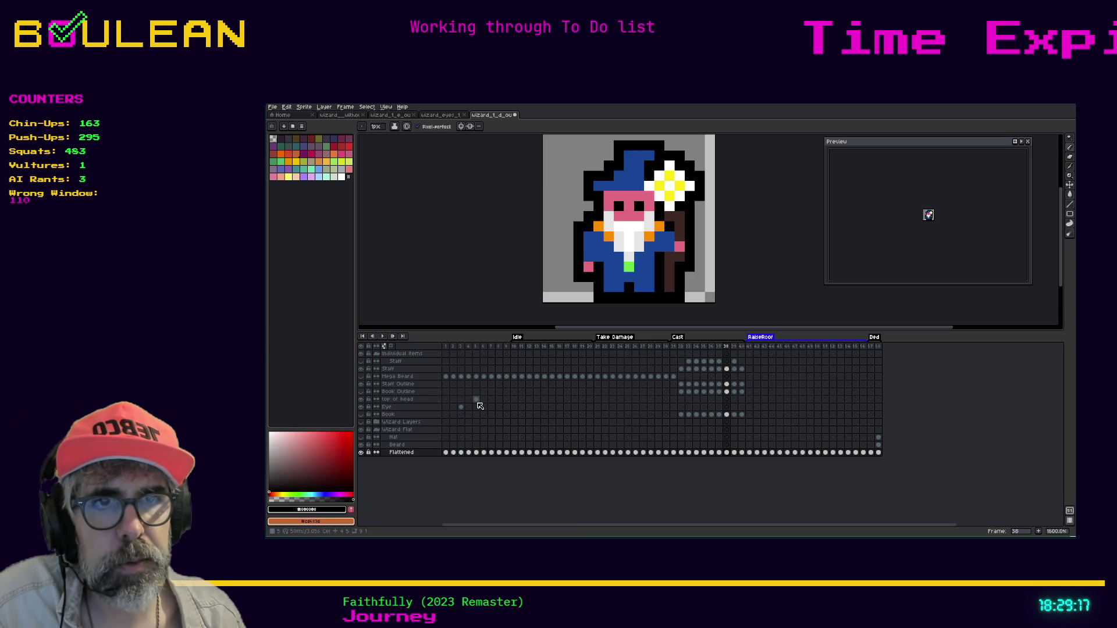
click(449, 115)
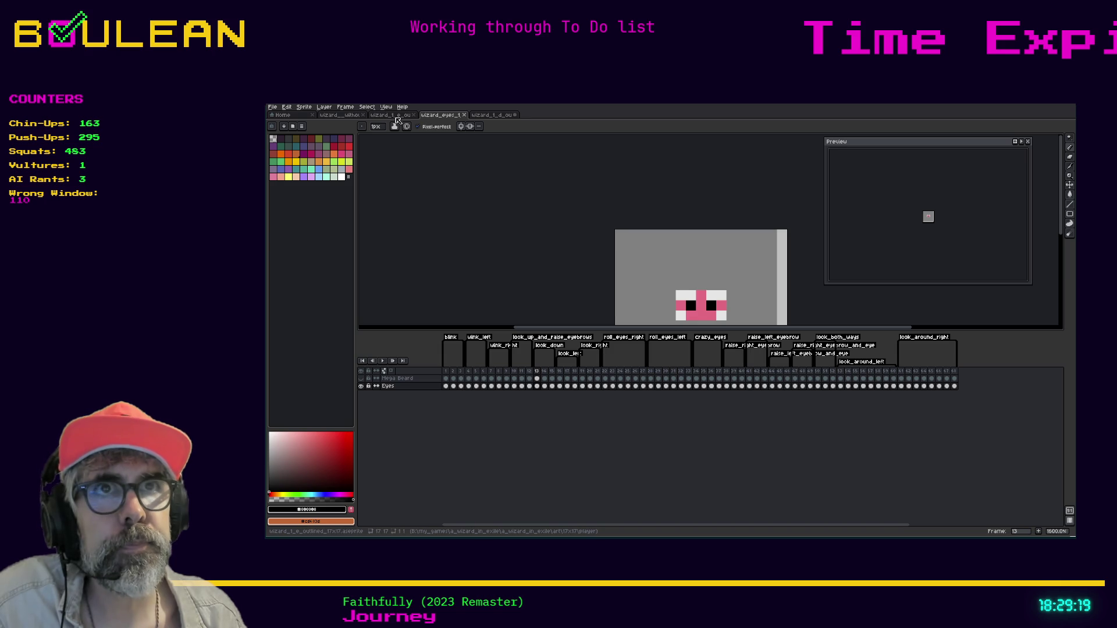
click(395, 115)
drag(395, 116, 443, 117)
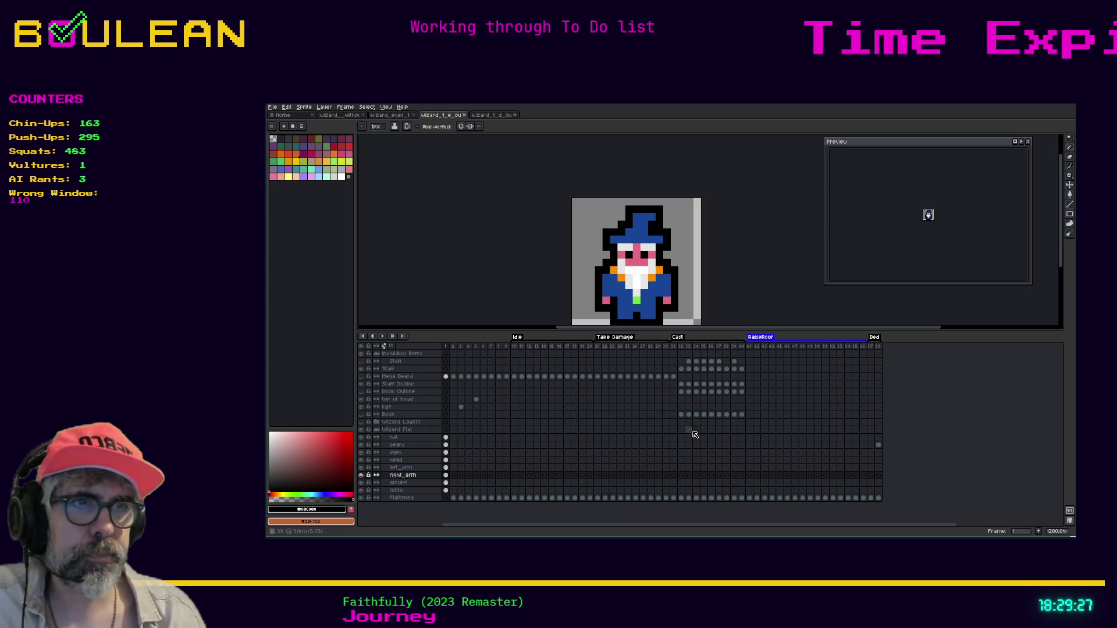
click(675, 476)
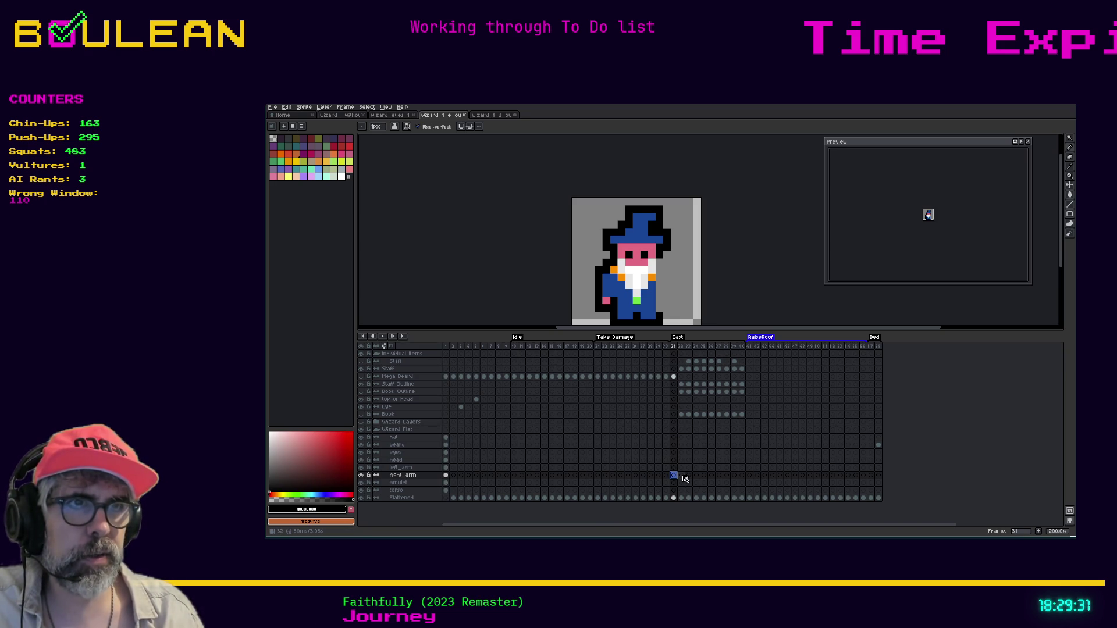
click(681, 475)
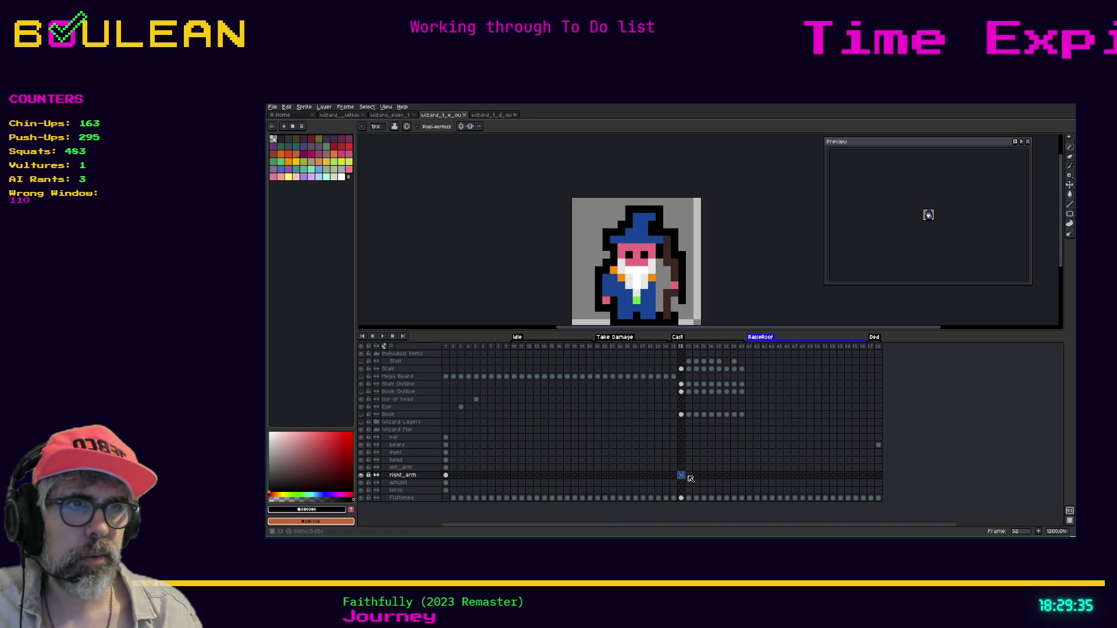
click(689, 476)
click(682, 475)
click(674, 475)
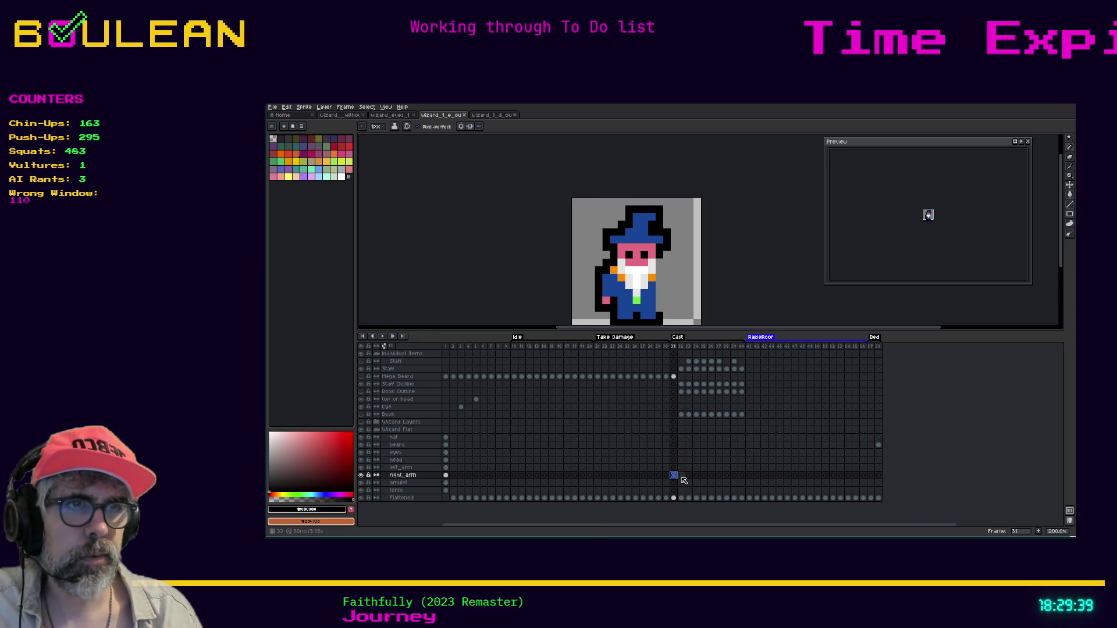
click(682, 477)
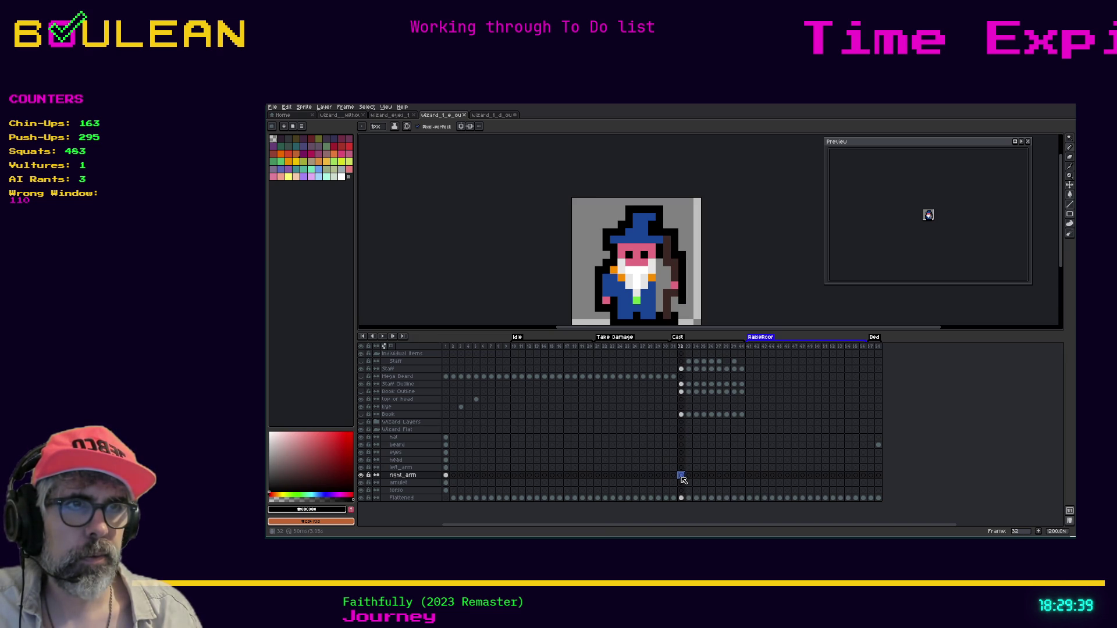
click(878, 445)
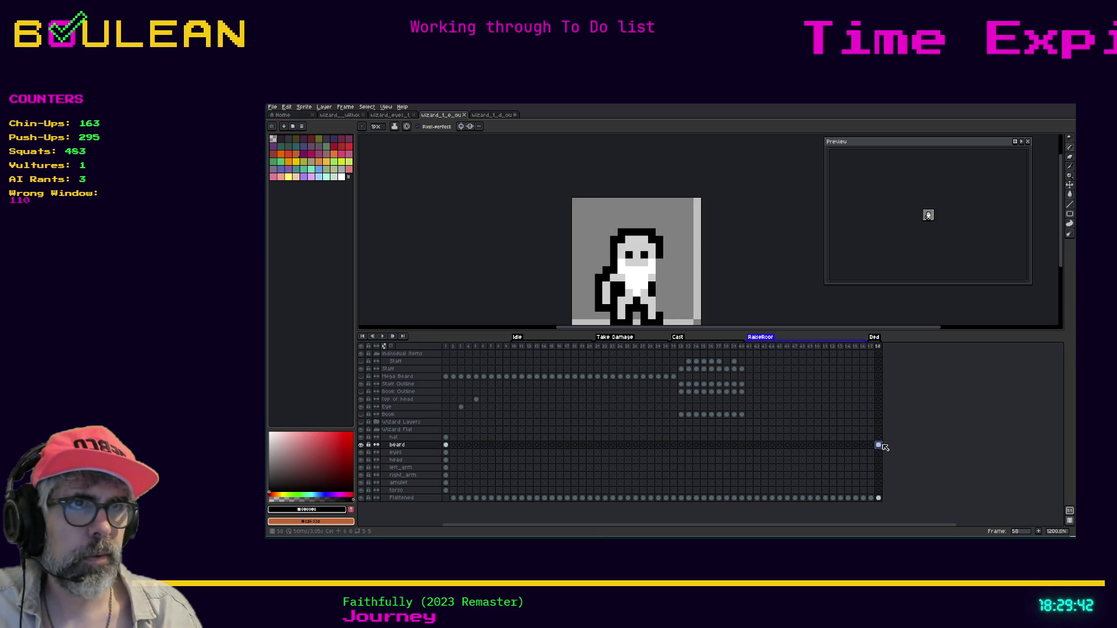
click(675, 453)
click(689, 467)
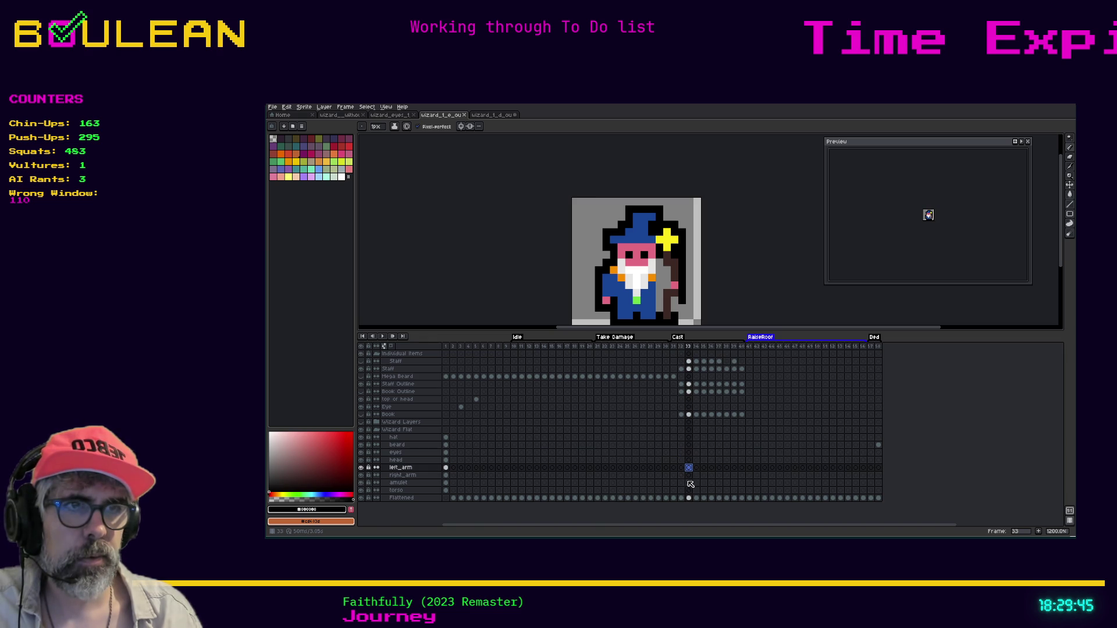
click(690, 476)
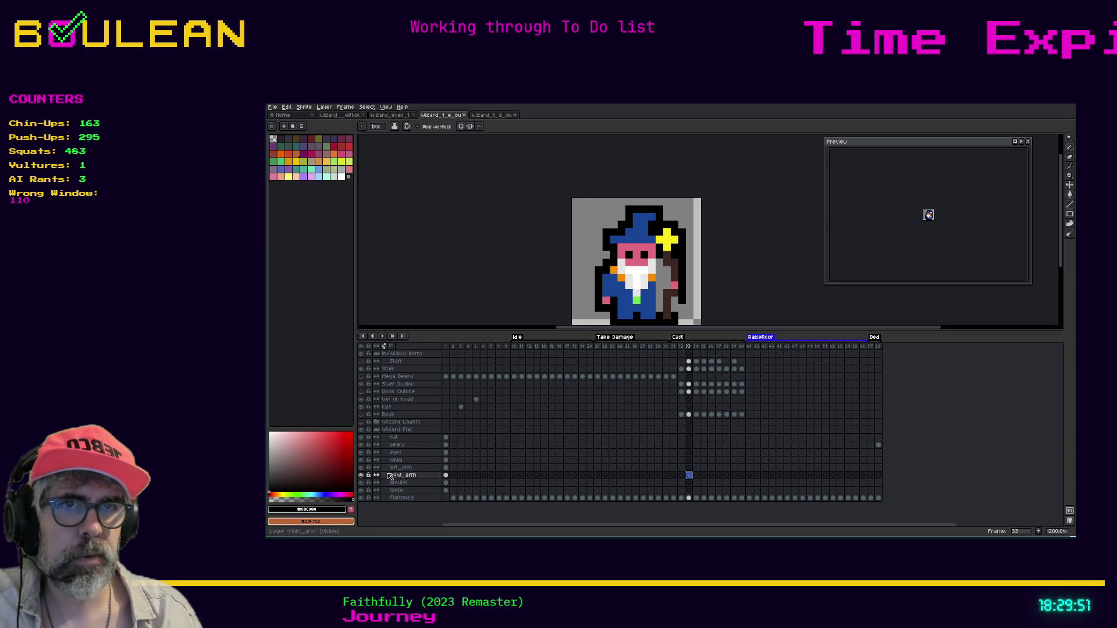
click(446, 475)
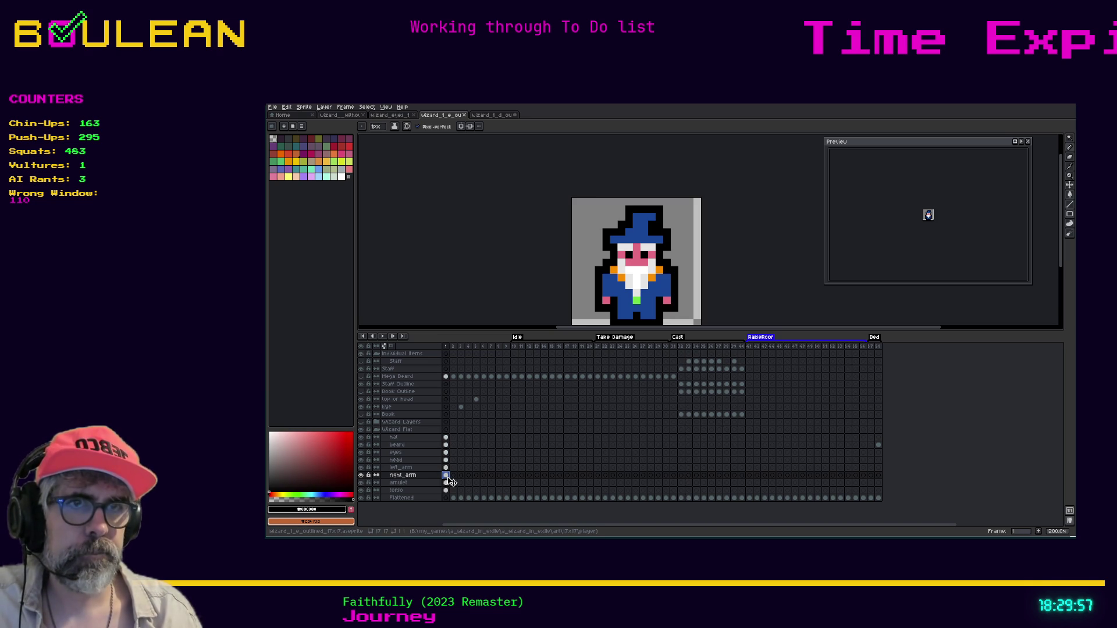
Step: Compare the right_arm cels at frames 1, 32 and 33, briefly hiding and reshowing right_arm
key(ctrl+a)
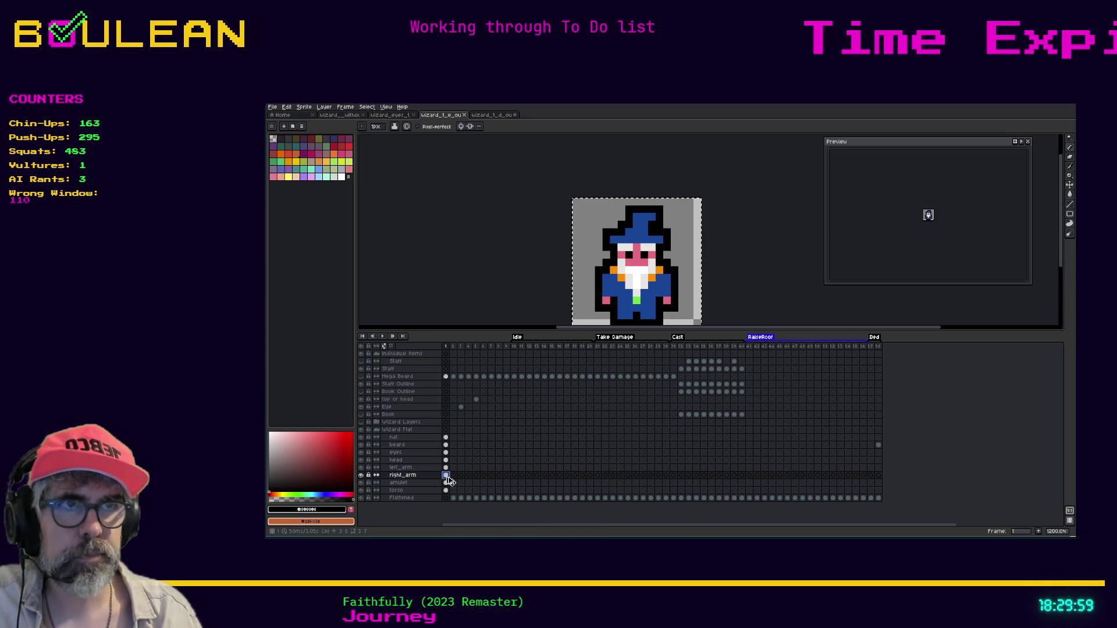
click(682, 475)
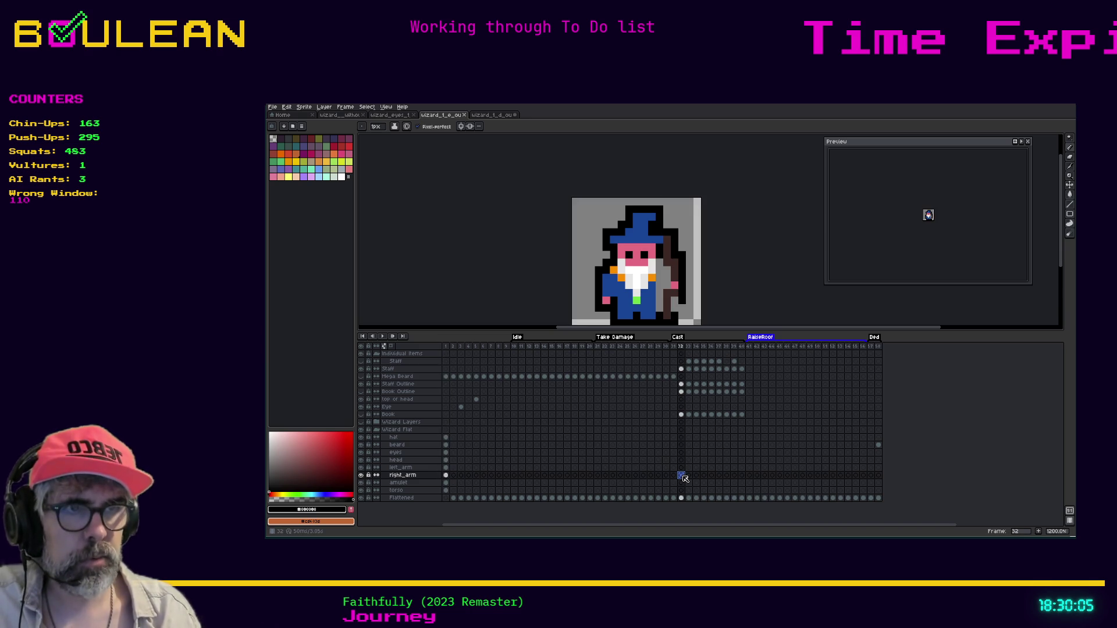
click(689, 478)
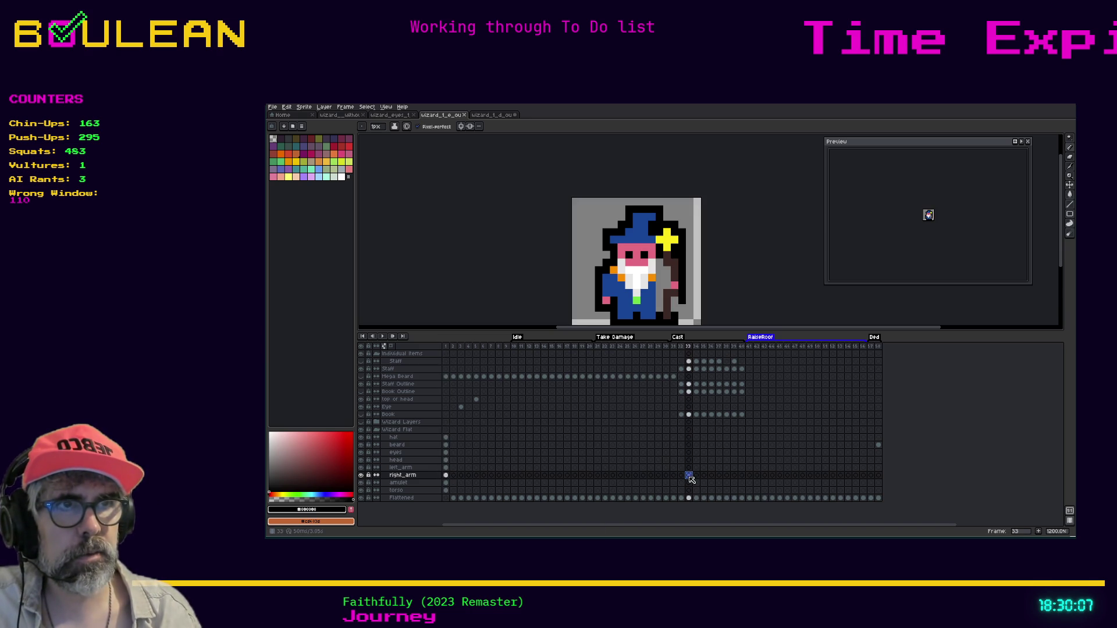
click(684, 478)
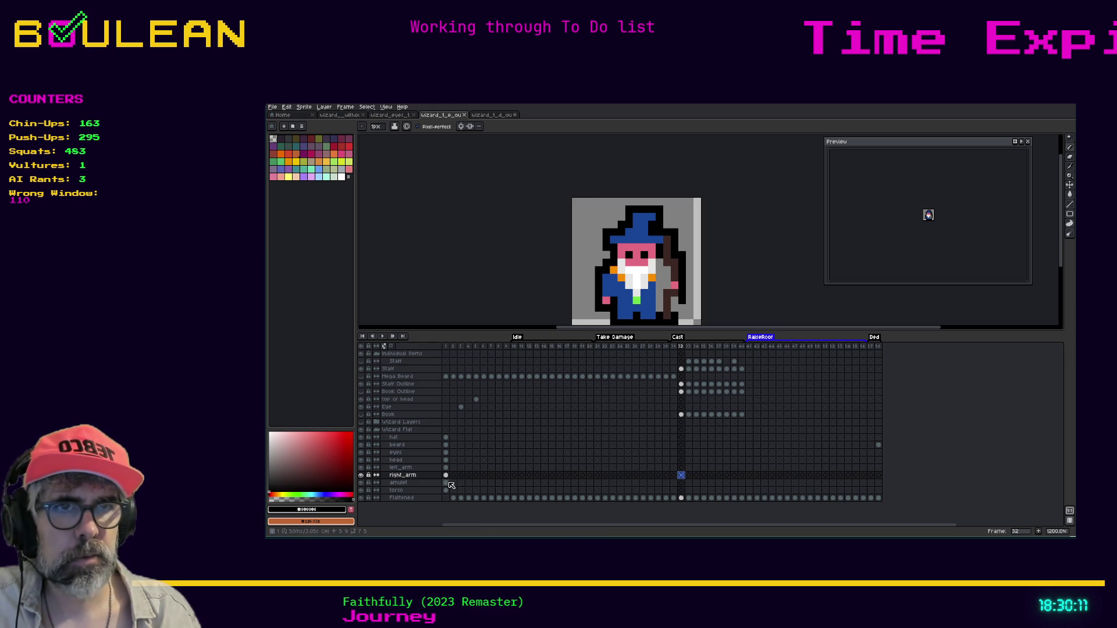
click(446, 475)
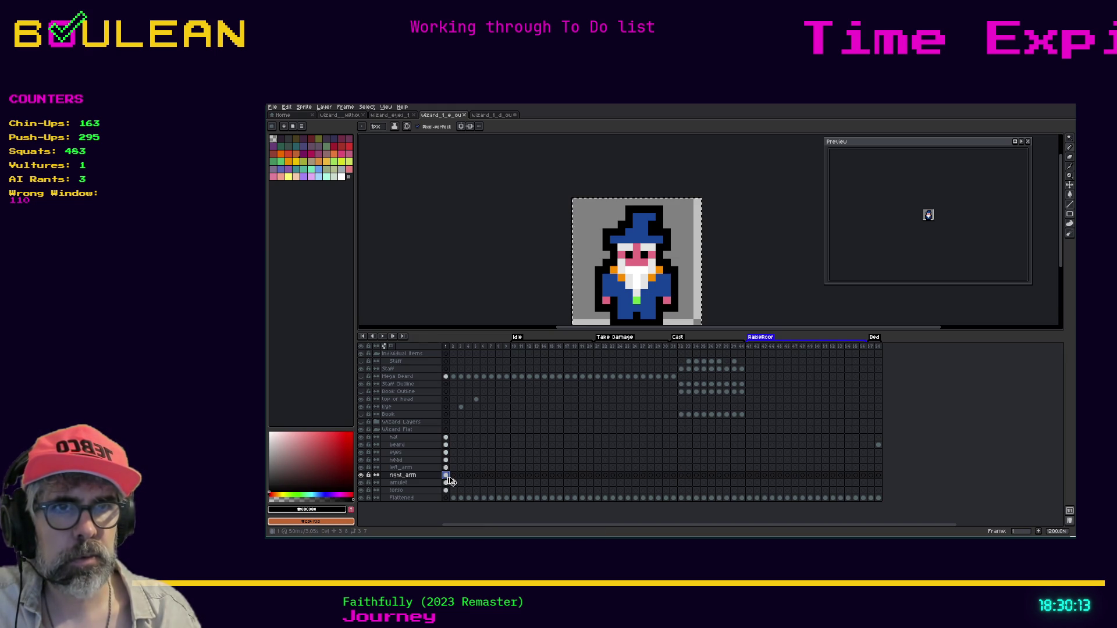
click(682, 476)
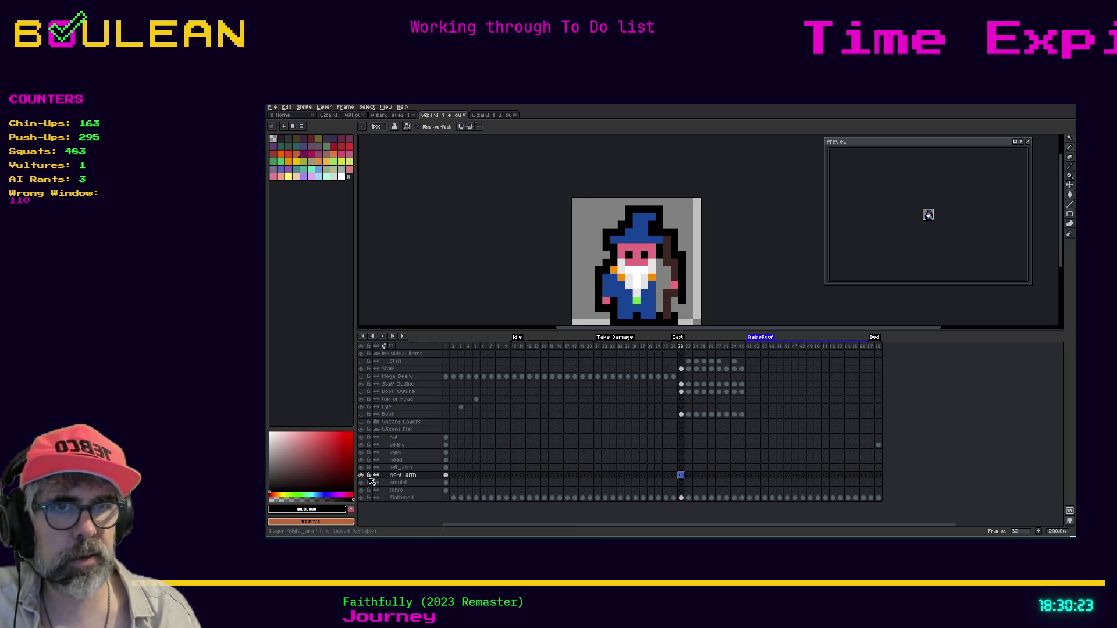
click(361, 475)
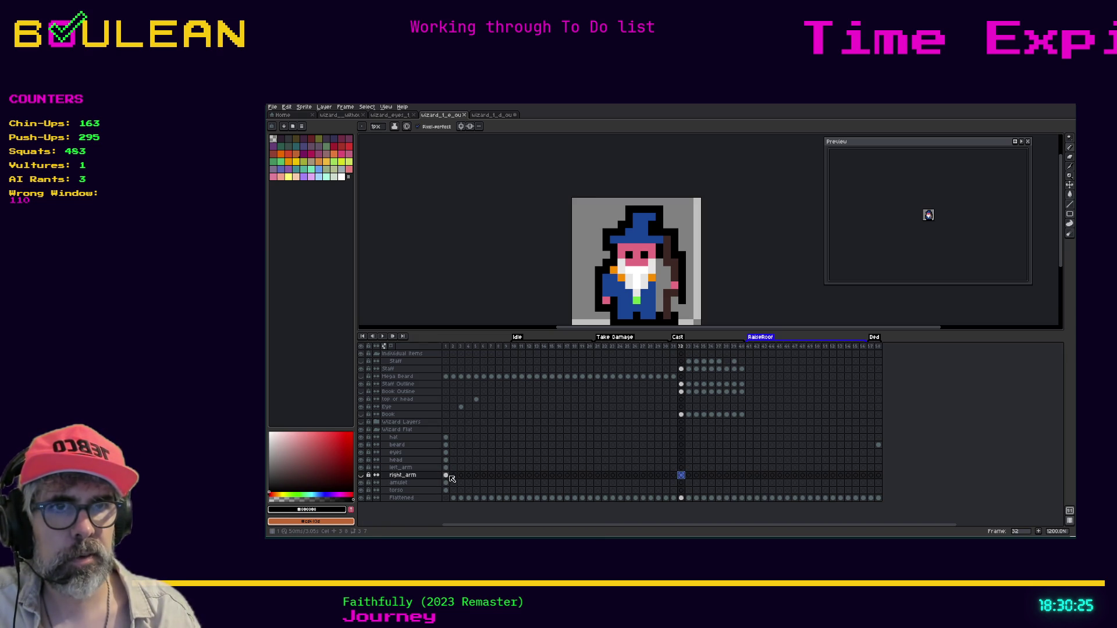
click(445, 475)
click(361, 475)
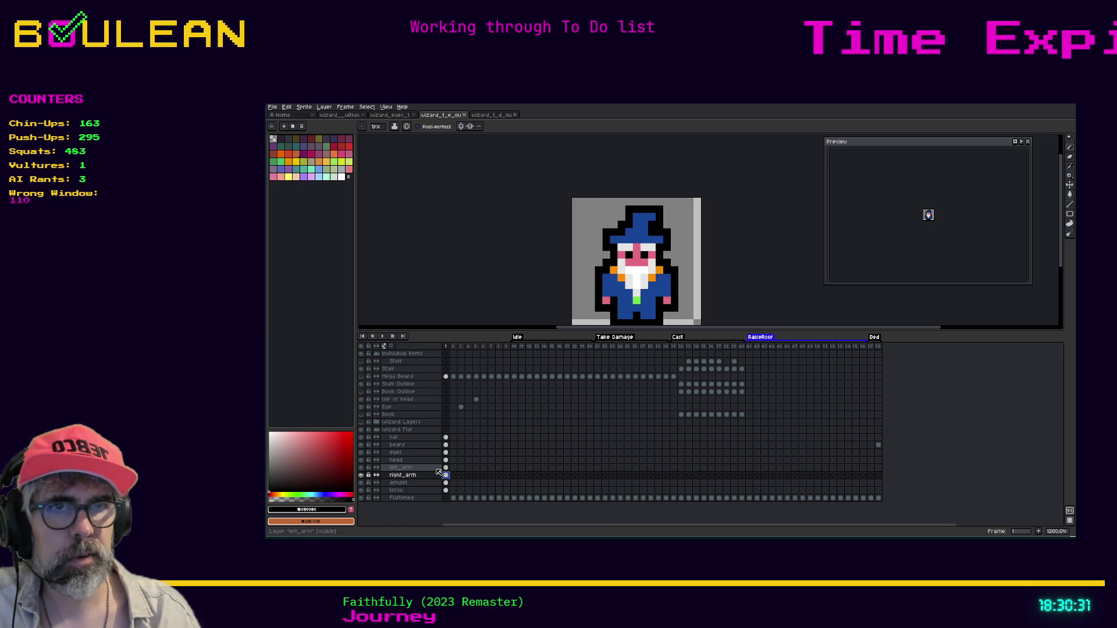
Step: Copy the left_arm cel from frame 1 into frame 32 and verify it
click(441, 468)
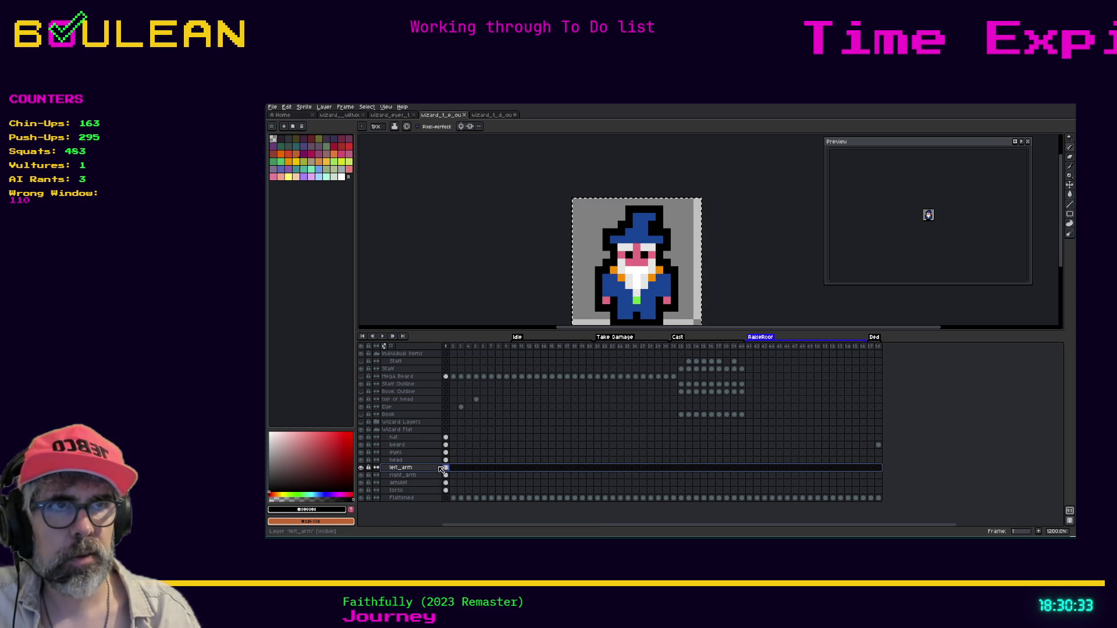
click(681, 468)
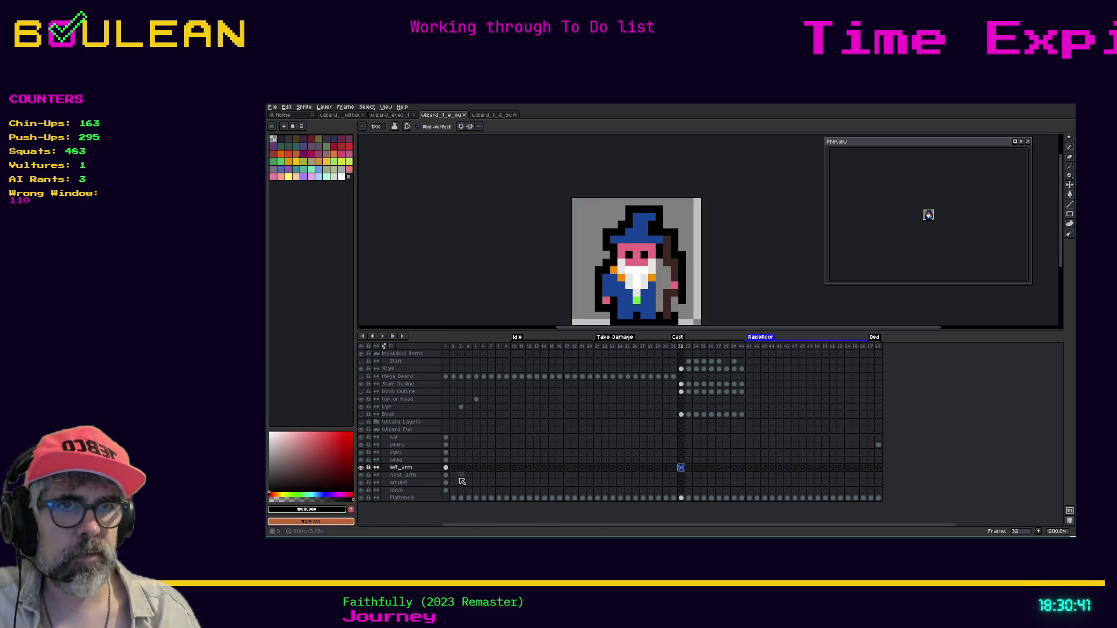
click(447, 469)
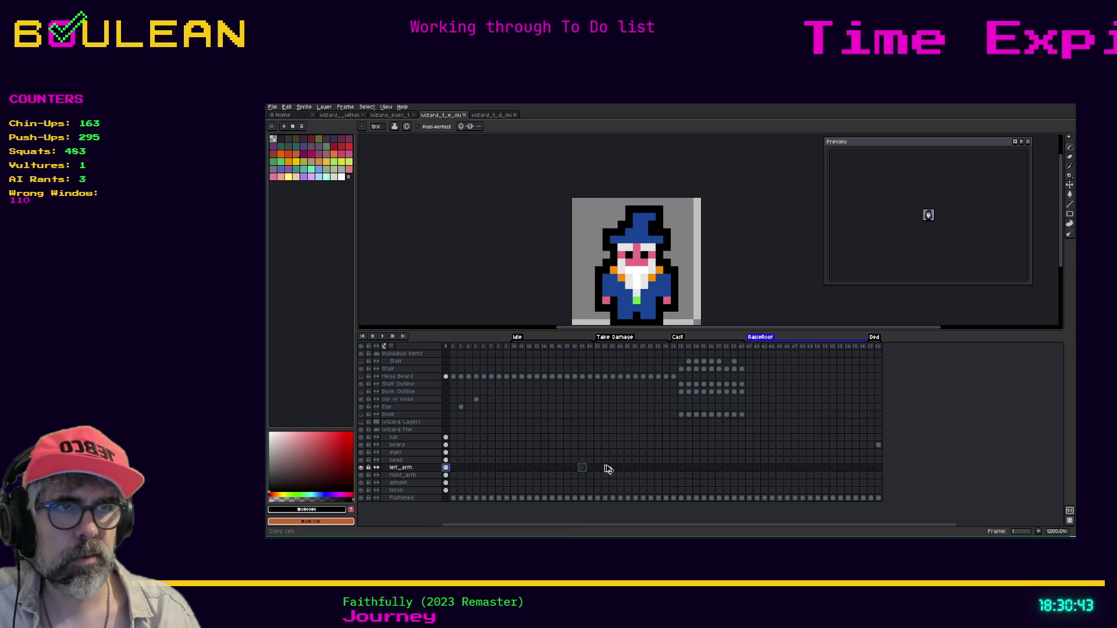
click(681, 469)
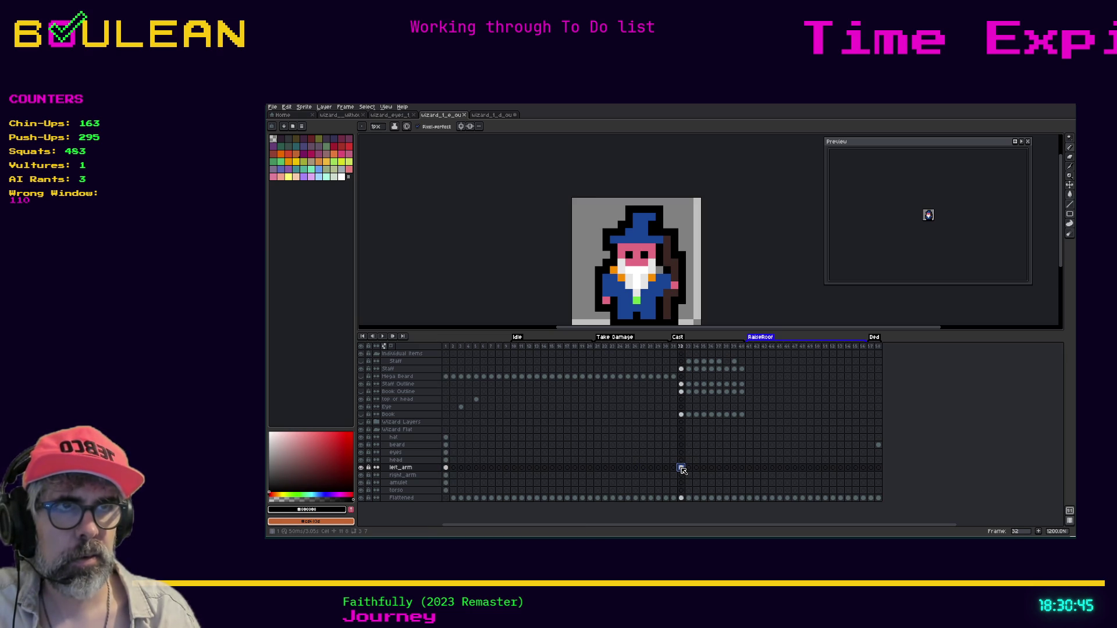
click(446, 469)
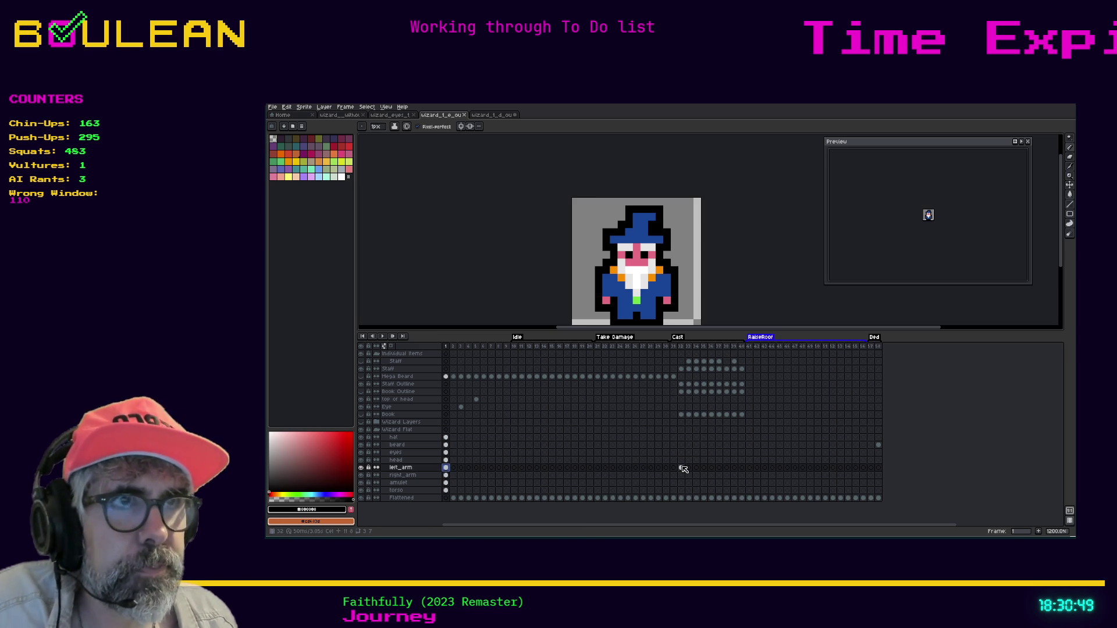
click(682, 468)
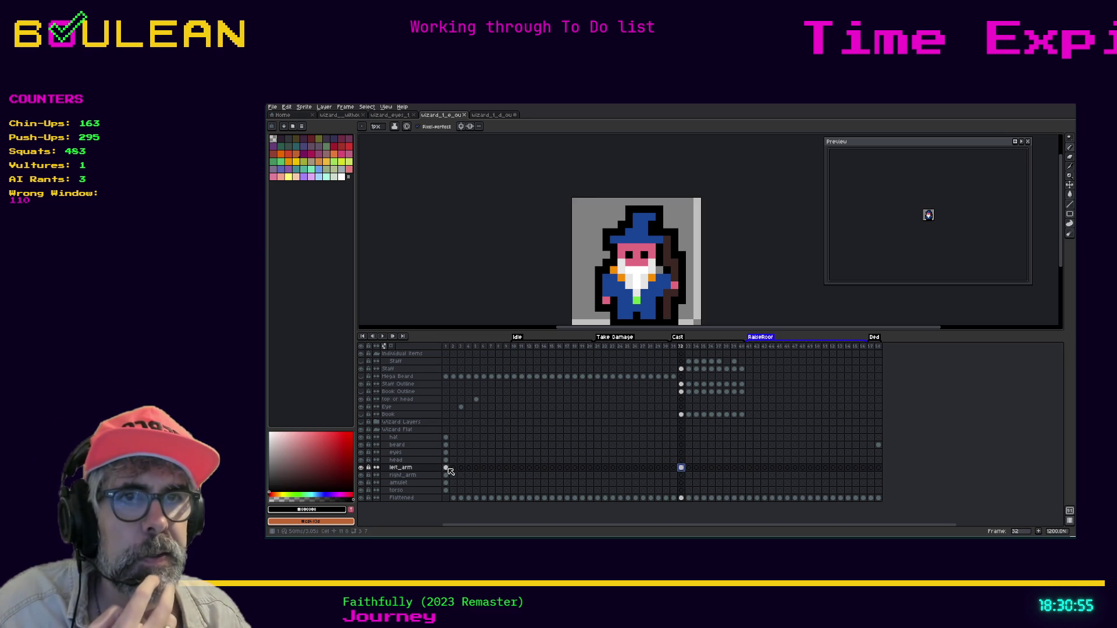
Step: Ctrl-drag the amulet frame-1 cel into frame 32, then compare frames 31 and 32
click(447, 483)
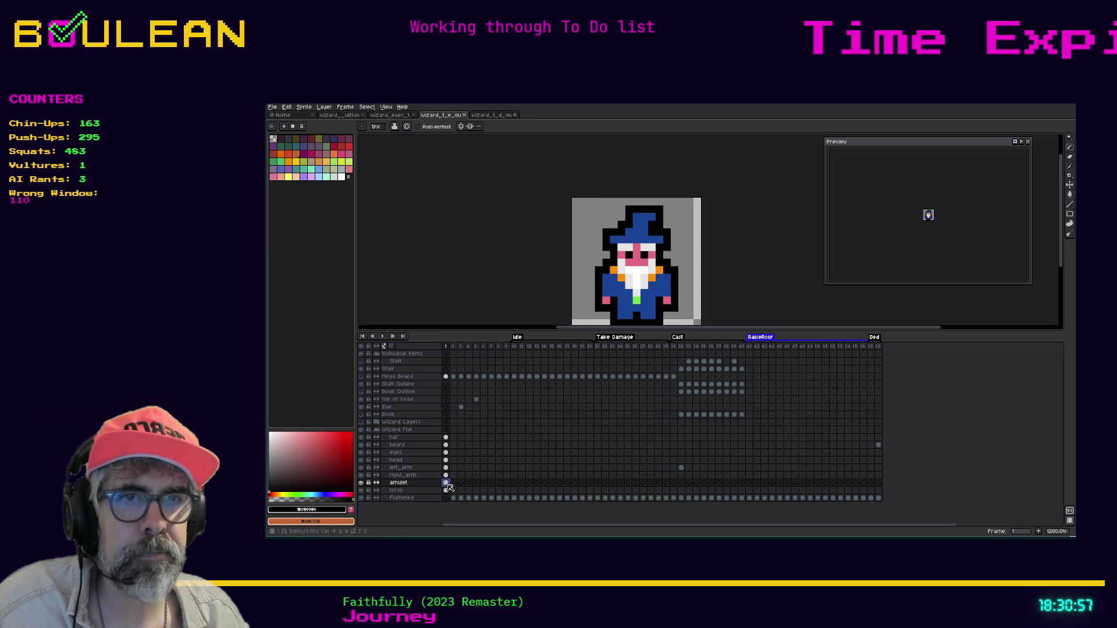
drag(447, 486, 684, 486)
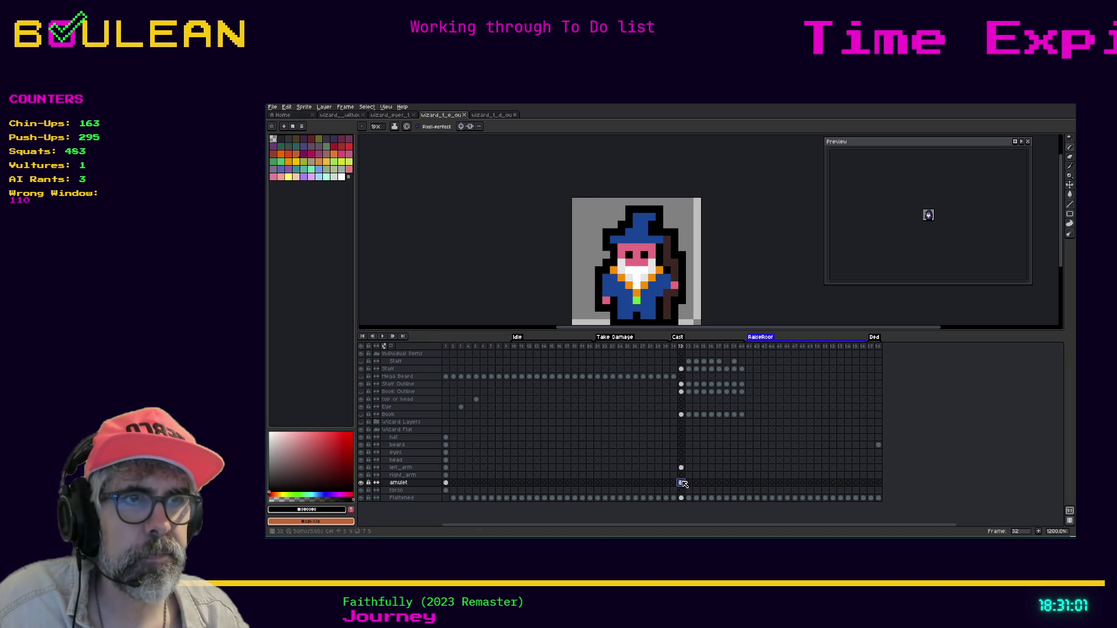
click(681, 468)
key(Left)
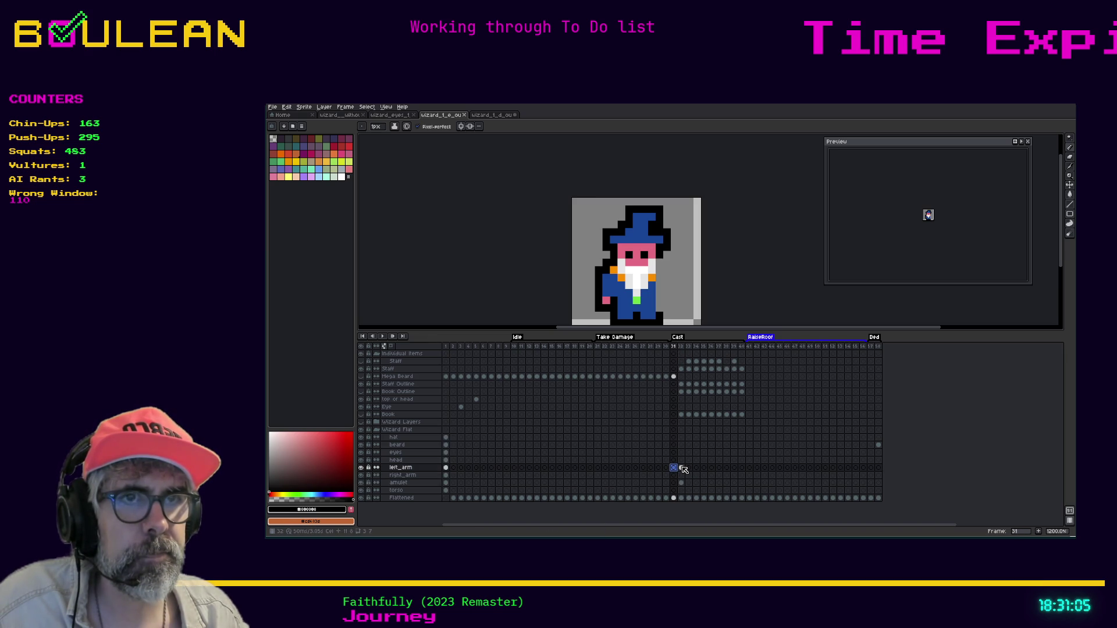
key(Right)
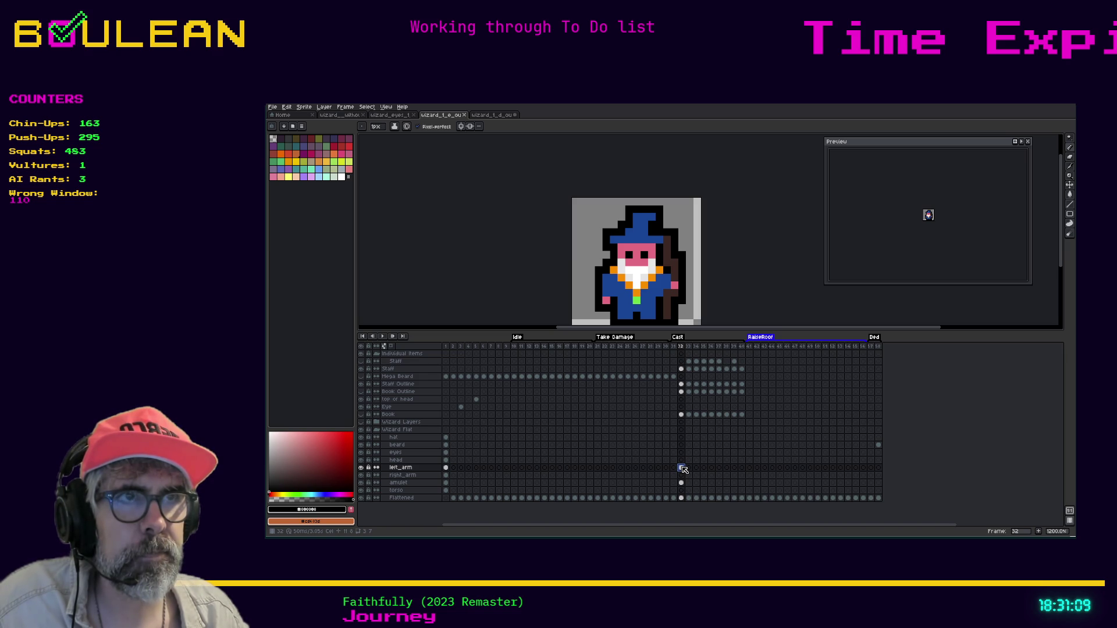
key(Left)
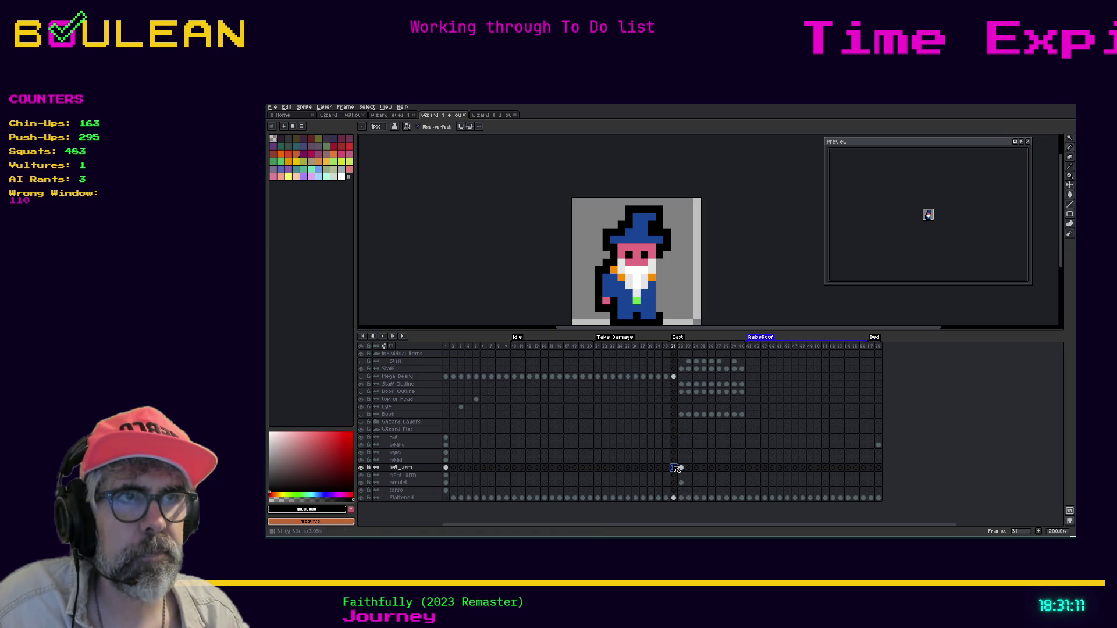
click(491, 117)
click(674, 347)
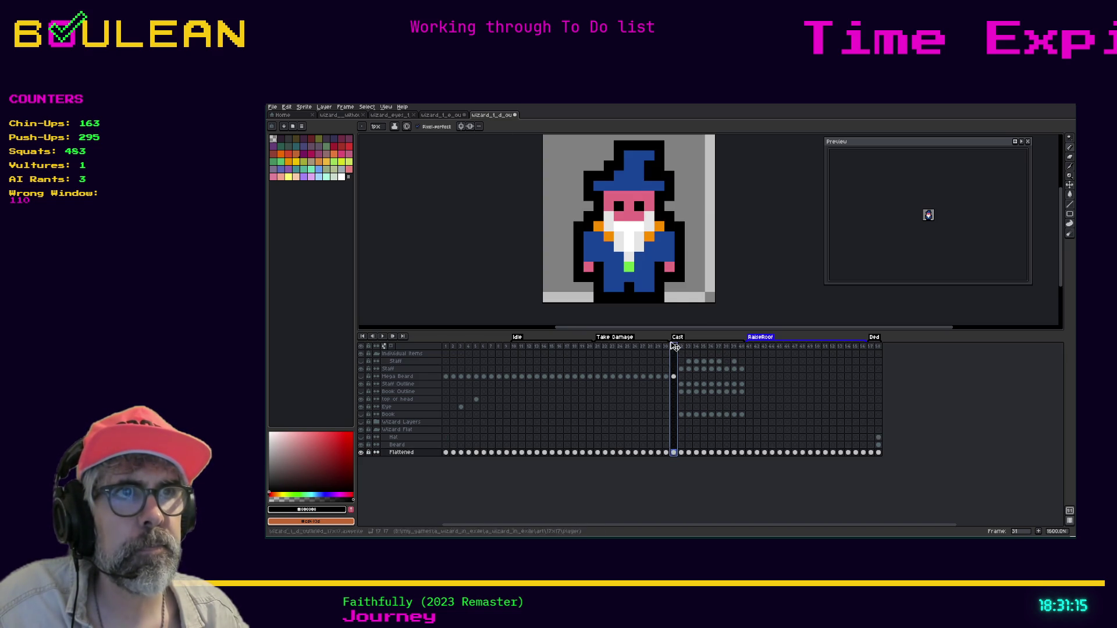
click(681, 346)
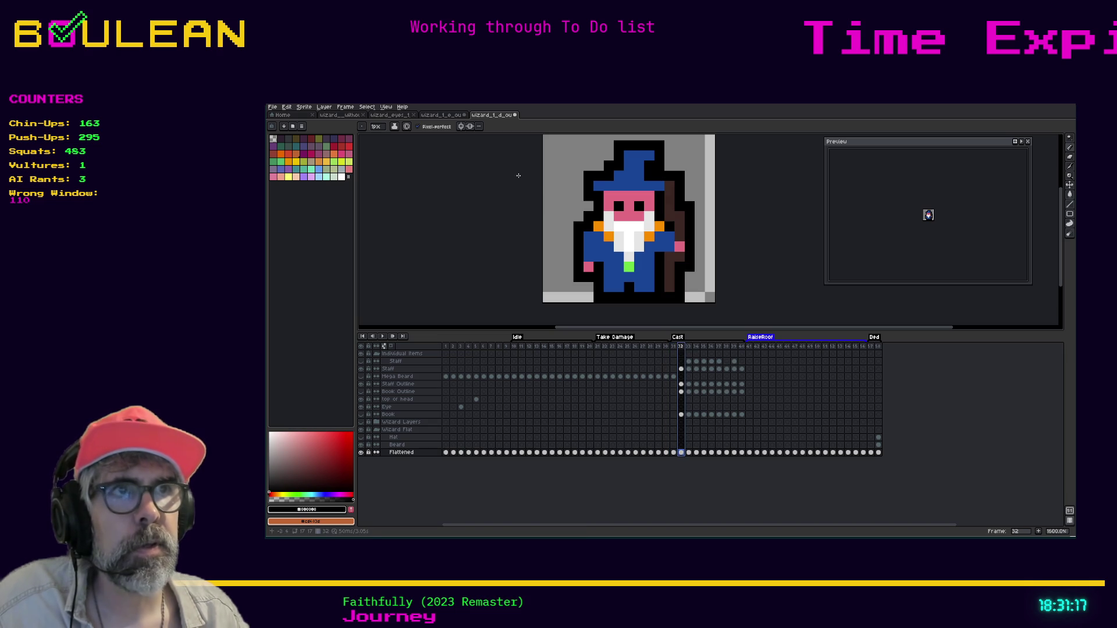
click(439, 115)
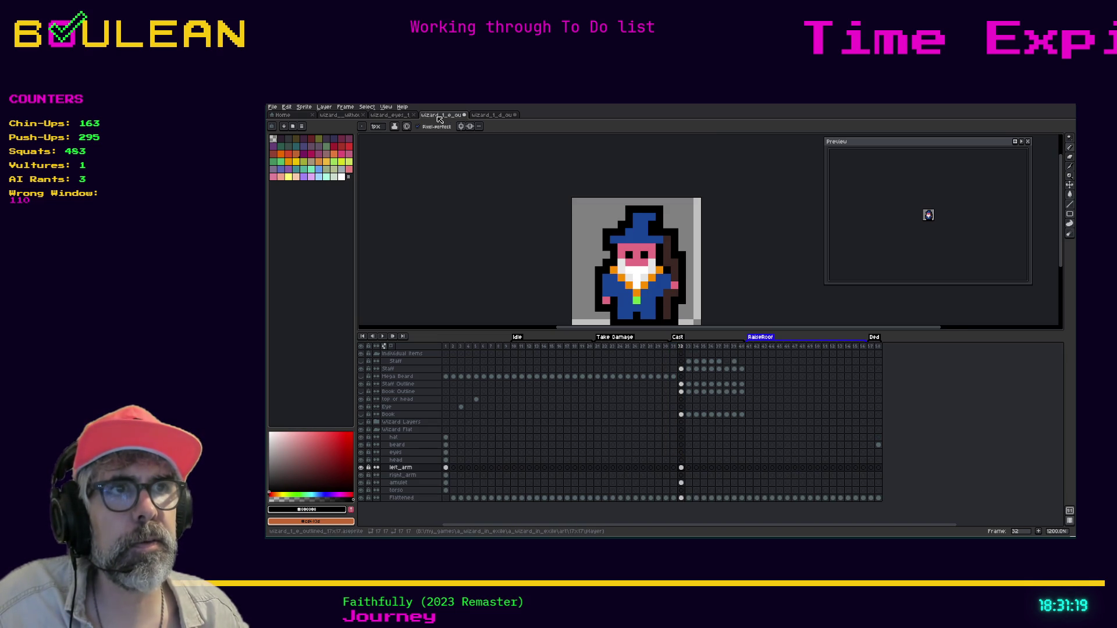
click(681, 468)
key(Escape)
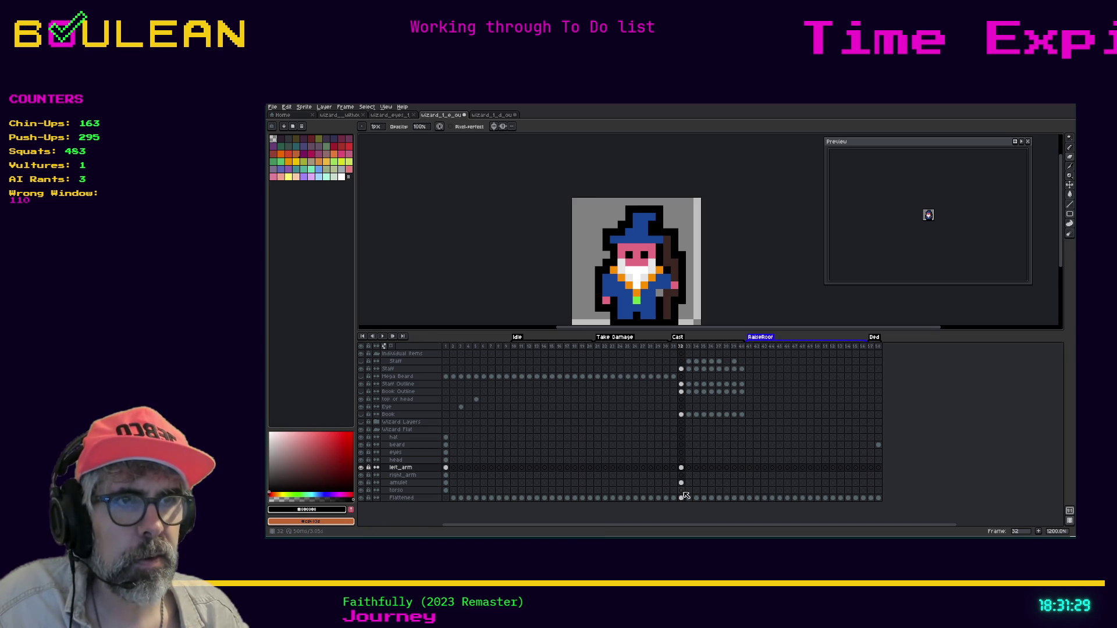
click(682, 491)
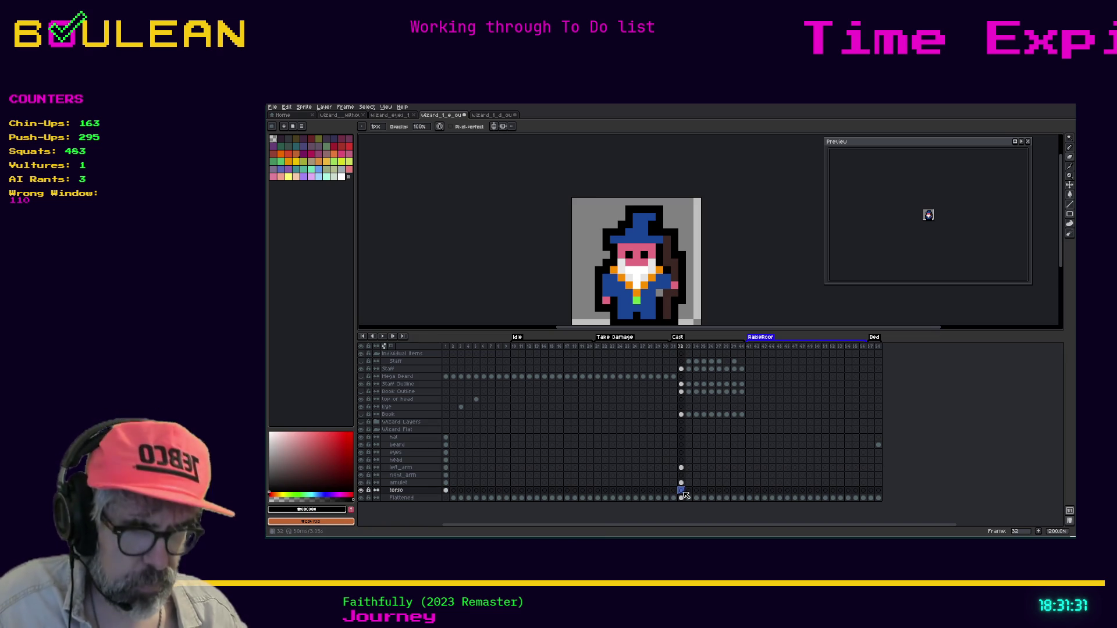
key(i)
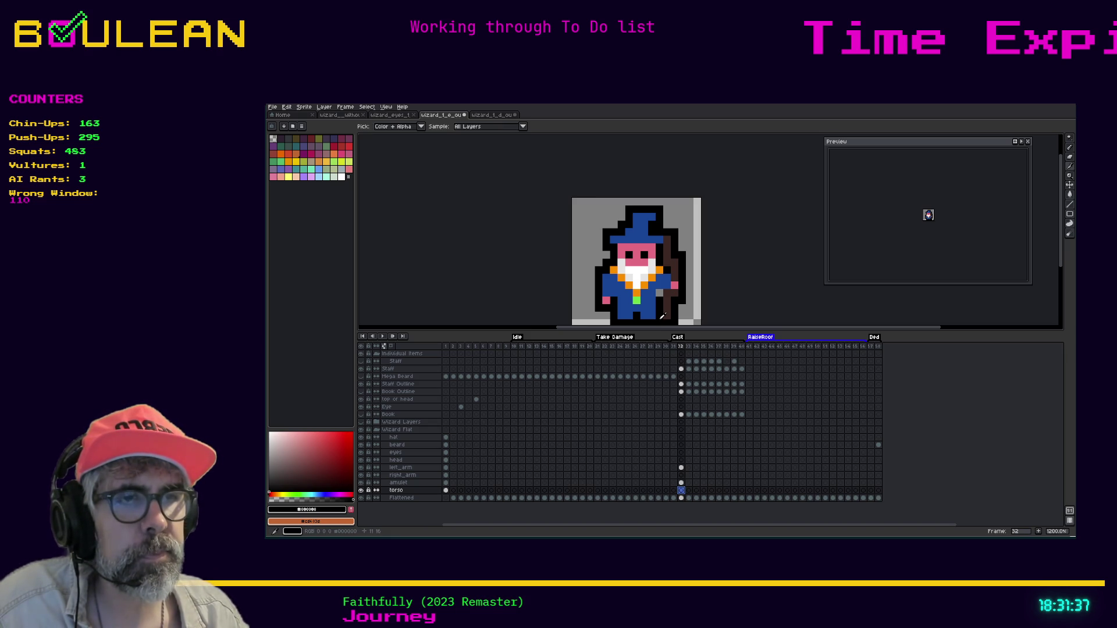
key(b)
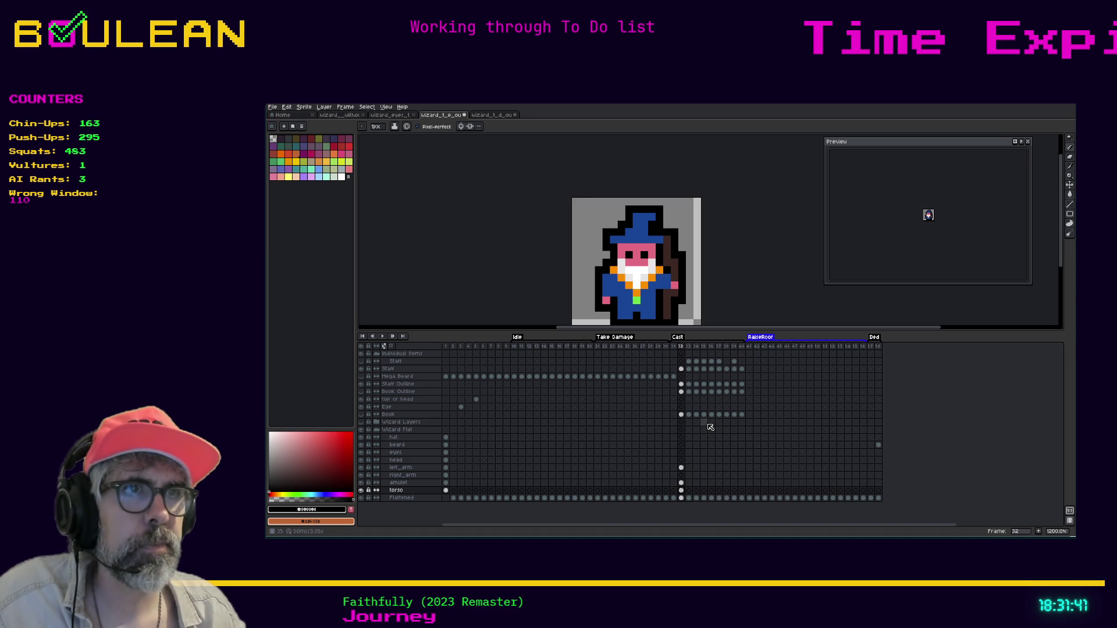
click(496, 115)
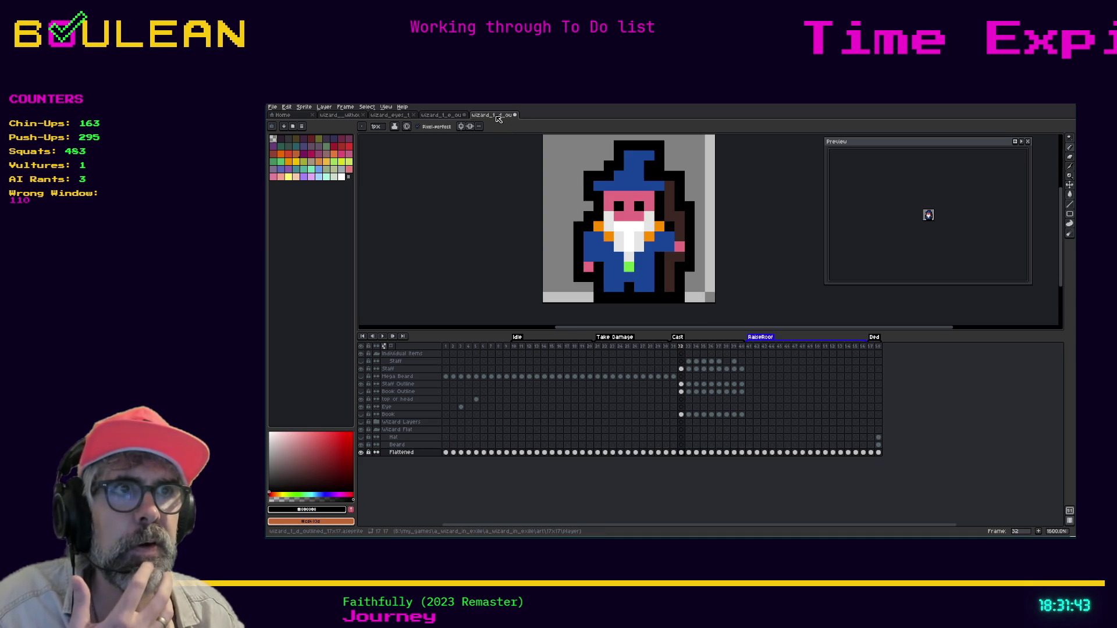
click(445, 120)
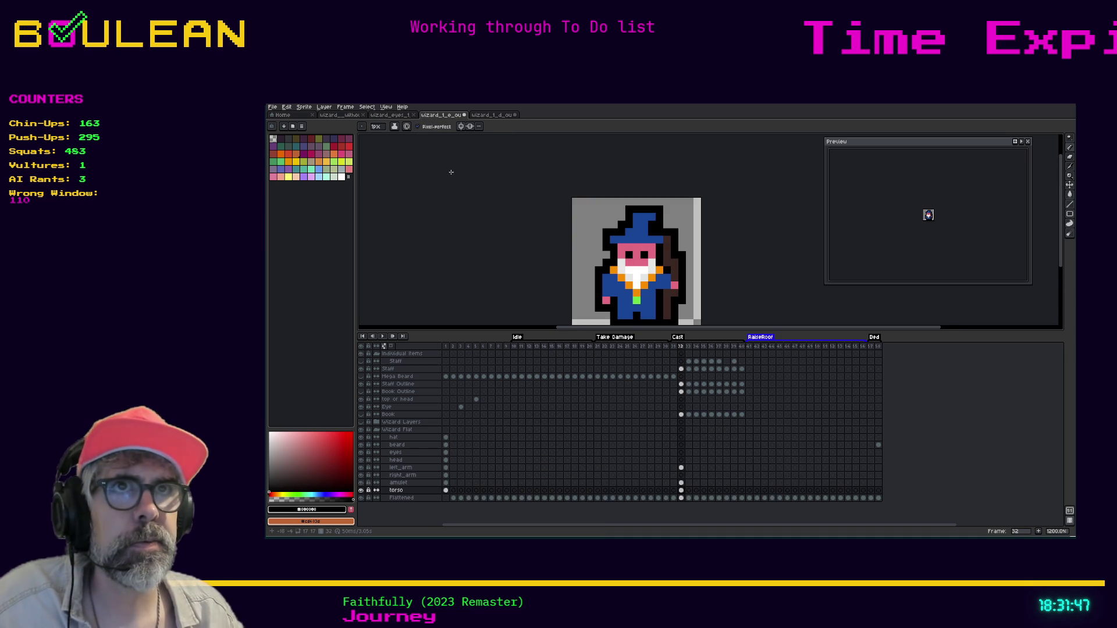
Step: Save the layered wizard sprite with Ctrl+S and return to the pencil tool
key(v)
key(ctrl+s)
key(b)
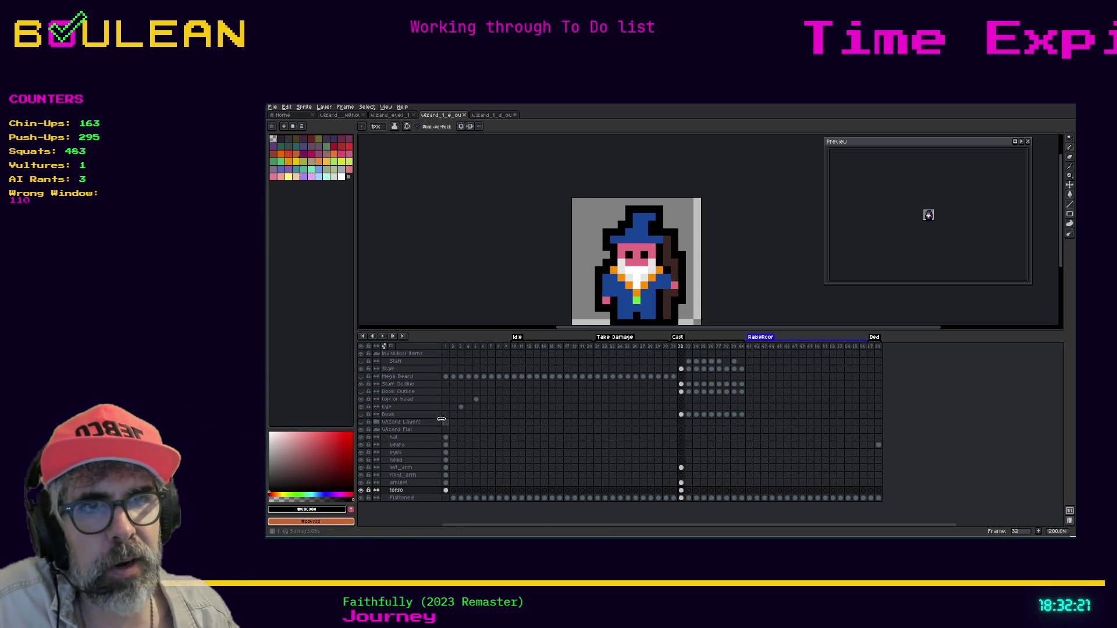
Step: Return to frame 1 and toggle the hat layer off and back on to check beneath it
click(446, 347)
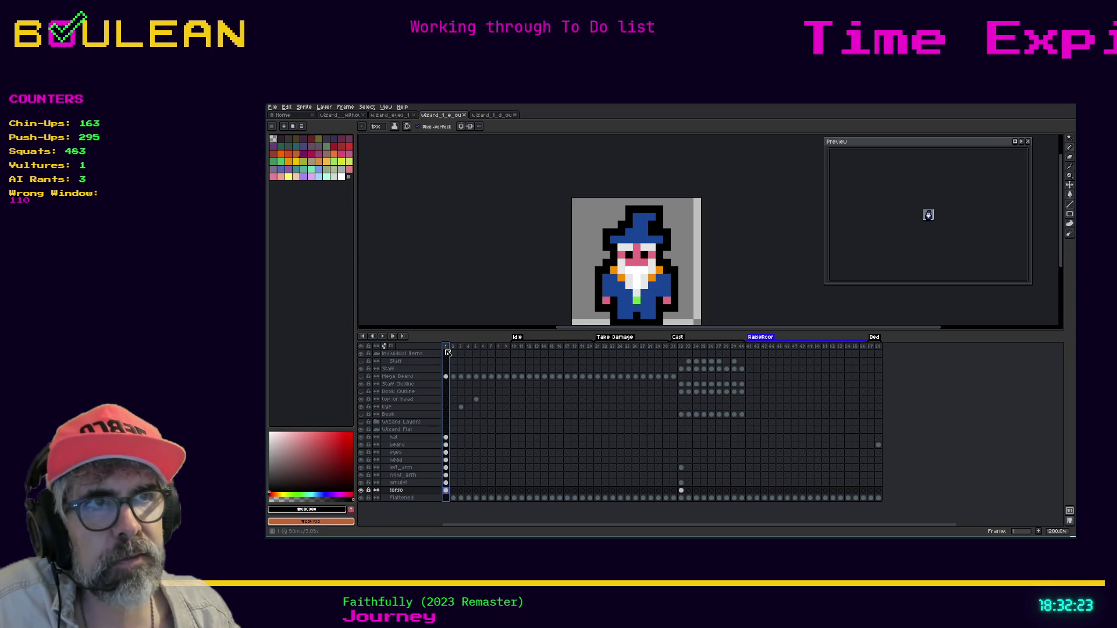
click(681, 347)
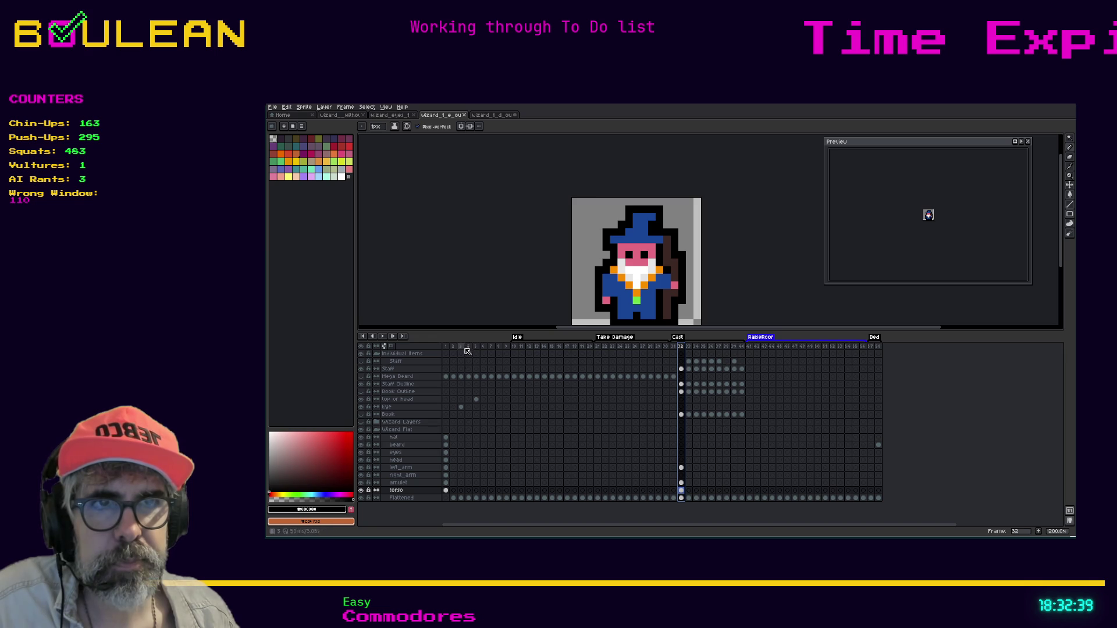
click(446, 347)
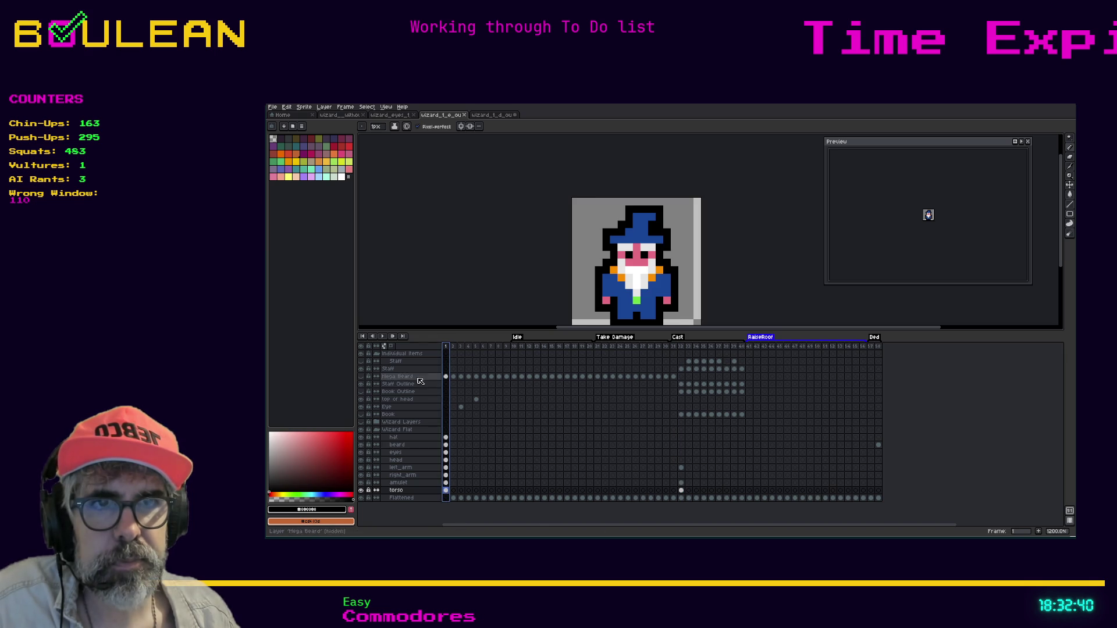
click(362, 438)
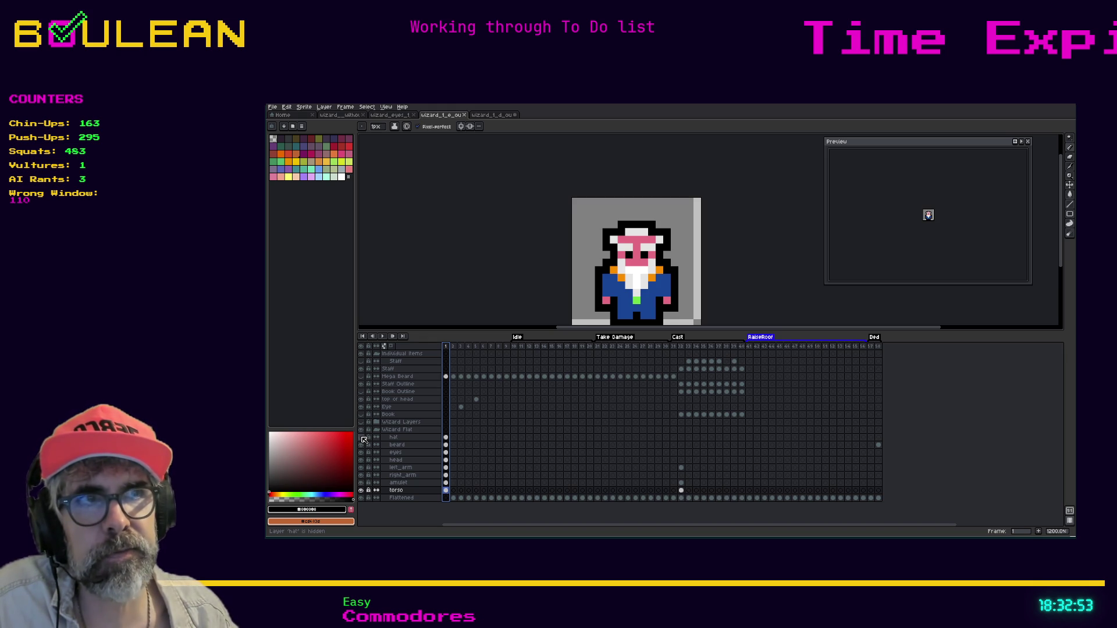
click(362, 445)
click(361, 445)
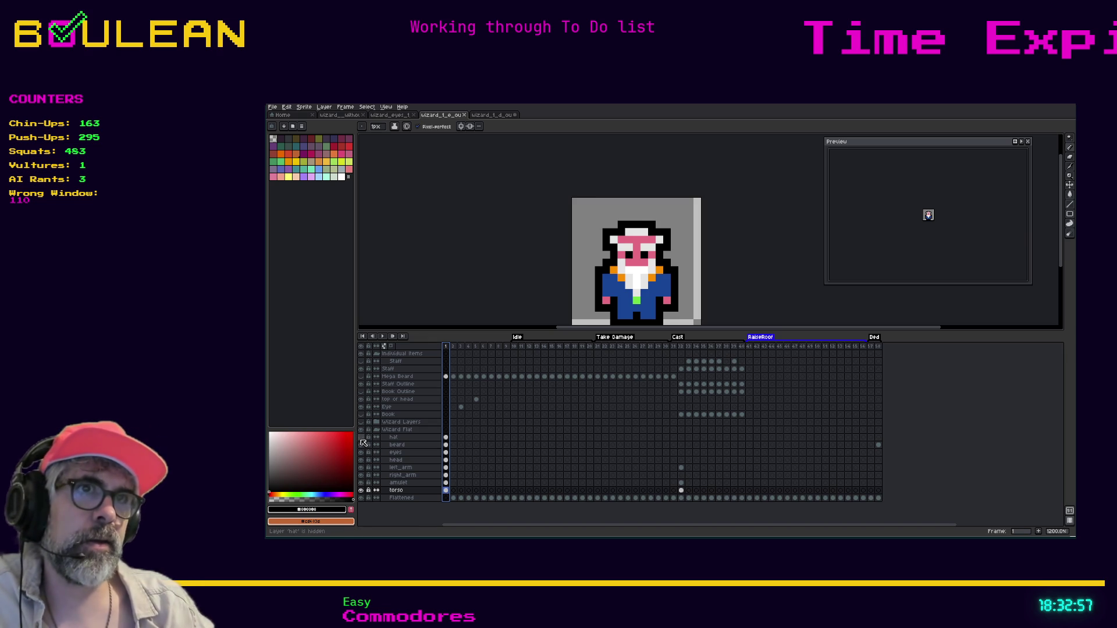
click(360, 437)
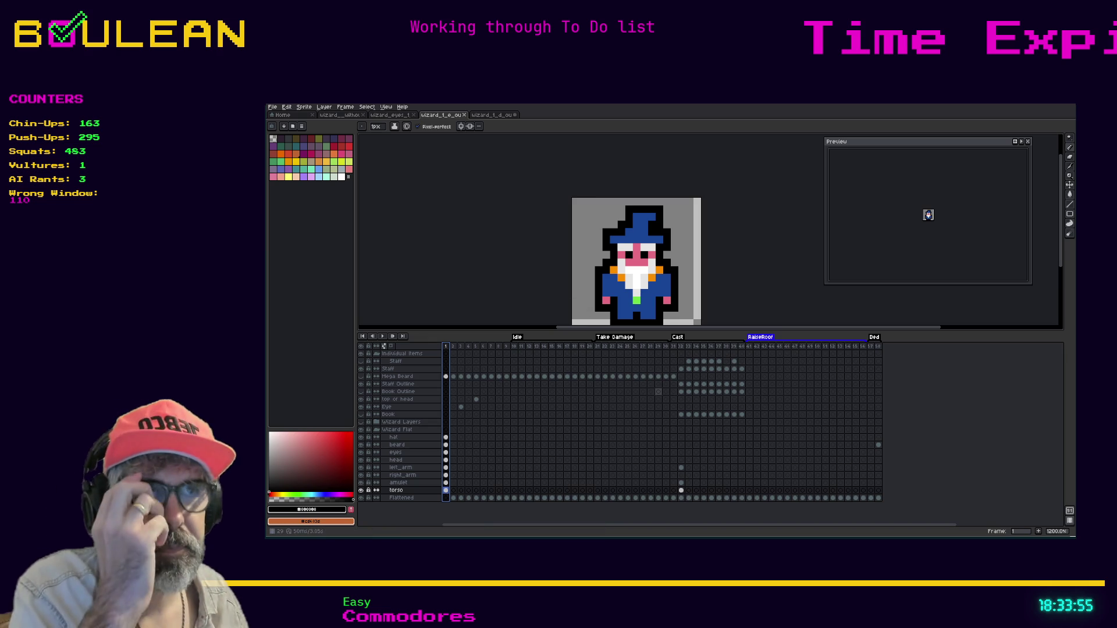
Step: Attempt copying the eyes frame-1 cel to frame 32, then undo the mistaken copy
click(445, 452)
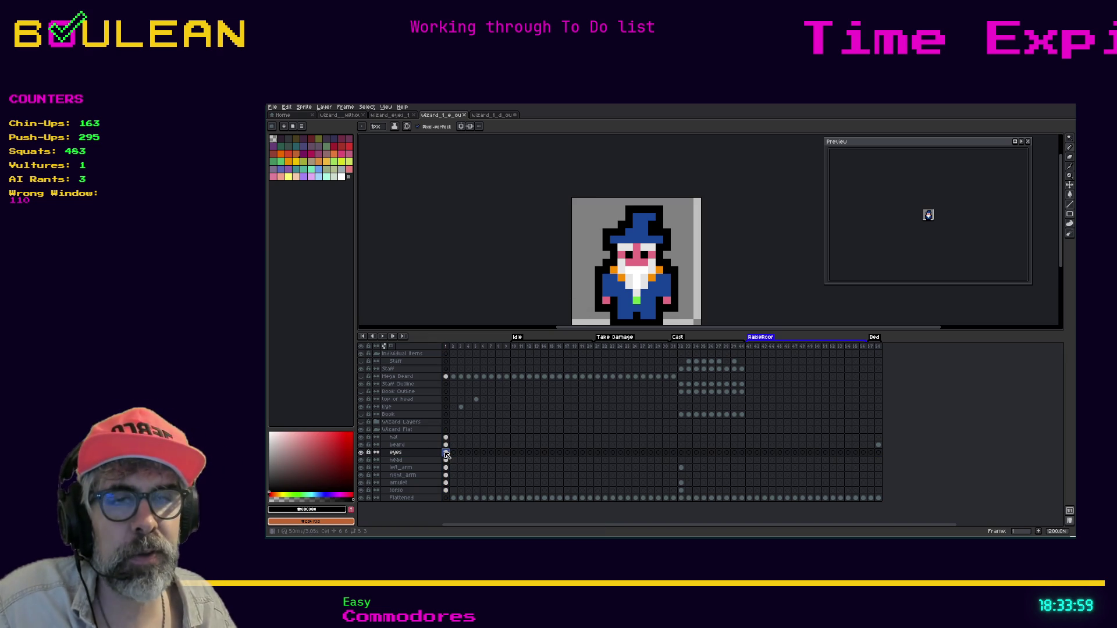
key(ctrl+a)
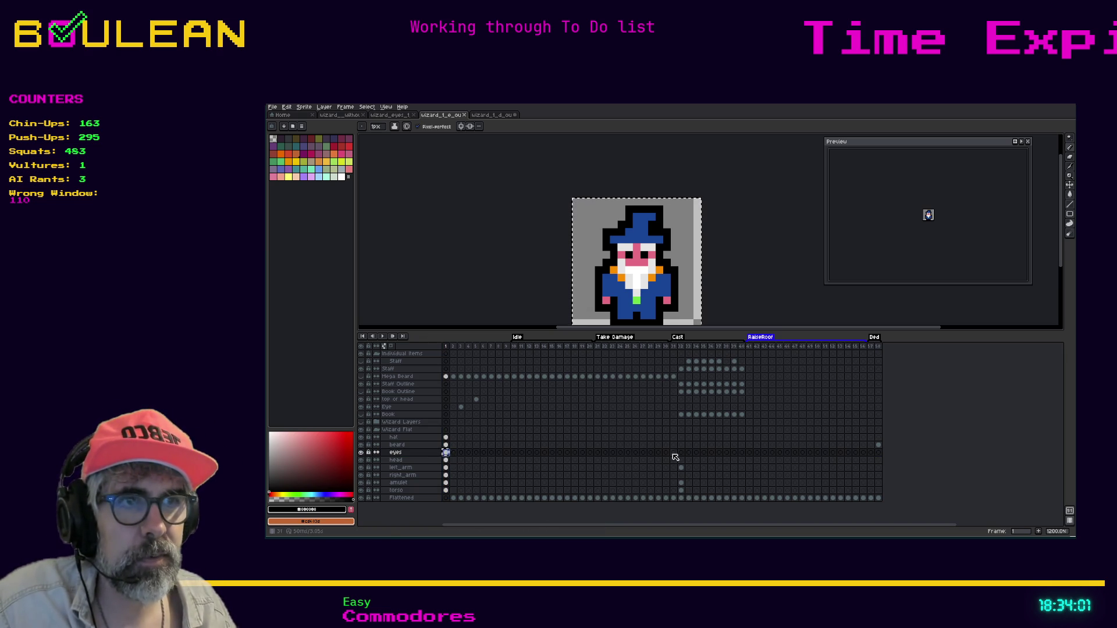
click(685, 458)
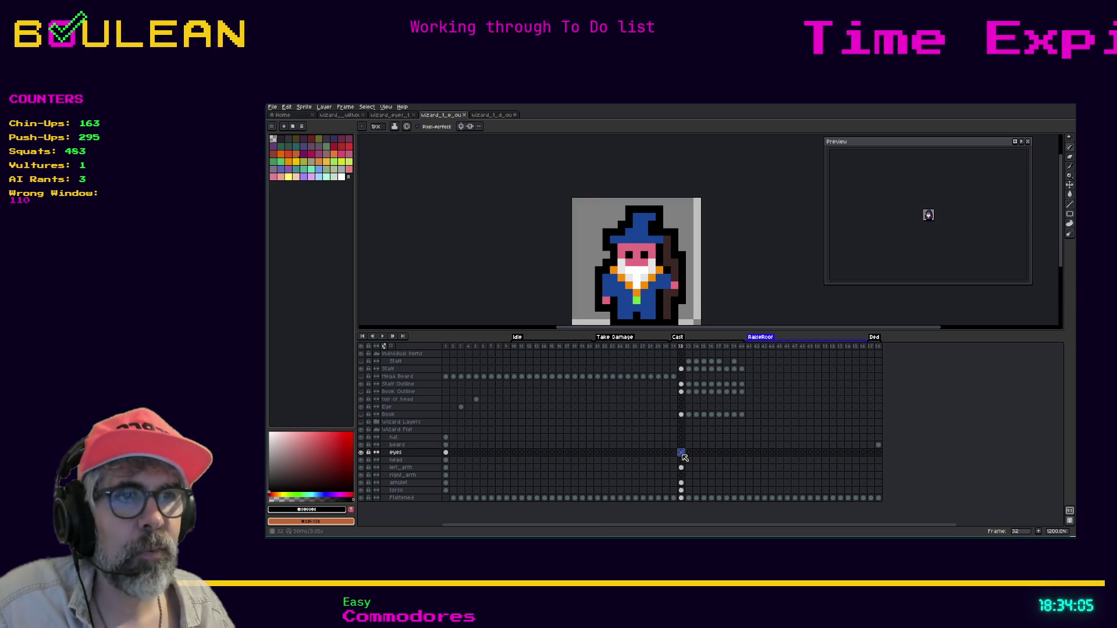
click(682, 453)
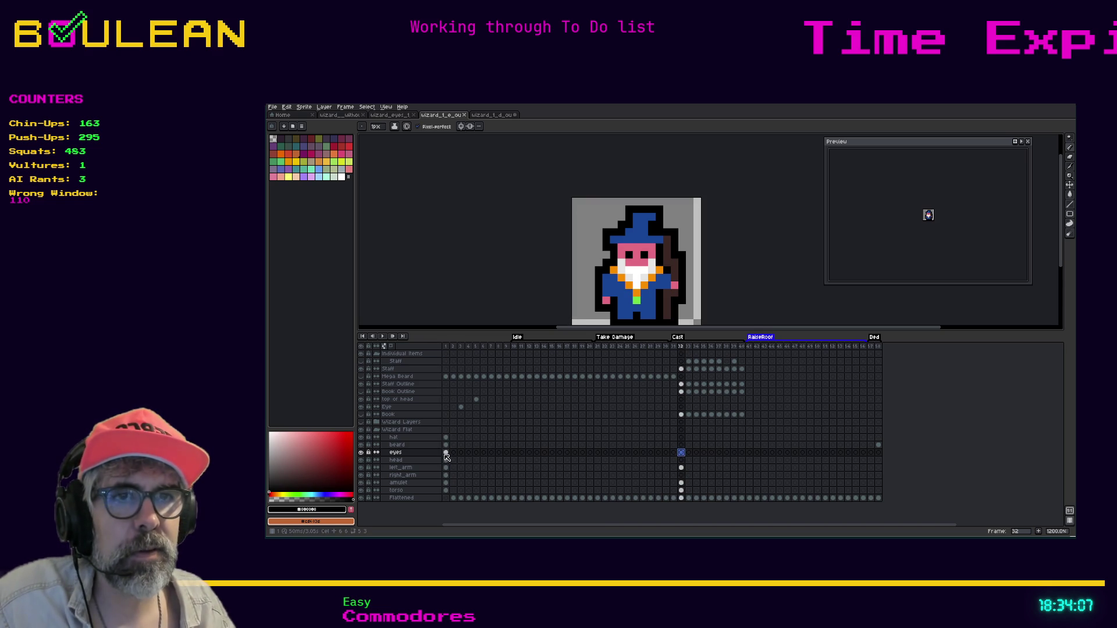
click(445, 453)
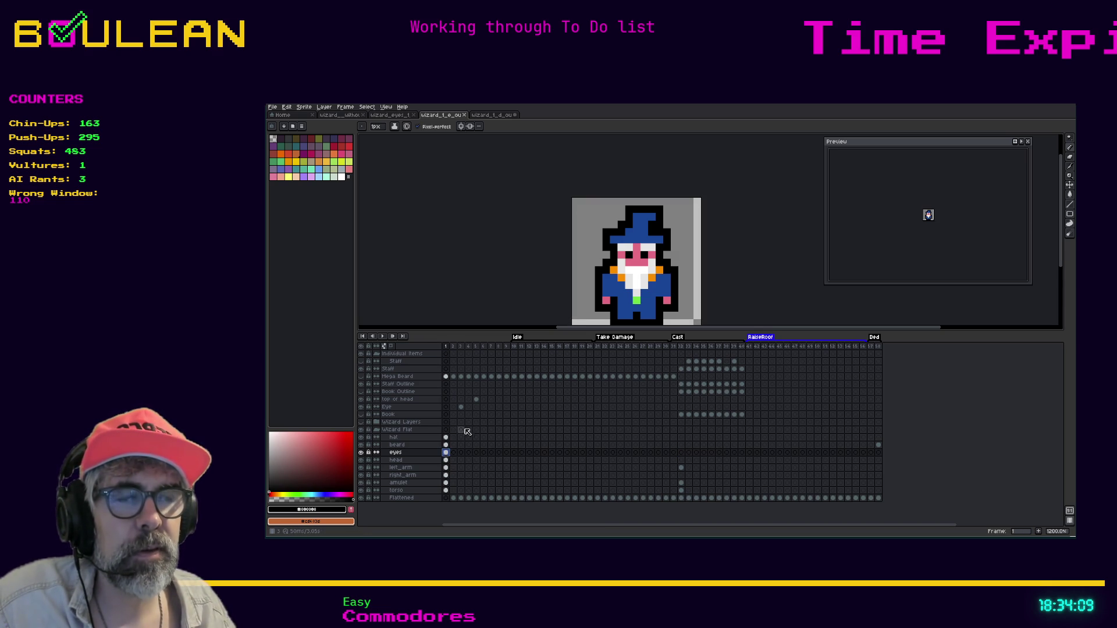
click(446, 455)
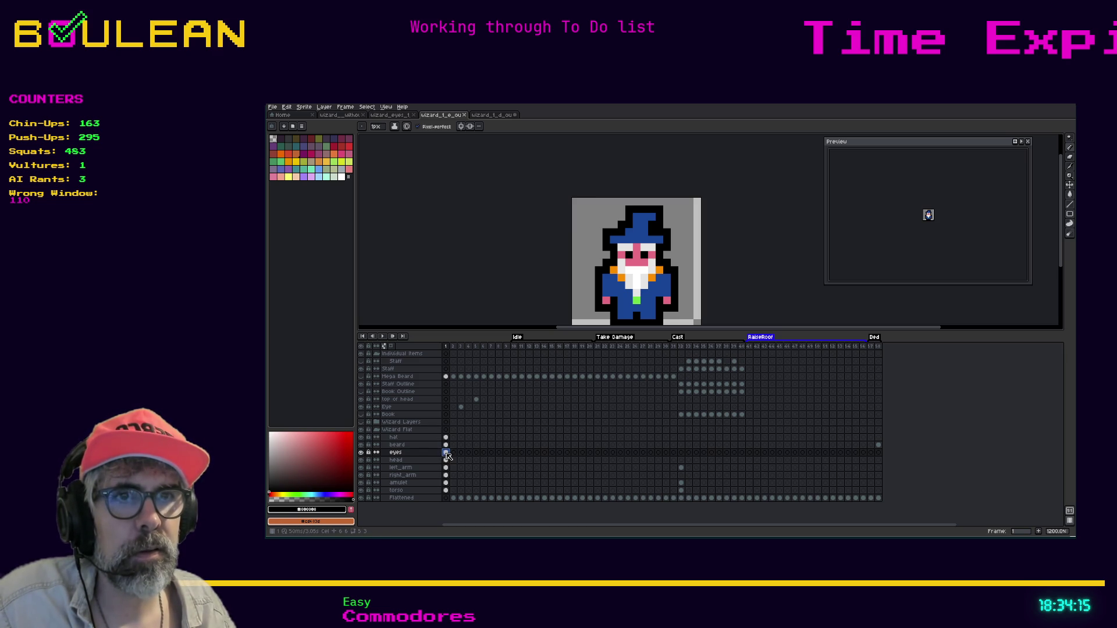
drag(447, 455, 684, 454)
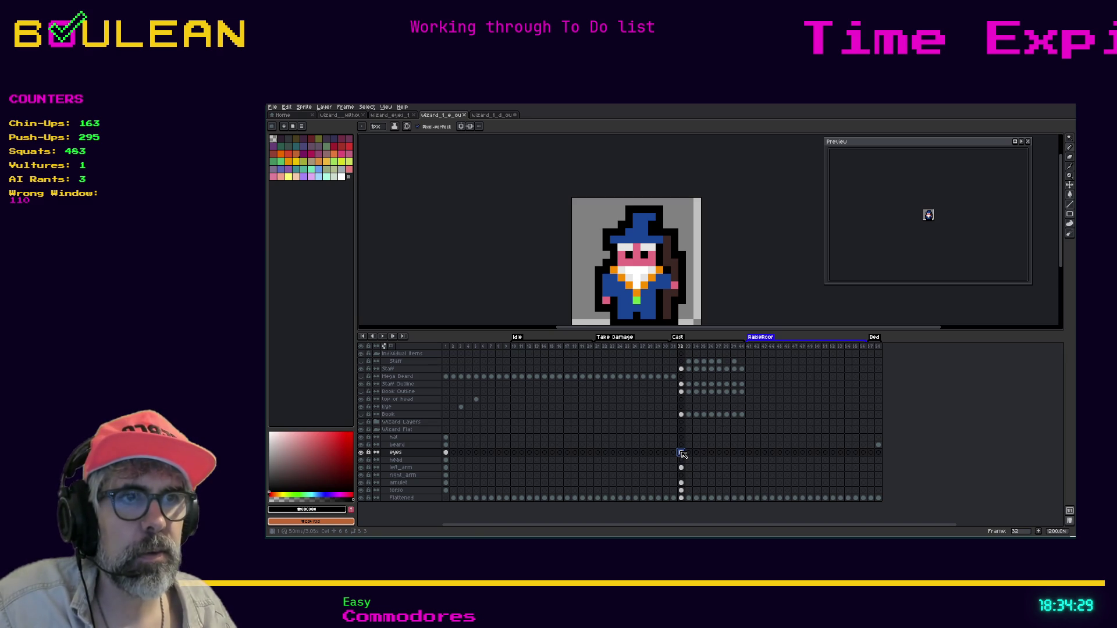
key(Home)
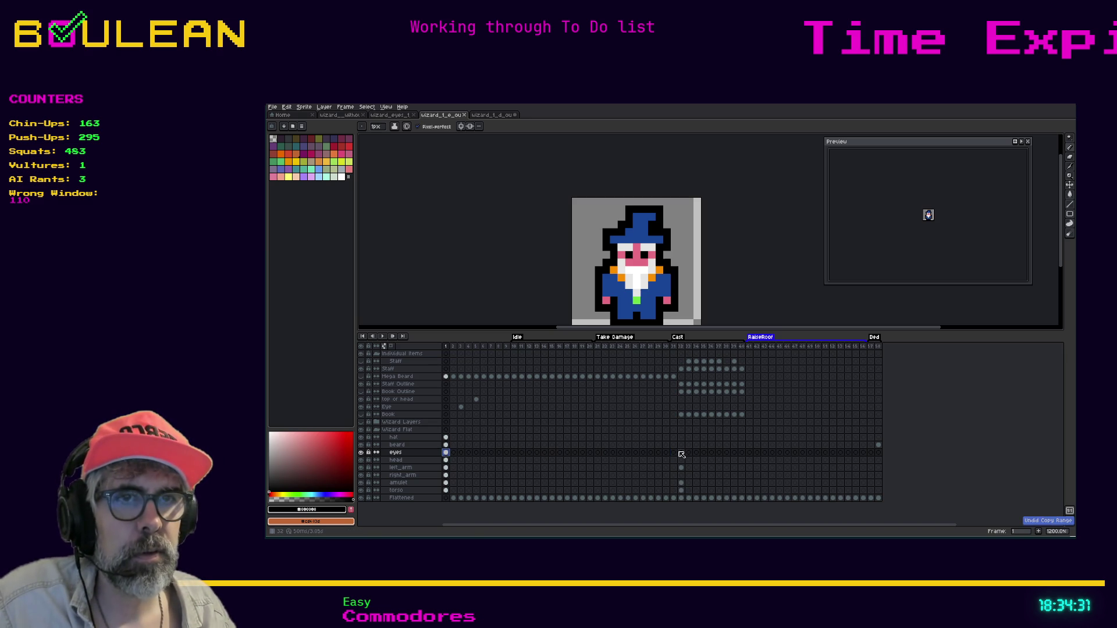
Step: Copy the eyes cel from frame 1 into Cast frame 32
double_click(362, 453)
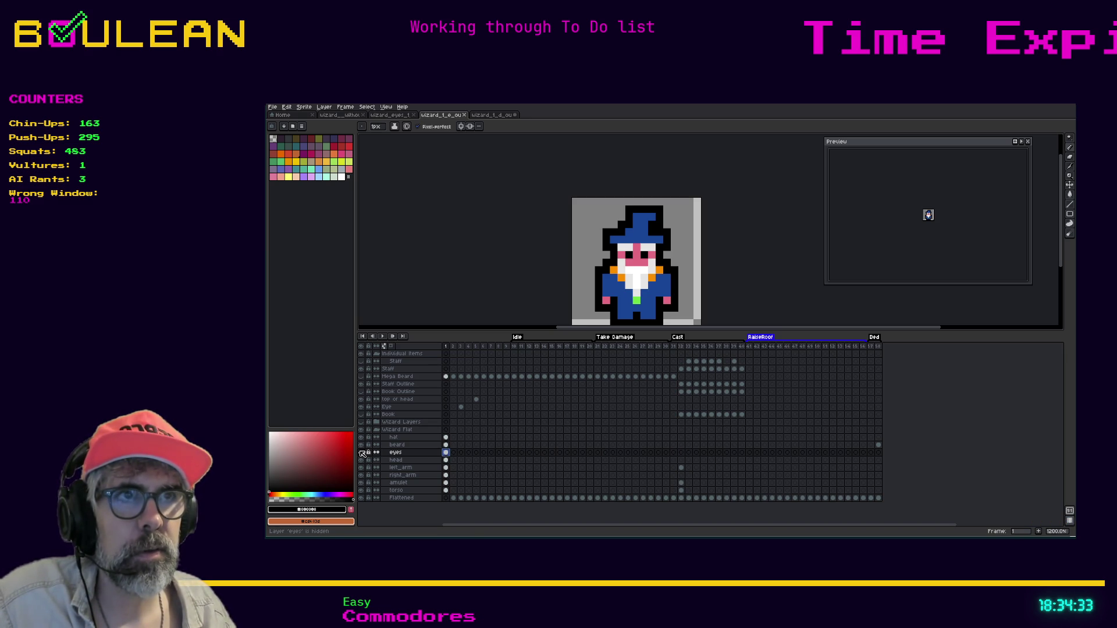
click(453, 452)
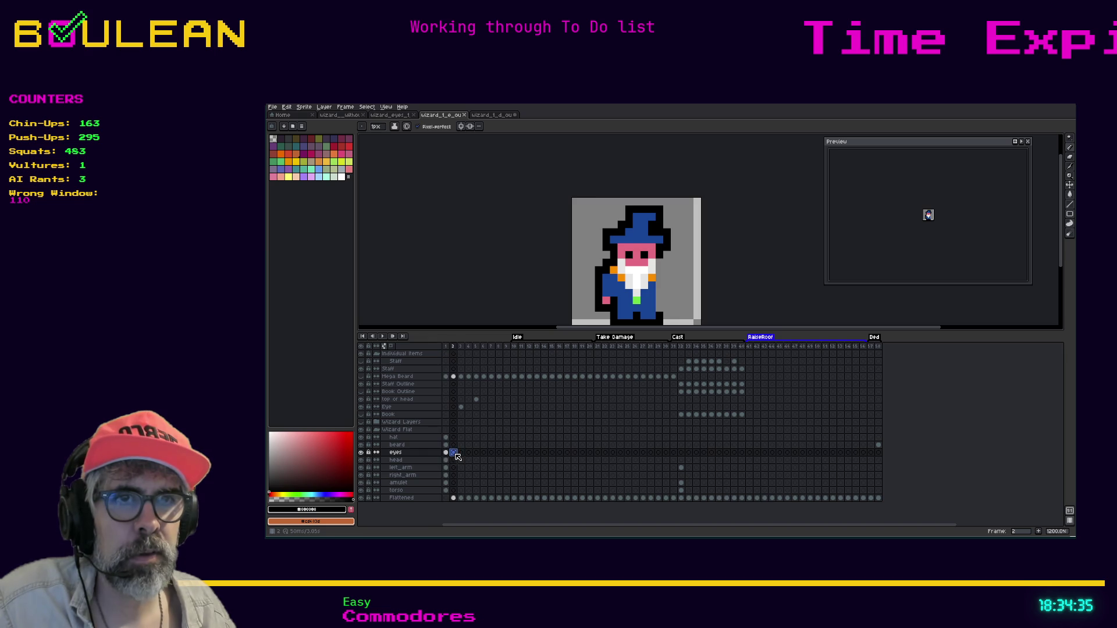
drag(445, 453, 673, 452)
click(590, 468)
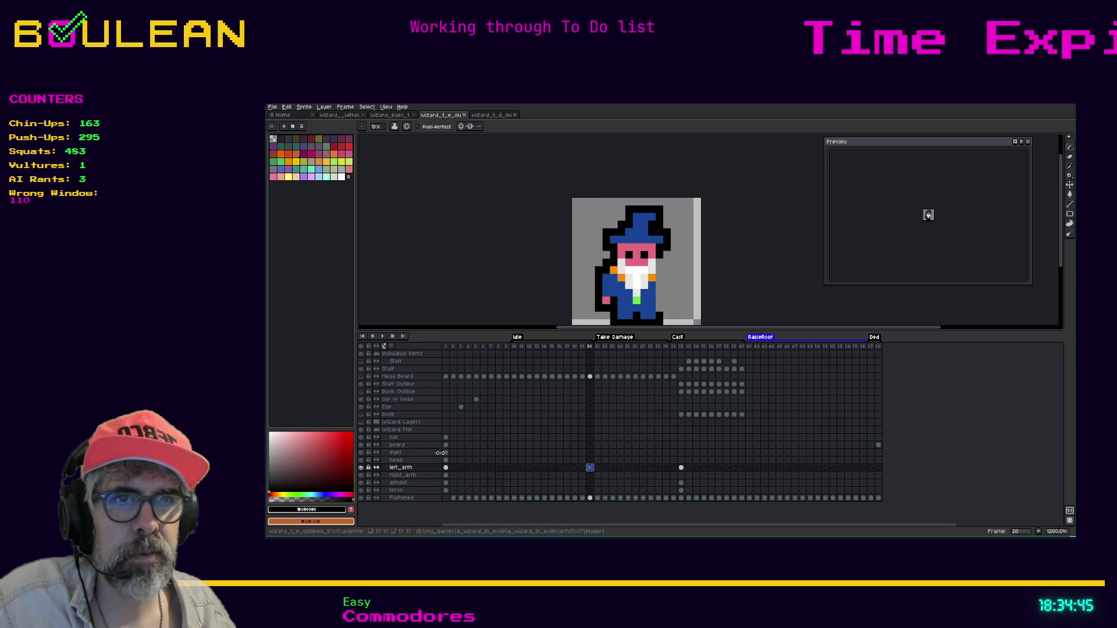
drag(445, 454, 684, 457)
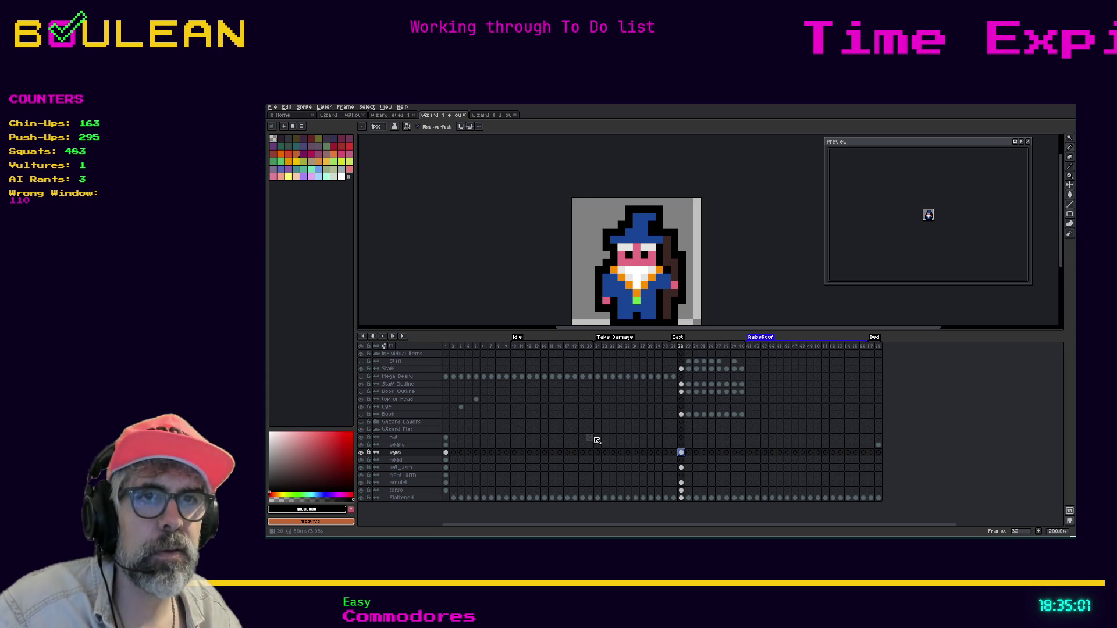
Step: Put the beard frame-1 cel into frame 32 and move to the hat layer there
click(448, 447)
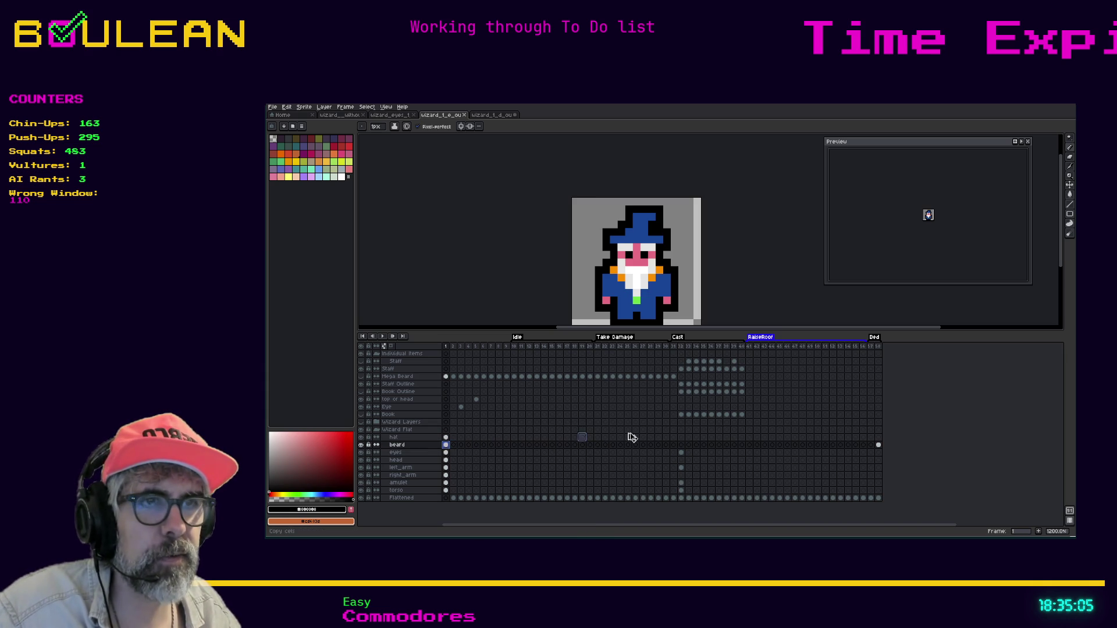
click(682, 446)
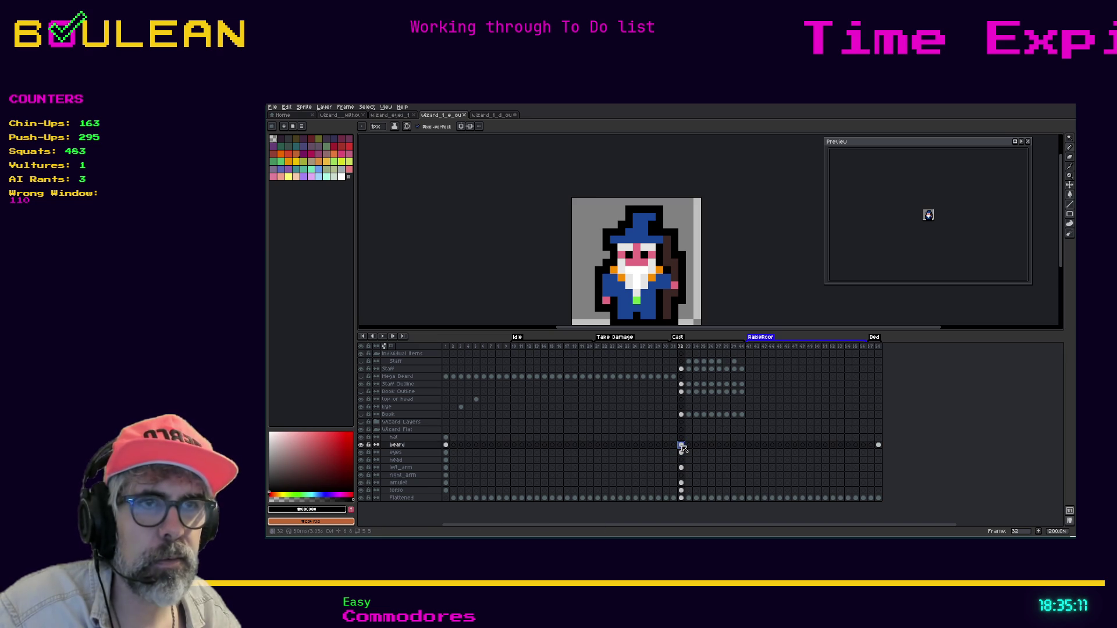
click(682, 439)
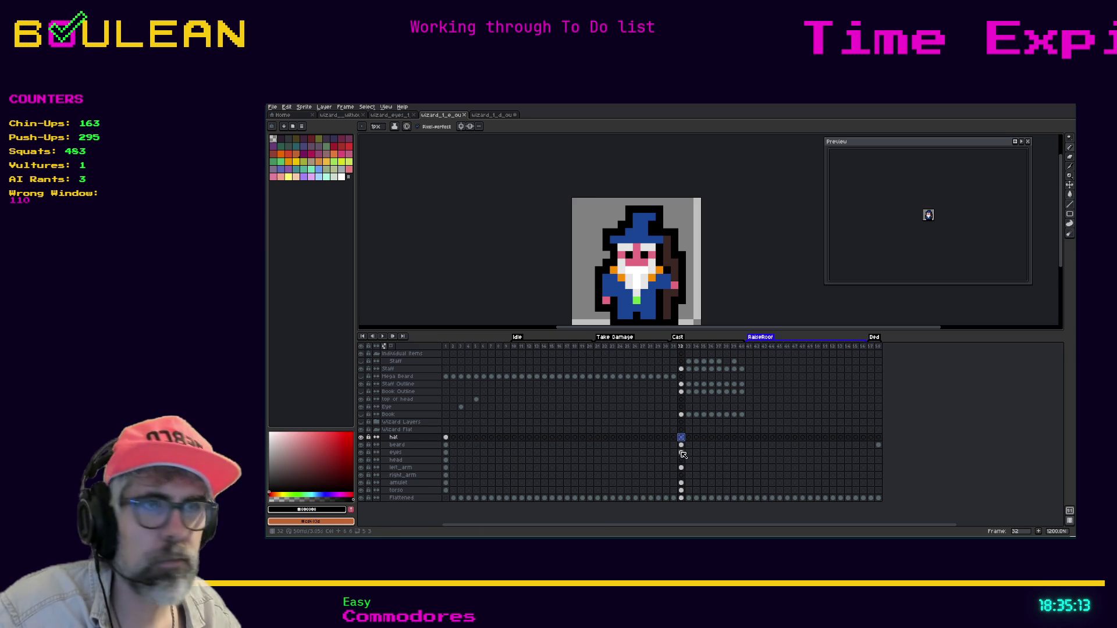
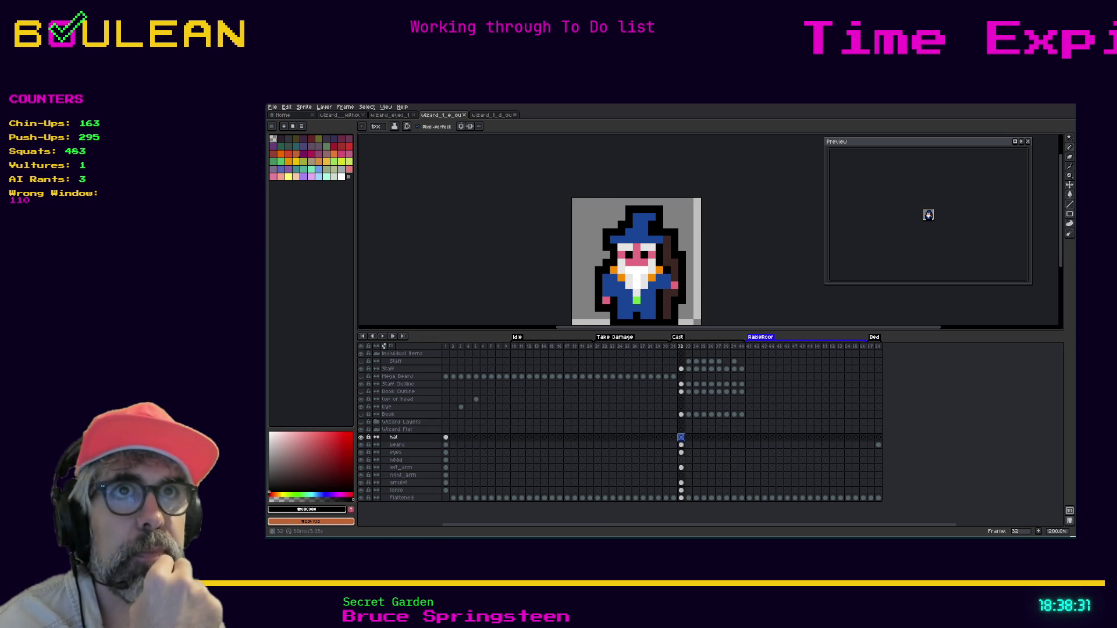
Step: Select the head and left_arm cels at frame 32 and compare the arm with frame 1
click(682, 460)
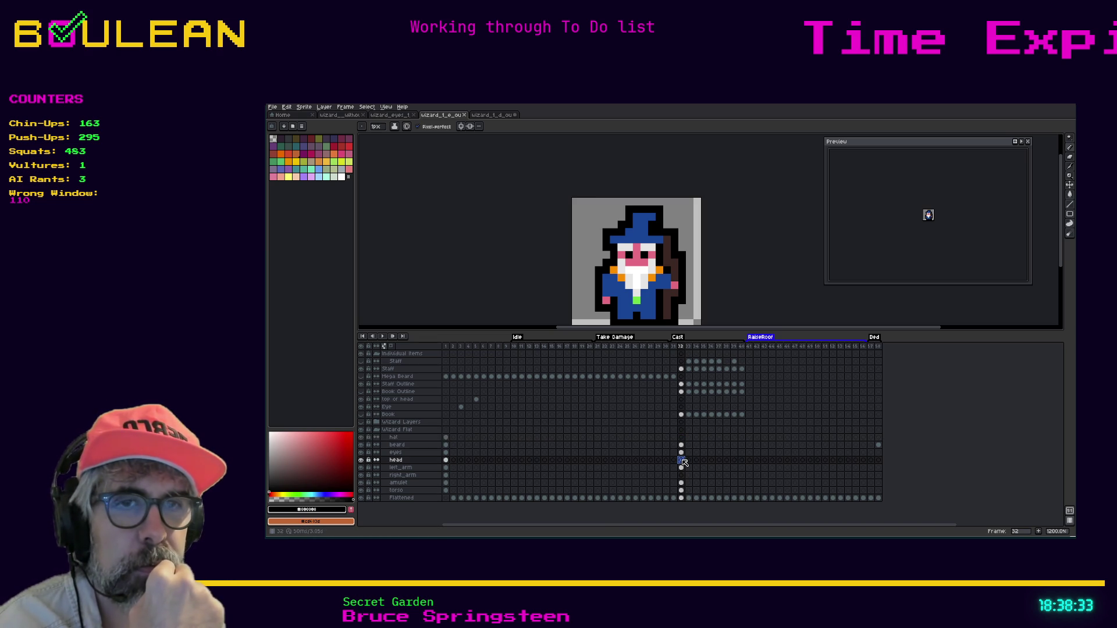
click(682, 467)
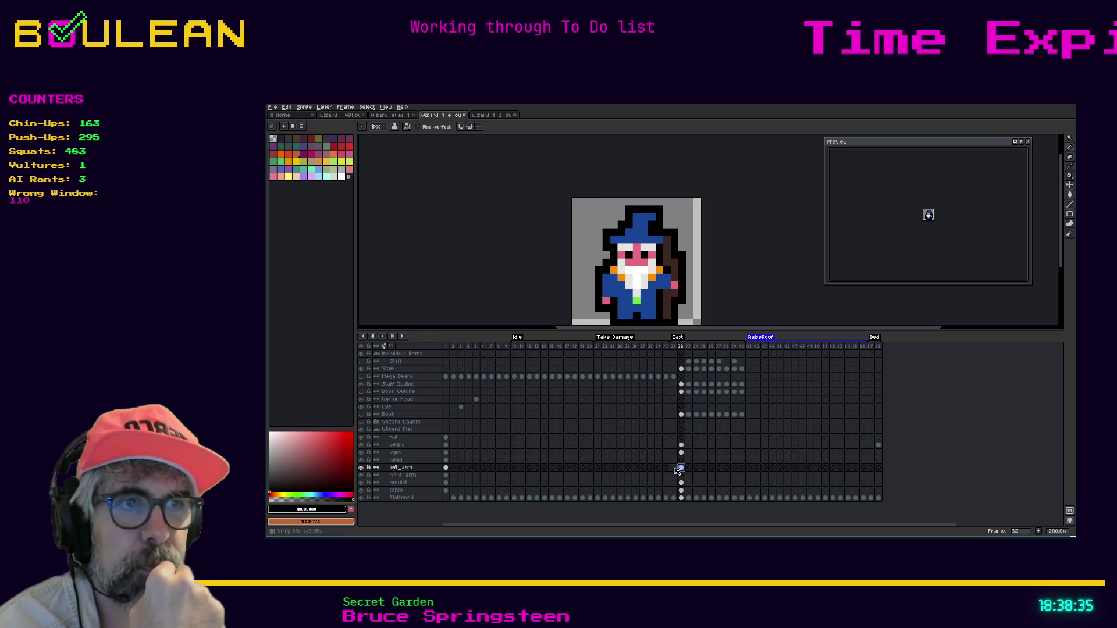
key(ctrl+z)
key(ctrl+y)
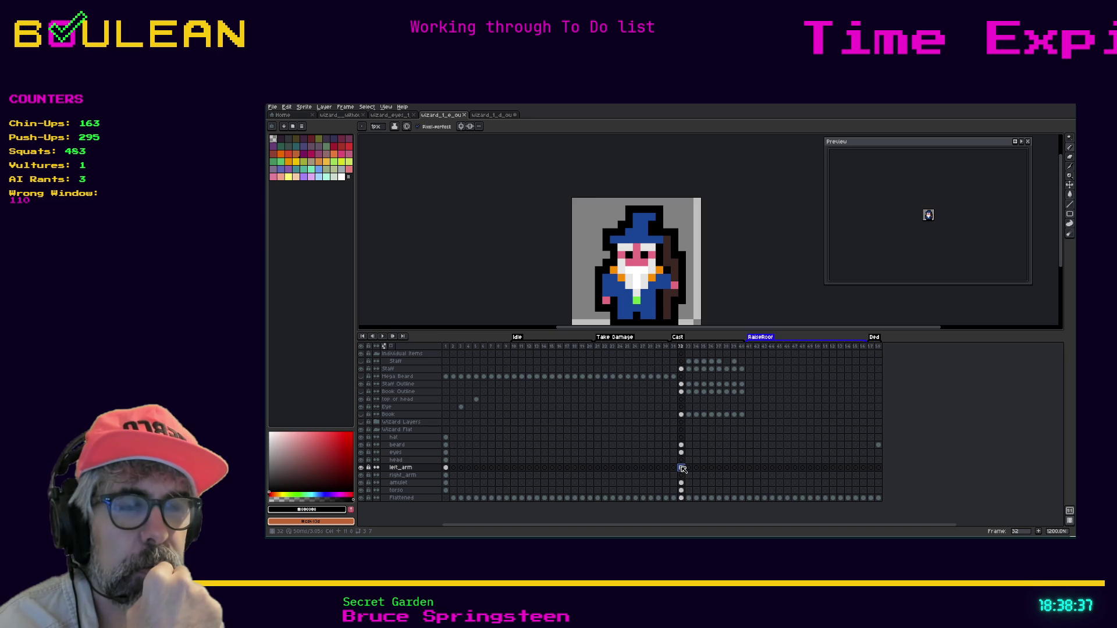
click(446, 469)
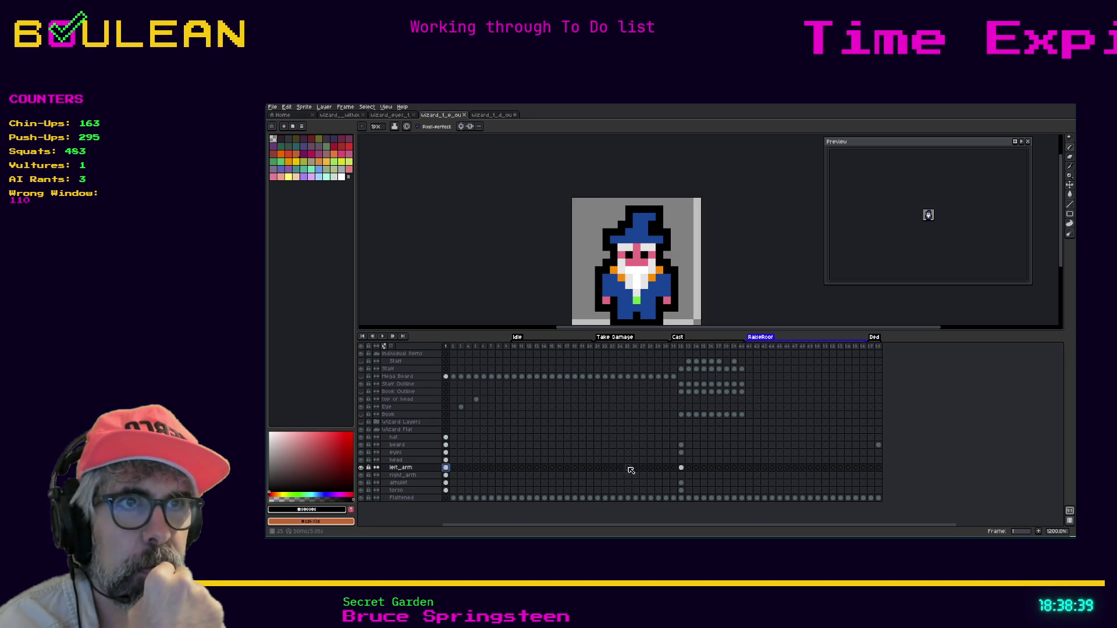
click(682, 469)
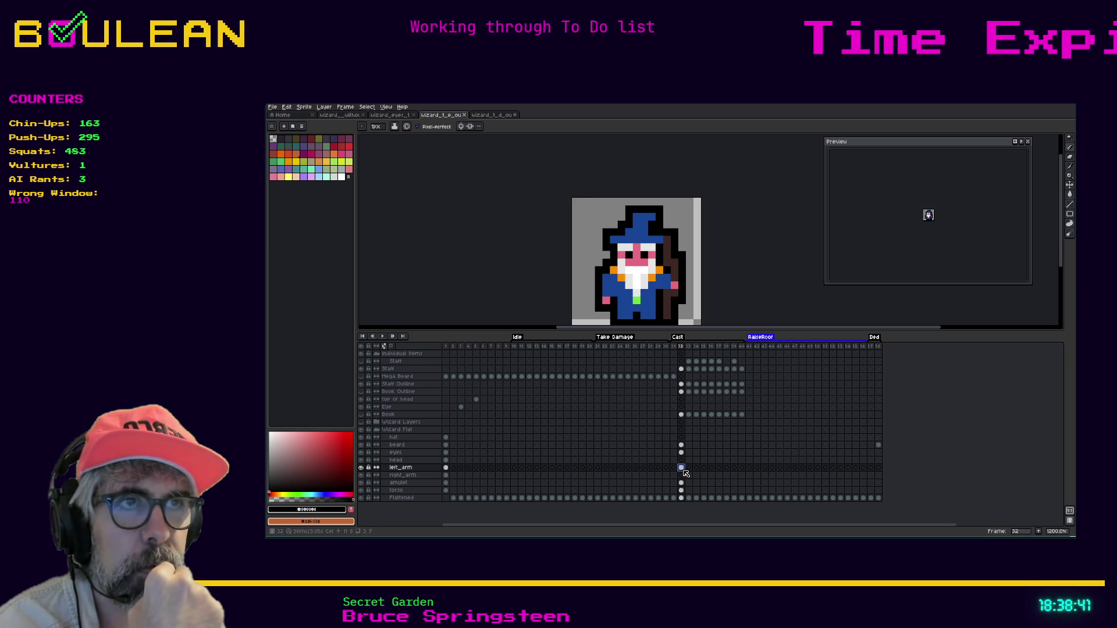
Step: Flip between frames 32, 33 and 34 to compare the staff star positions
key(Right)
click(682, 469)
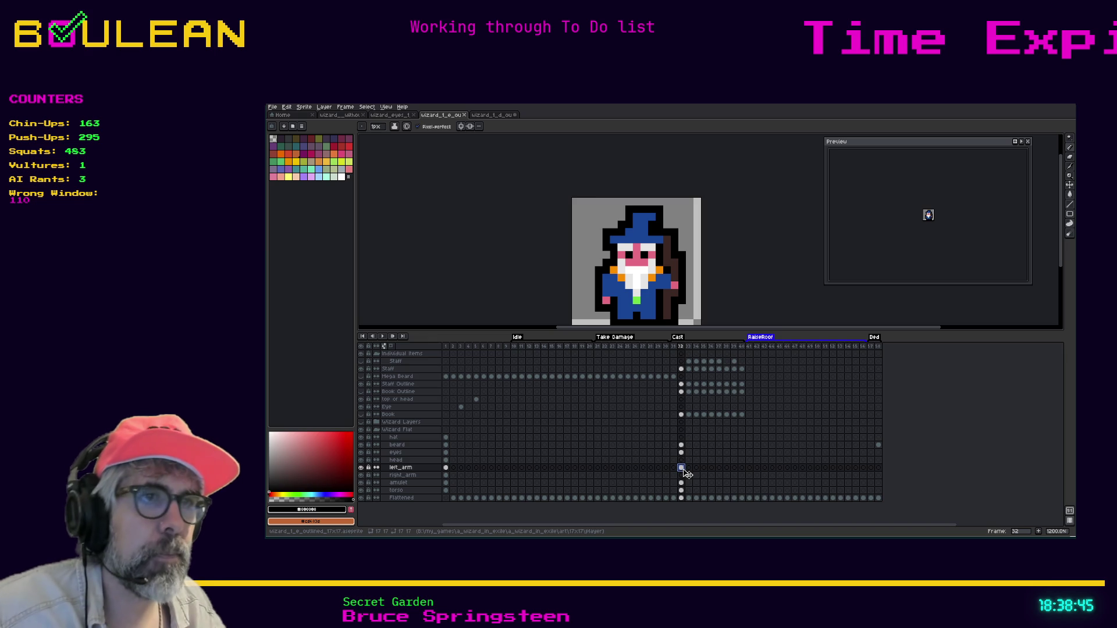
click(689, 469)
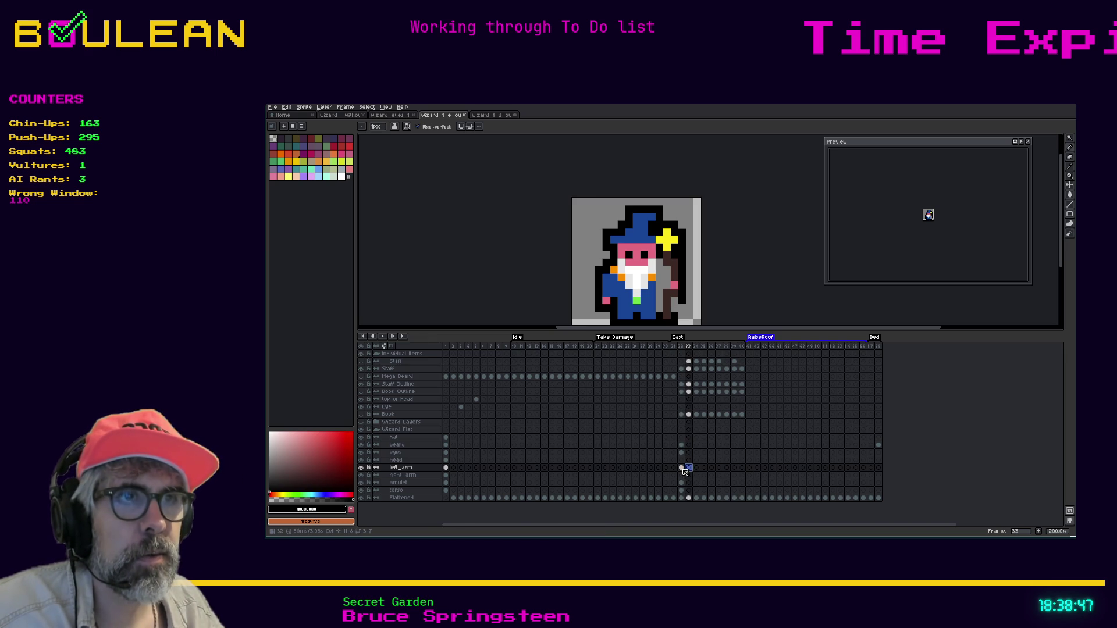
click(682, 468)
click(690, 470)
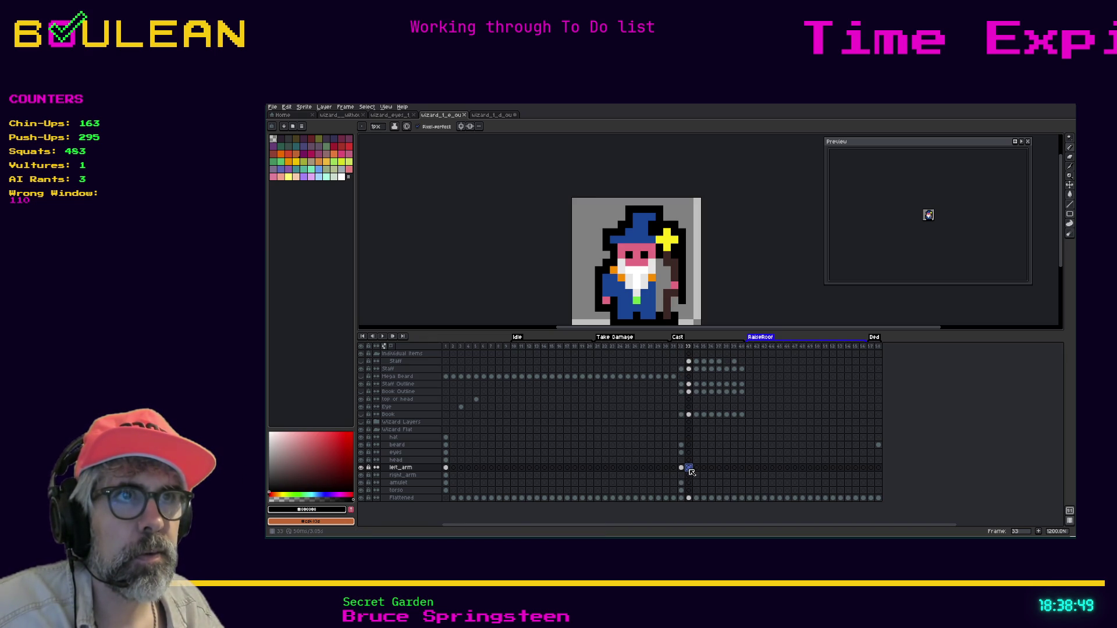
click(698, 470)
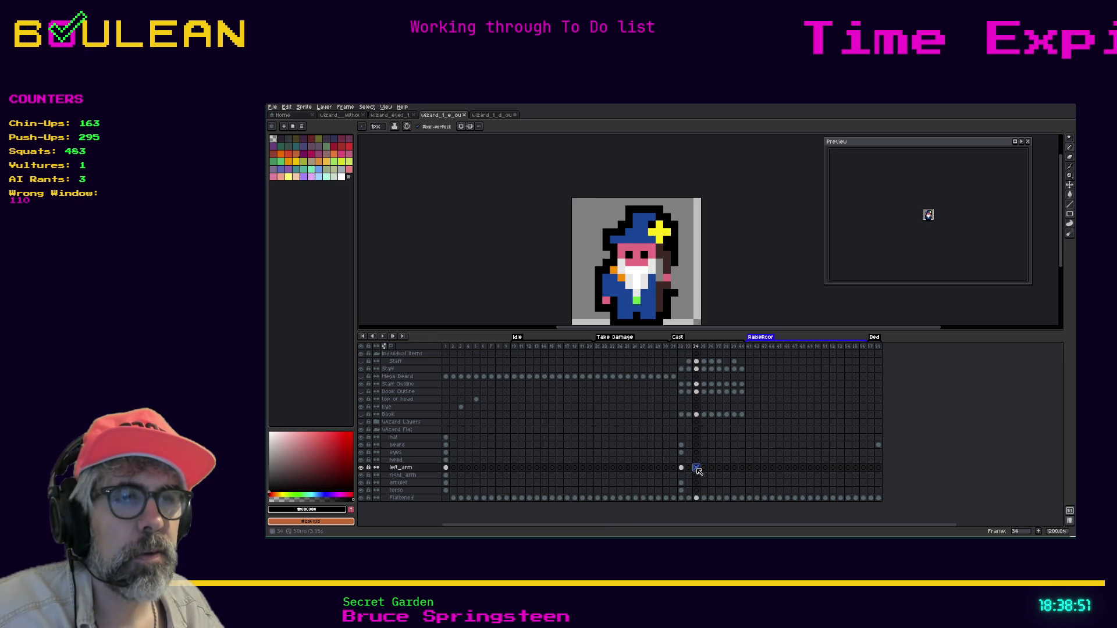
click(689, 470)
click(682, 470)
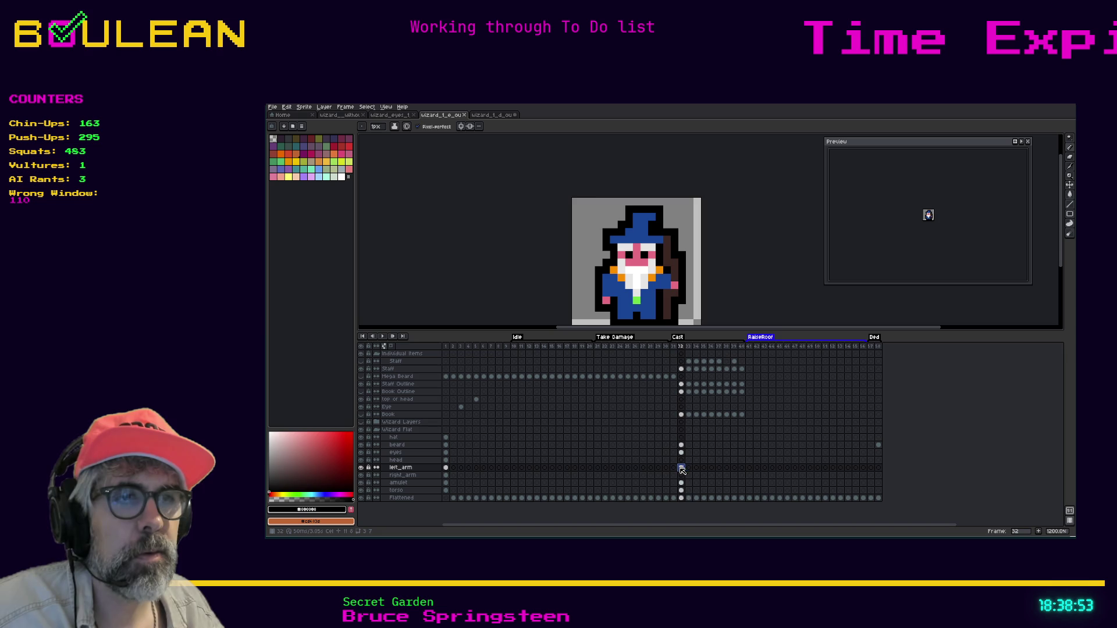
click(689, 470)
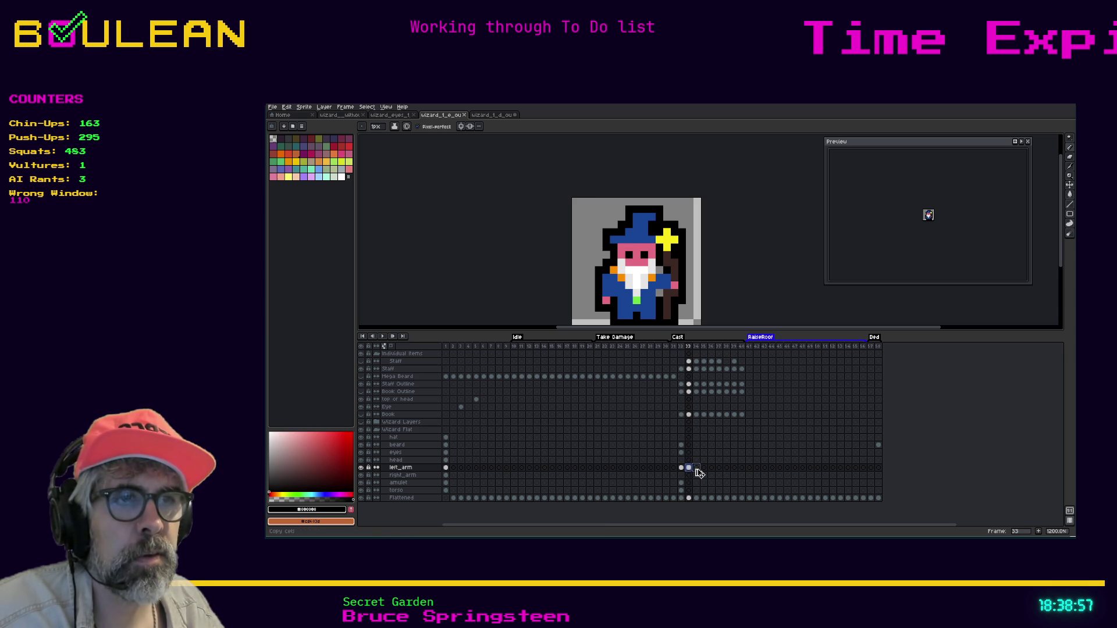
click(697, 470)
click(689, 470)
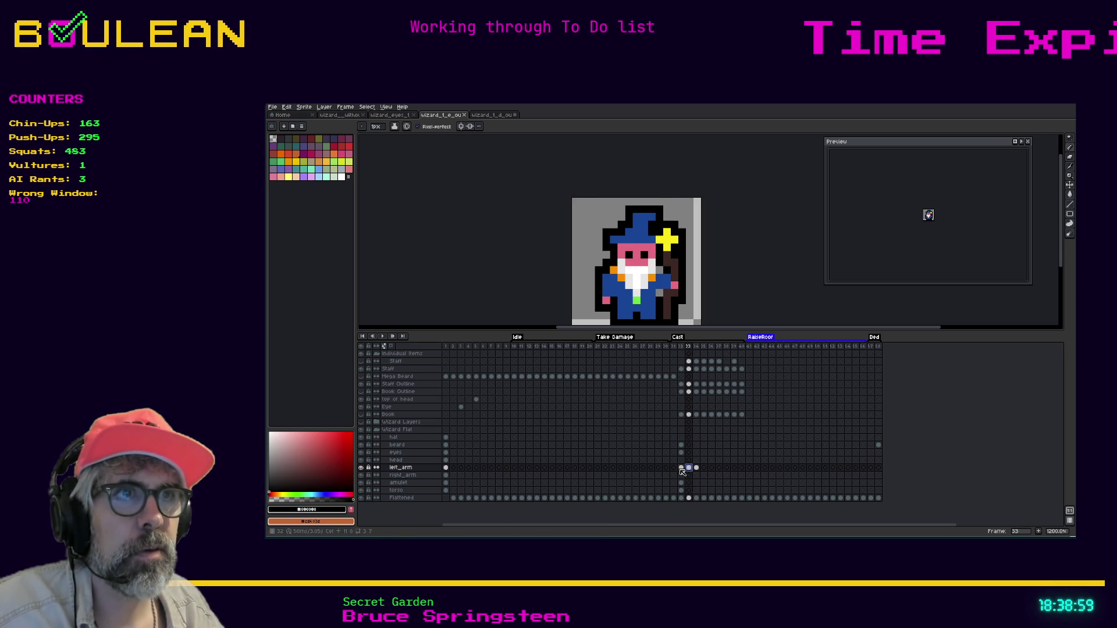
click(681, 469)
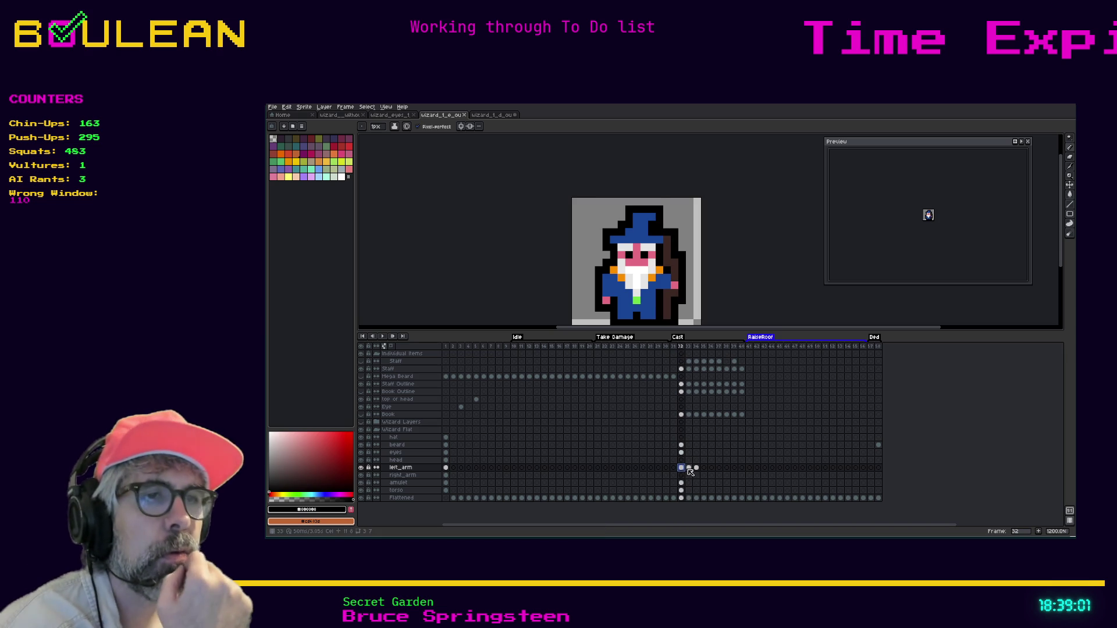
click(689, 469)
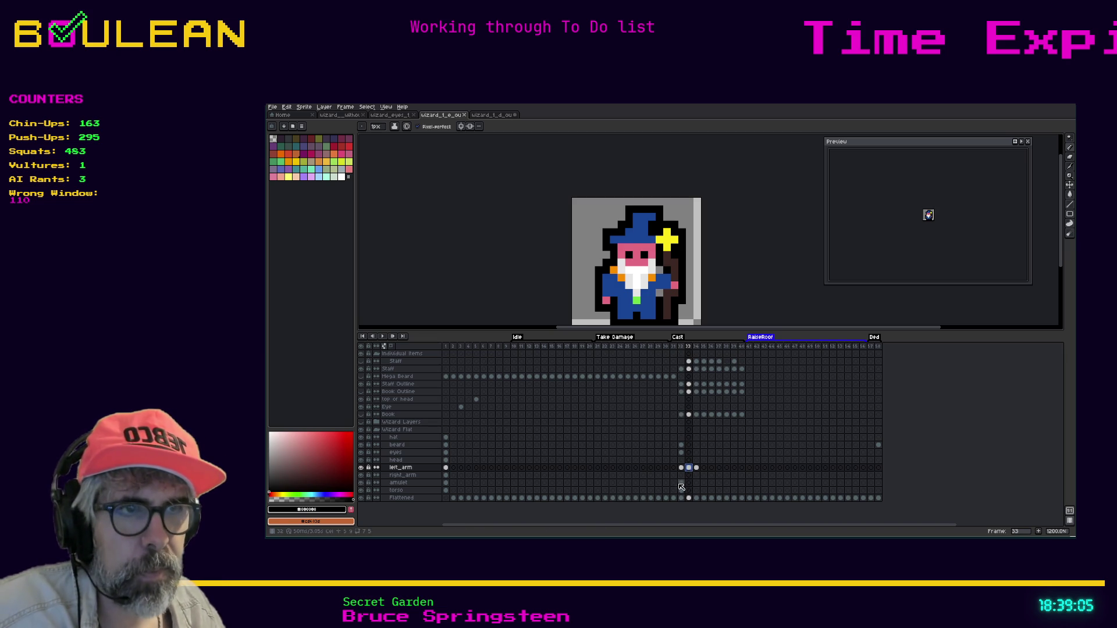
Step: Select the amulet cel at frame 32, then the left_arm cel at frame 33
click(682, 483)
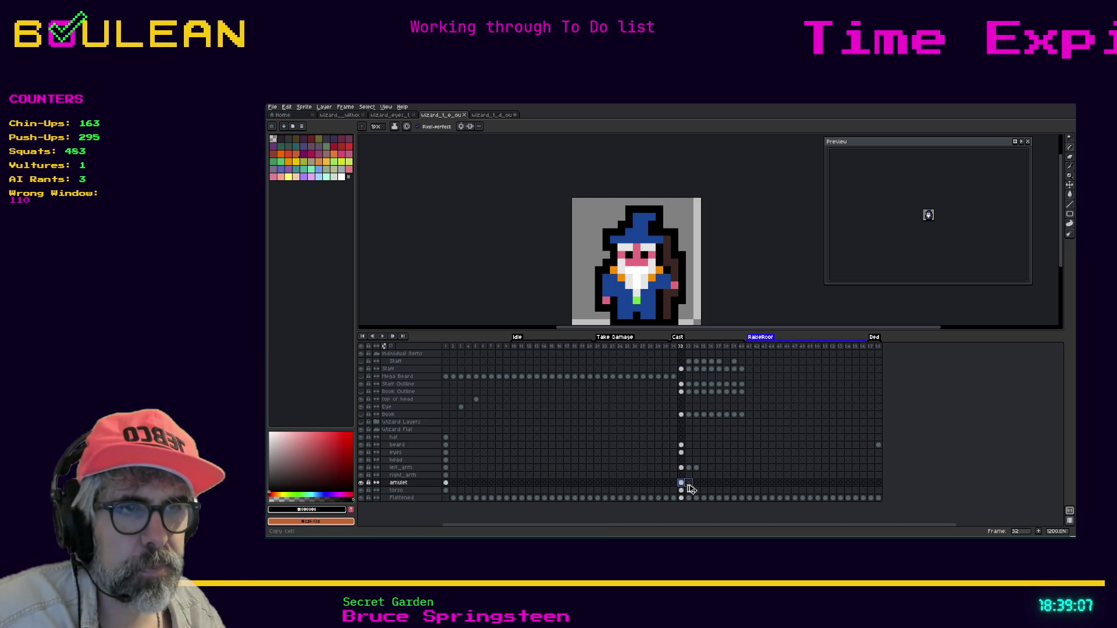
key(Right)
click(681, 468)
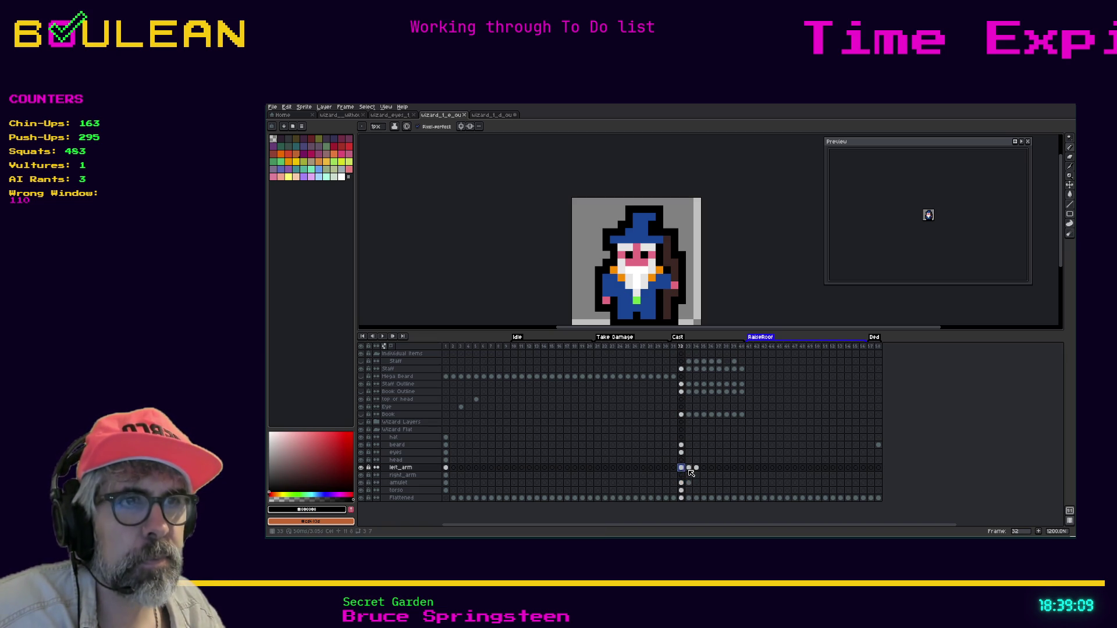
click(688, 468)
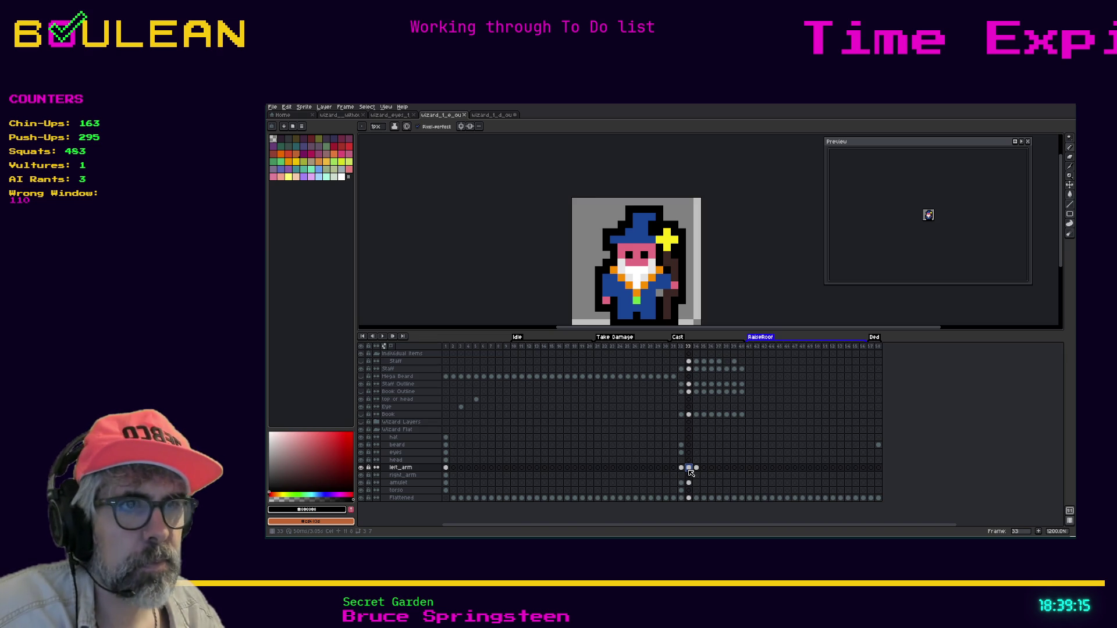
Step: Copy the torso cel from frame 32 into frame 33 and compare the neighbouring frames
click(681, 490)
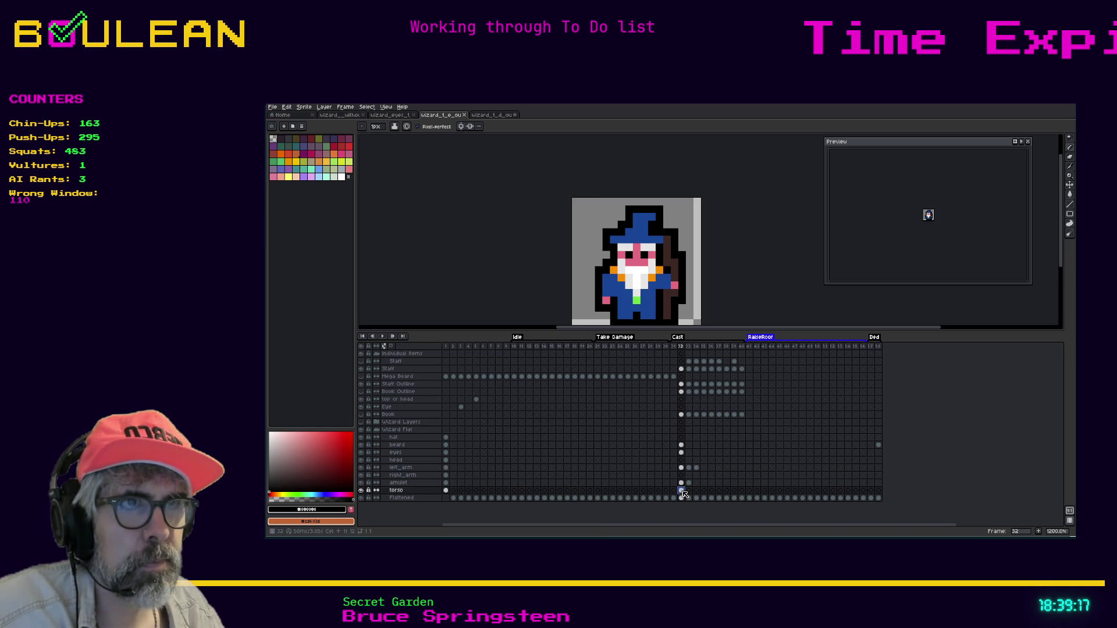
drag(690, 495, 689, 492)
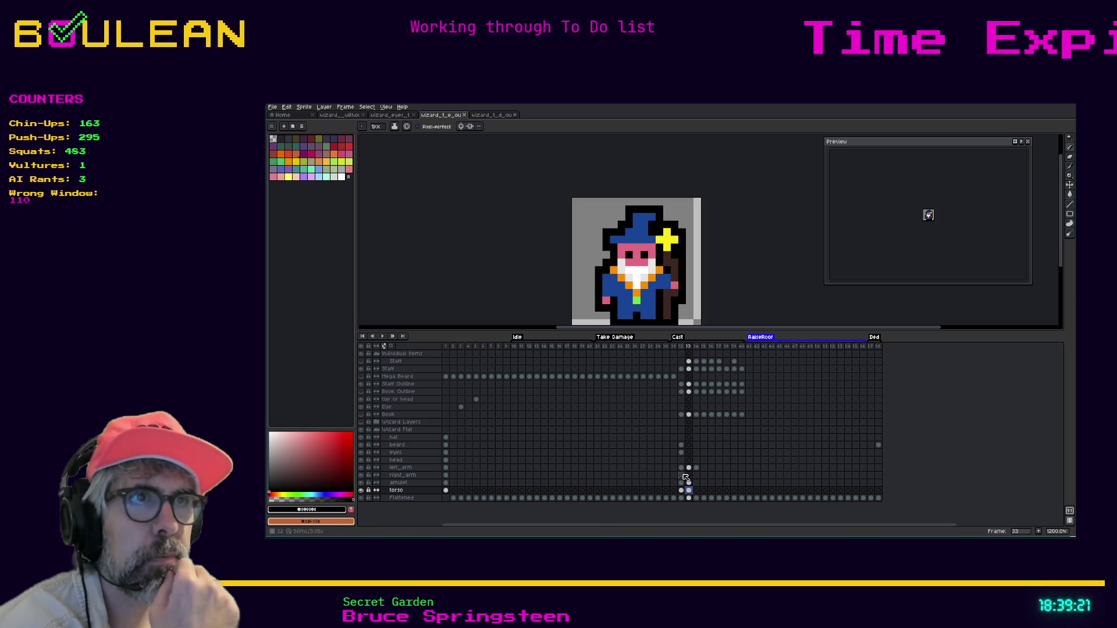
click(688, 468)
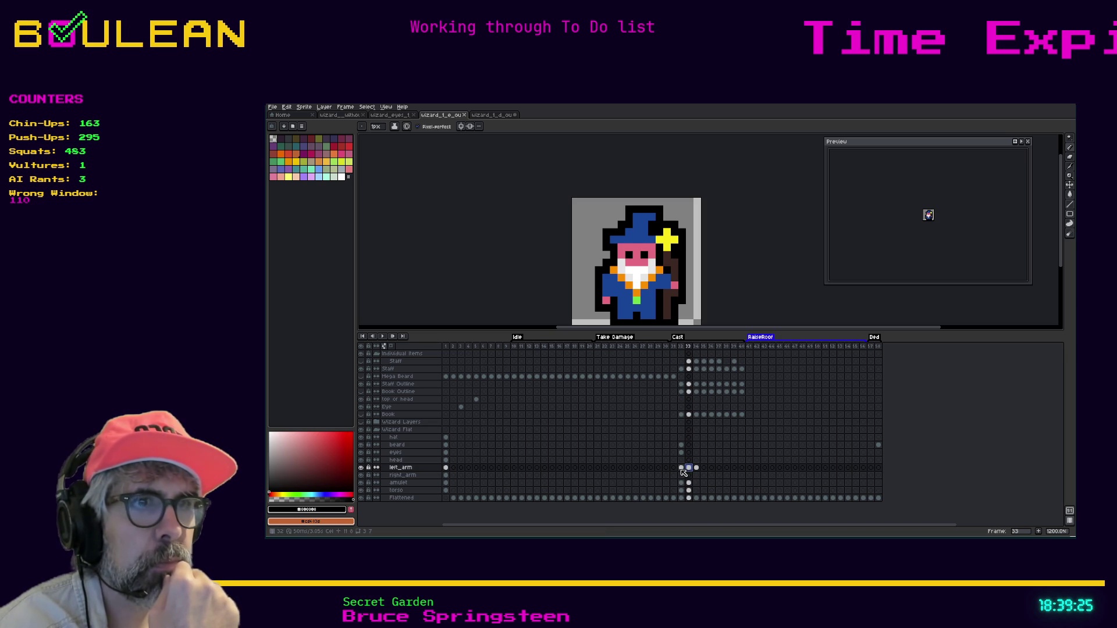
click(682, 470)
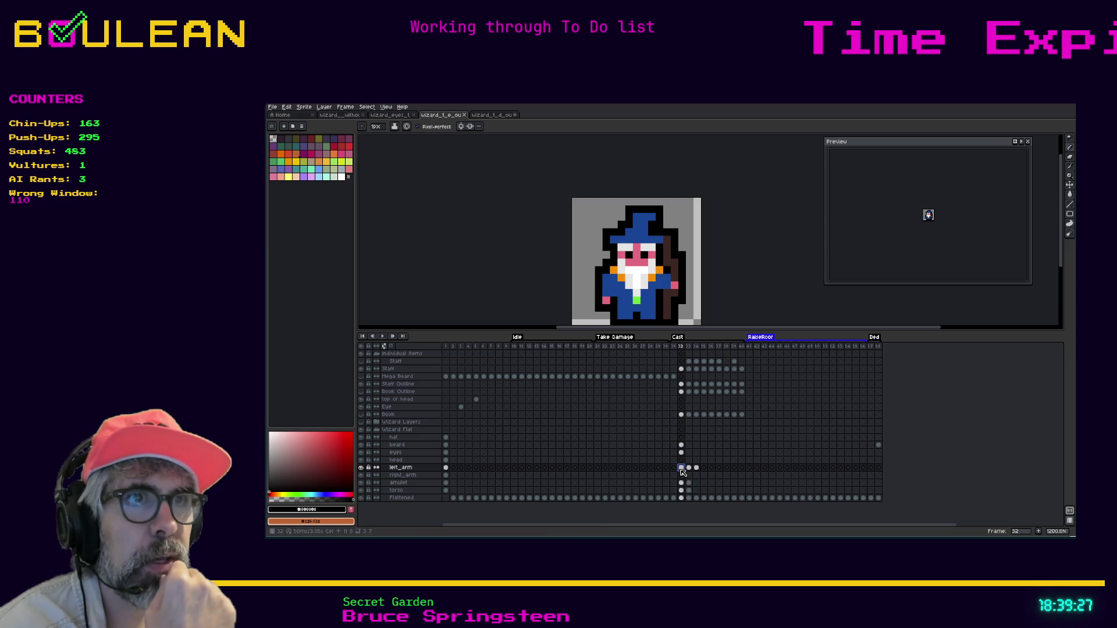
click(689, 470)
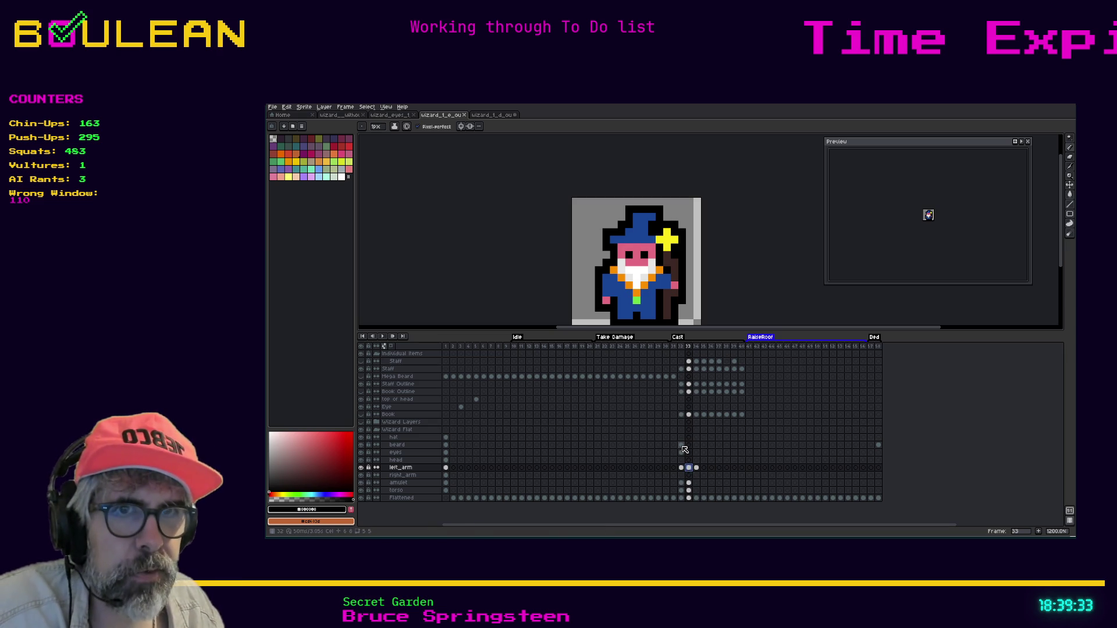
Step: Check the beard and eyes cels at frames 32 and 33
click(688, 446)
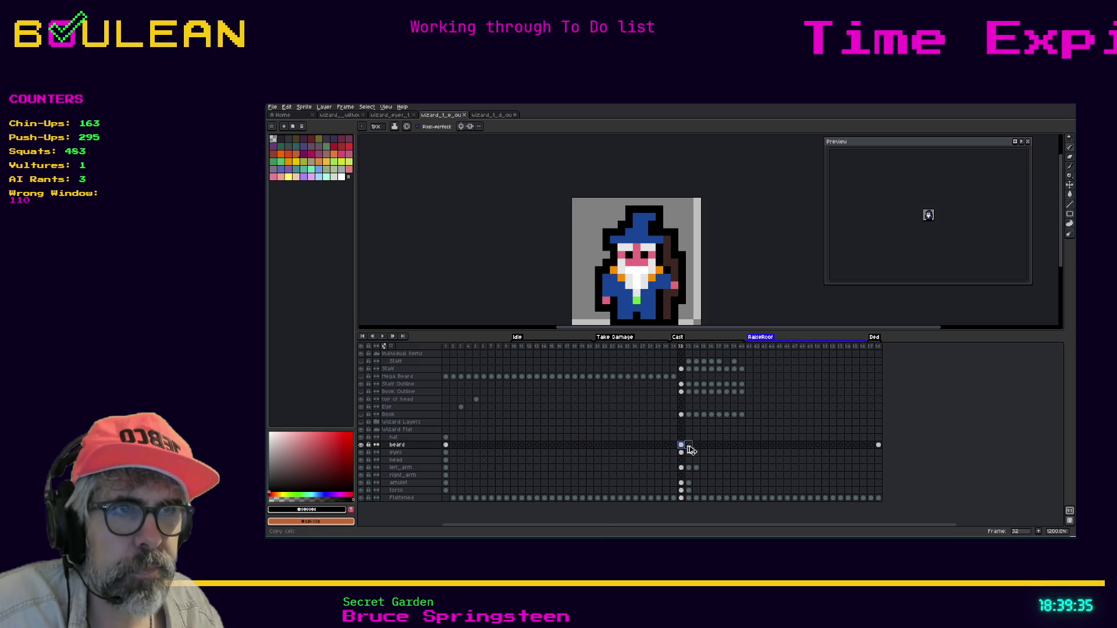
click(682, 452)
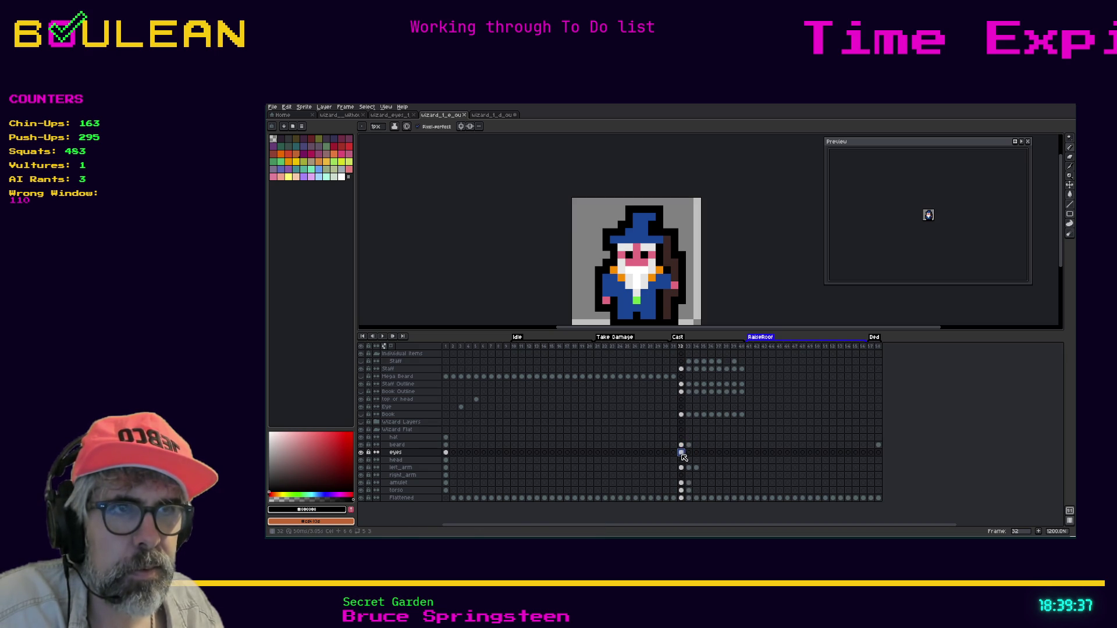
click(689, 454)
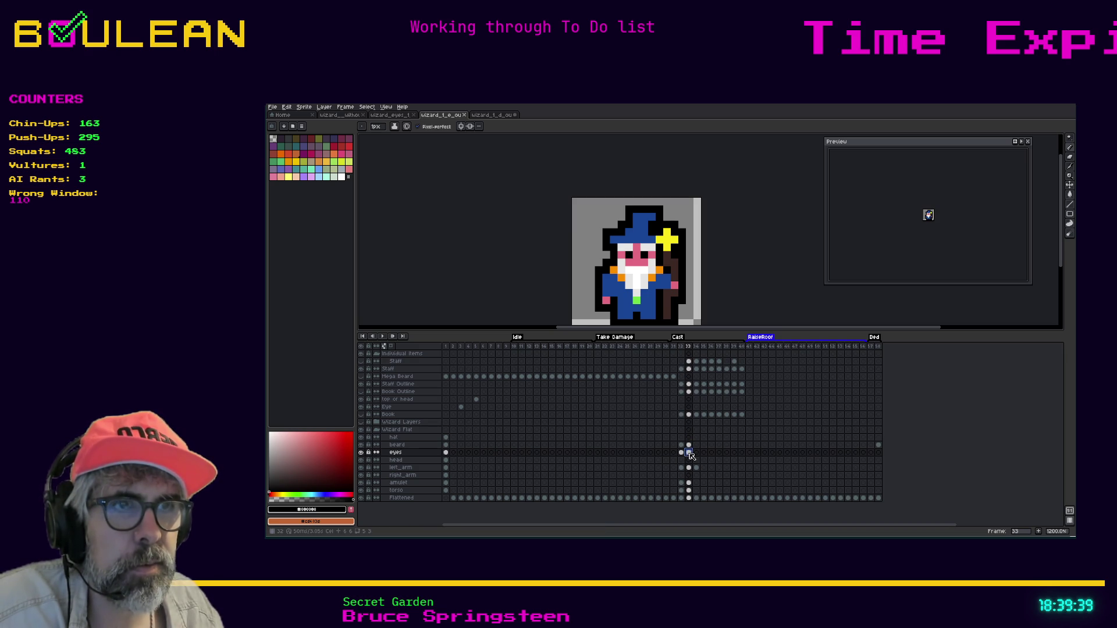
click(681, 445)
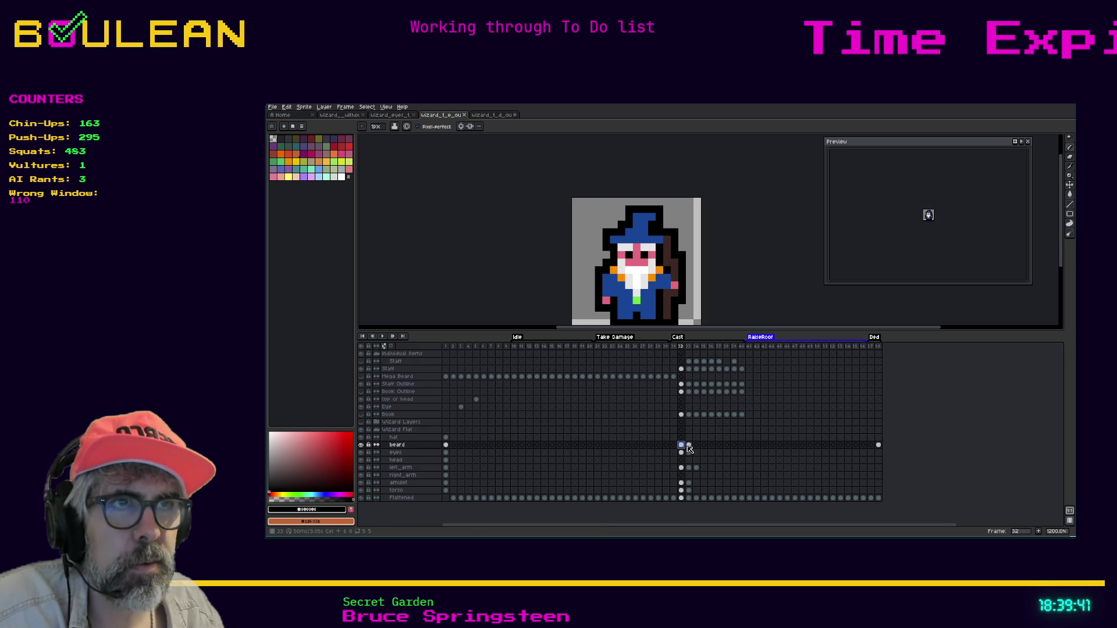
click(682, 453)
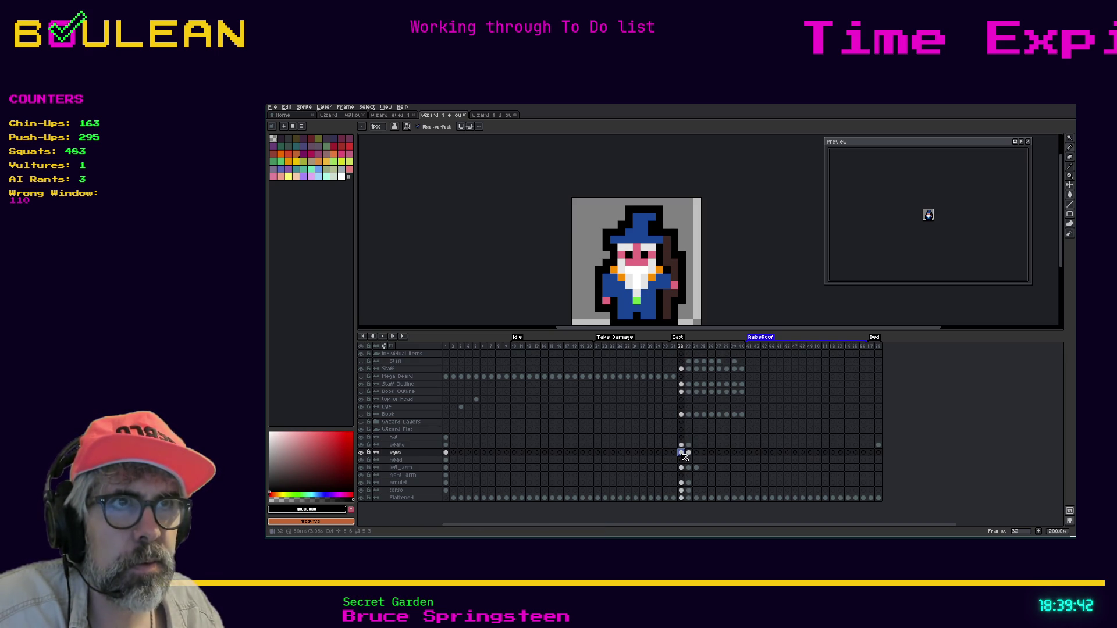
Step: View frames 1, 32 and 33 in turn, then advance to frame 34
click(447, 346)
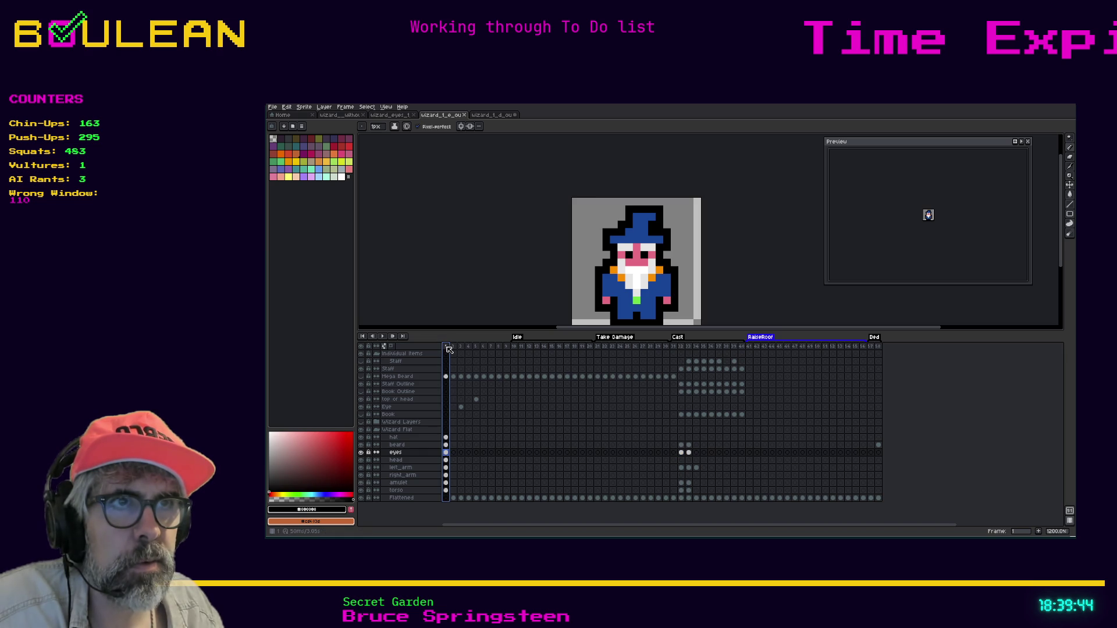
click(681, 347)
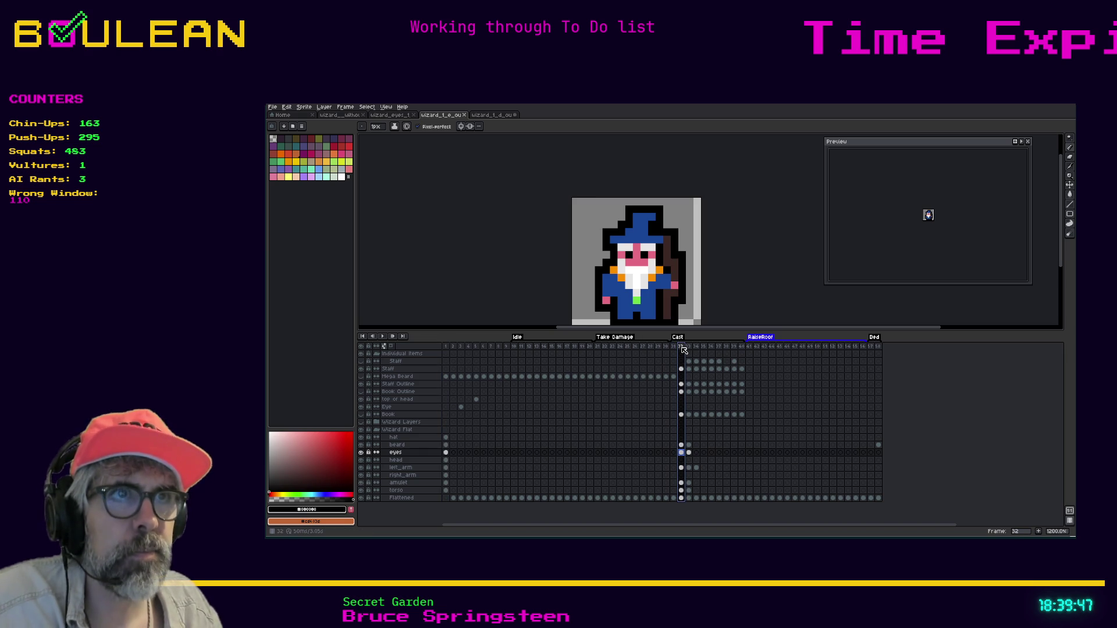
click(689, 452)
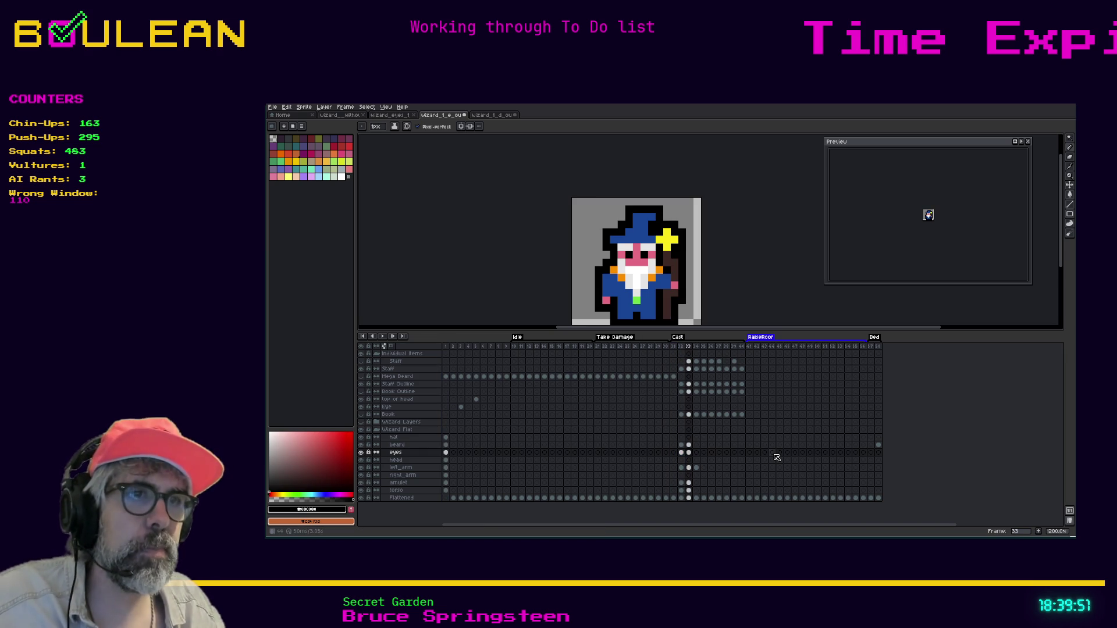
key(Right)
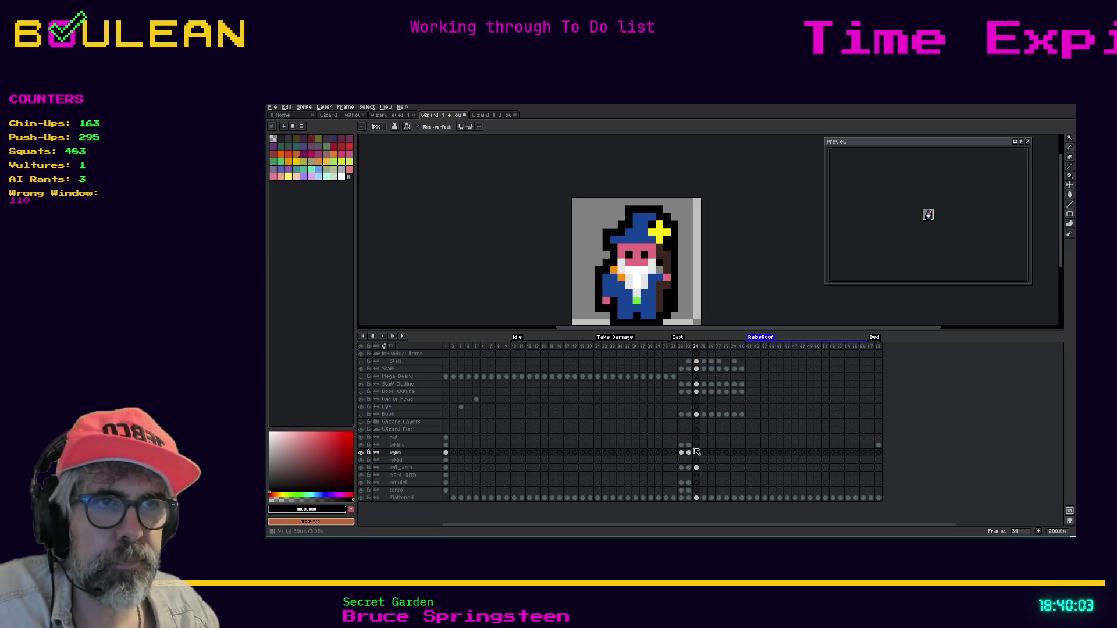
Step: Select the amulet and left_arm cels around frames 33 and 34
click(696, 483)
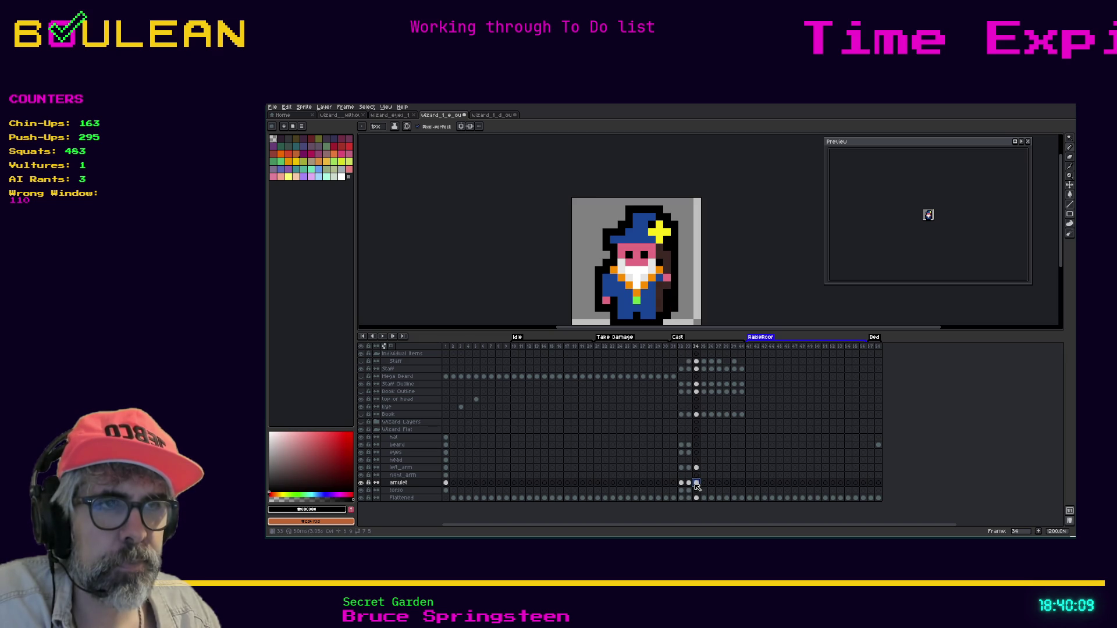
click(690, 469)
click(696, 469)
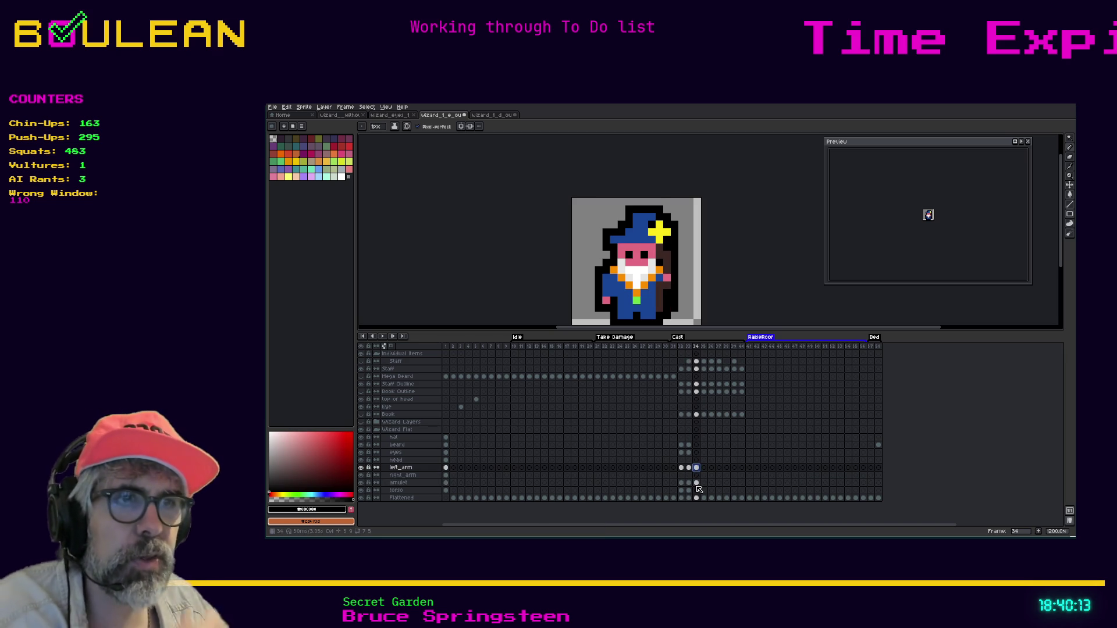
click(697, 483)
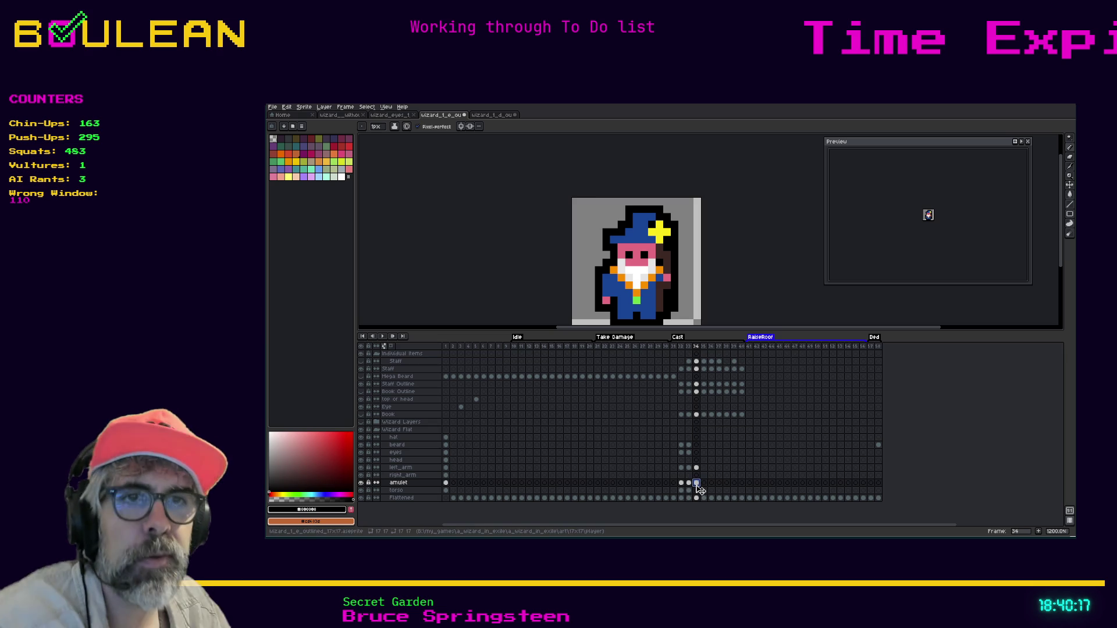
Step: Copy the beard cel from frame 1 into frame 34, then check frames 33 to 35
mouse_move(446, 445)
mouse_down()
mouse_move(710, 454)
mouse_move(697, 449)
mouse_up()
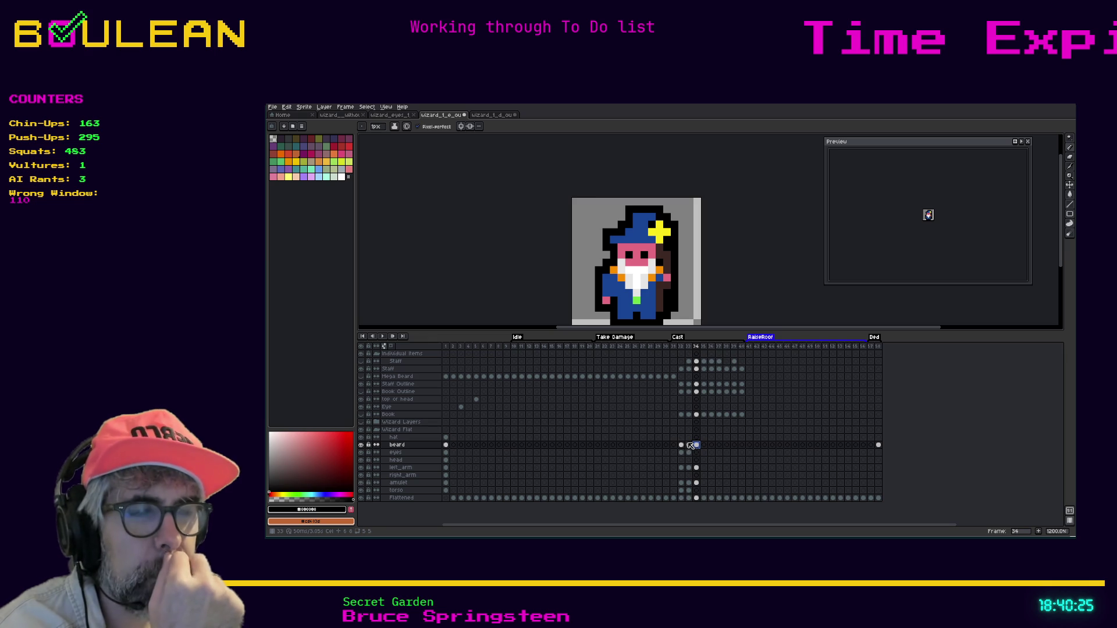
click(689, 445)
click(693, 445)
click(704, 445)
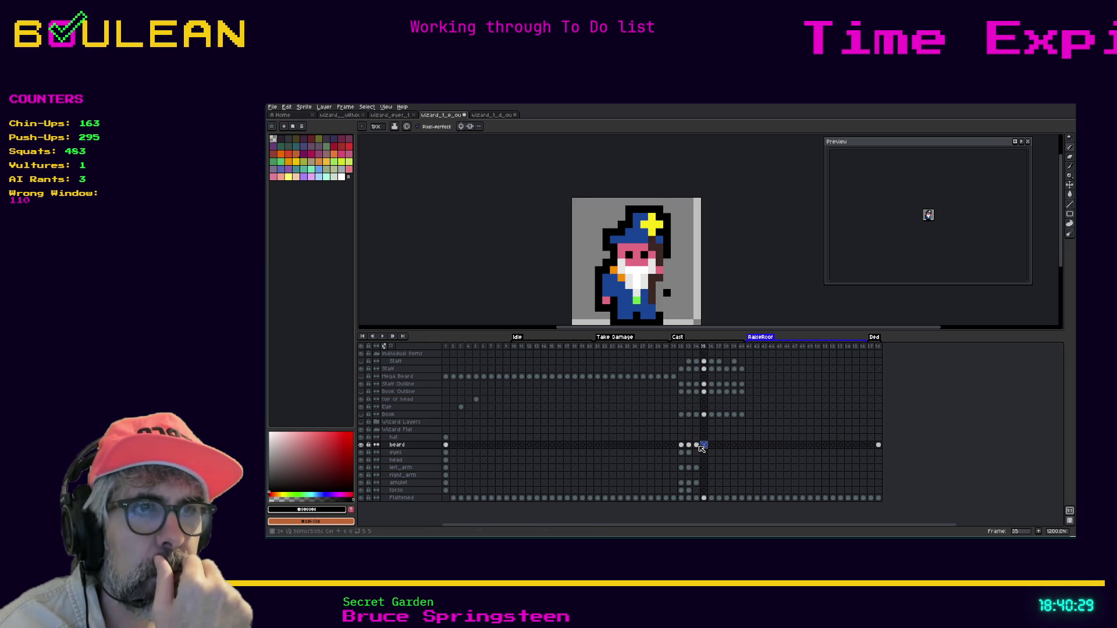
click(697, 446)
click(688, 445)
click(697, 446)
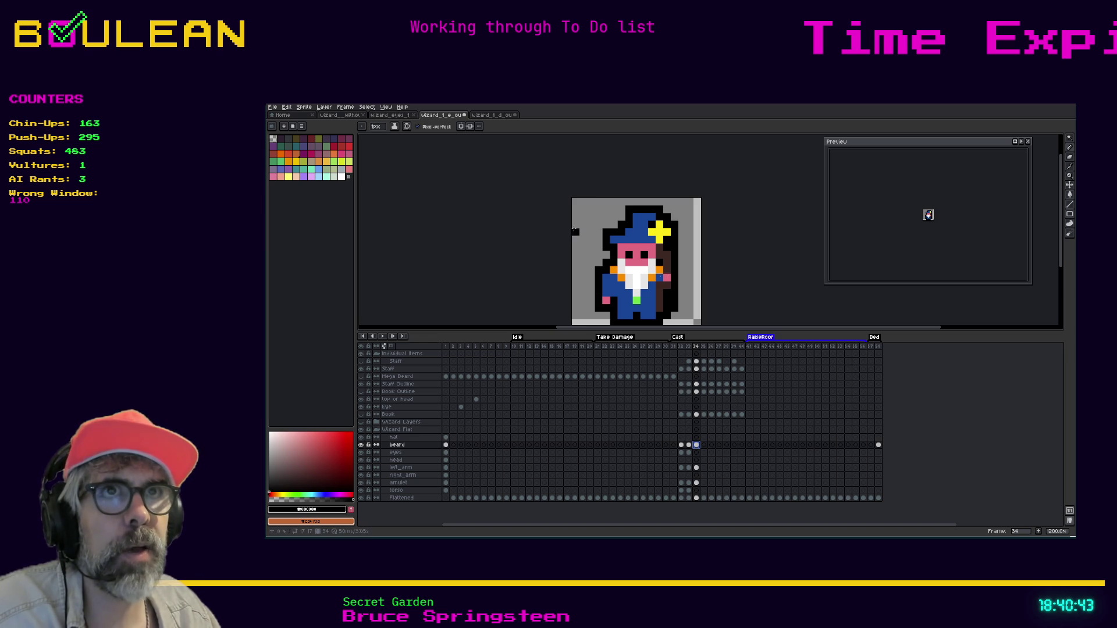
Step: In the other wizard sprite, compare Cast frames 32, 33 and 34
click(481, 115)
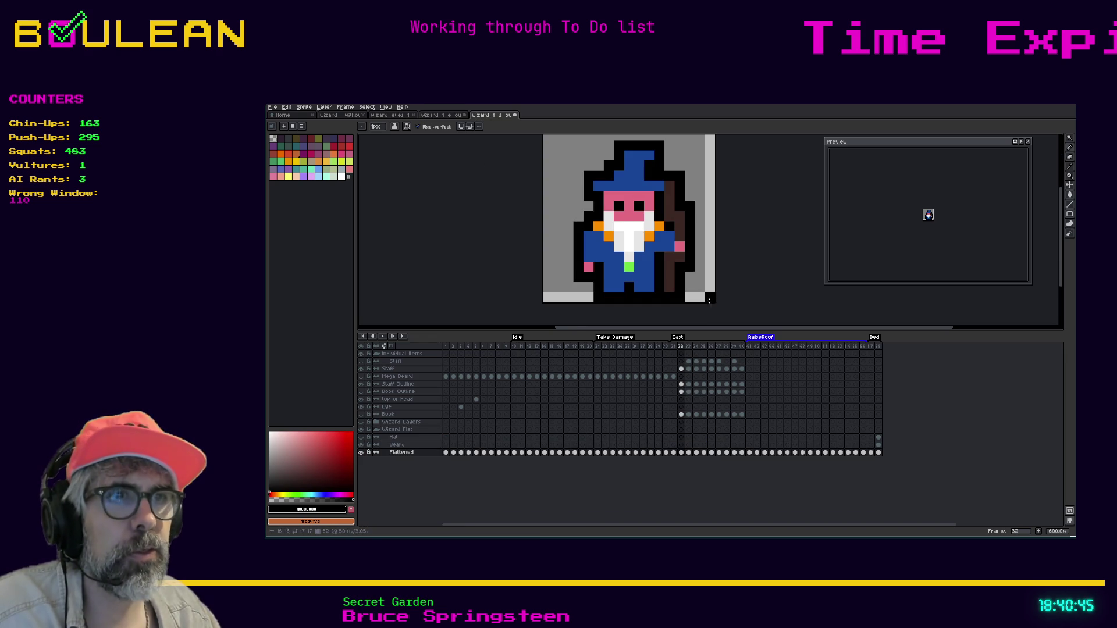
click(689, 348)
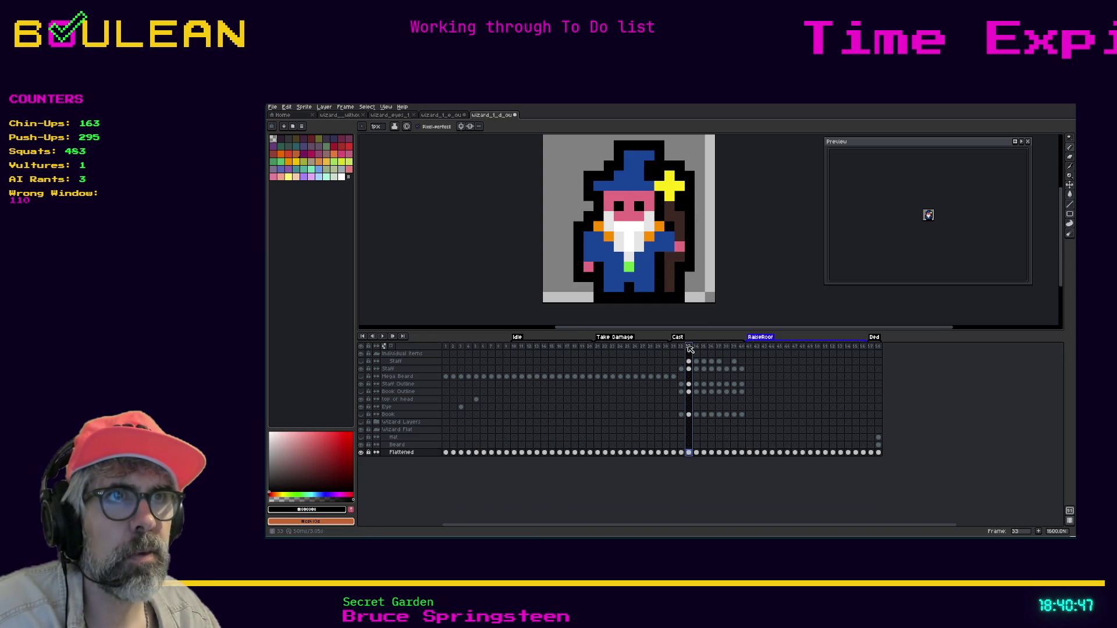
key(Left)
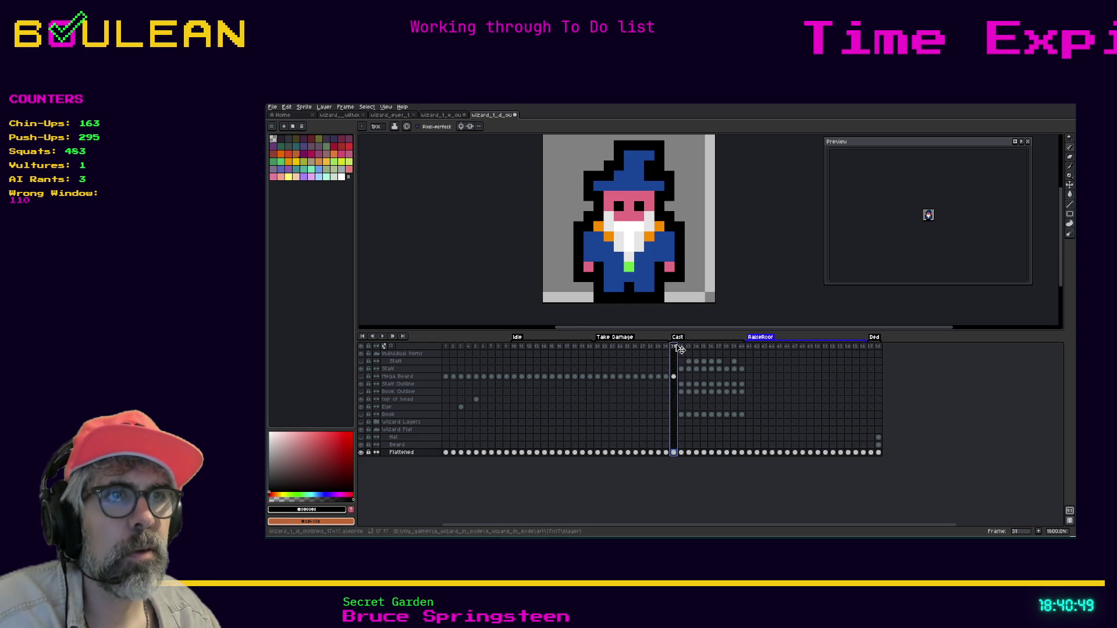
key(Right)
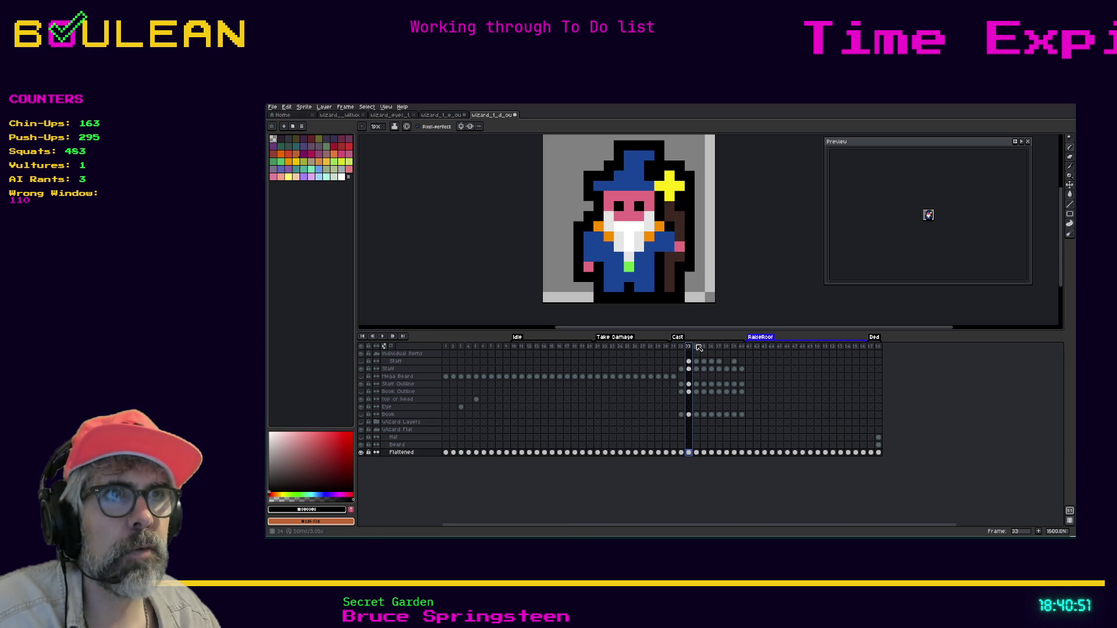
click(697, 347)
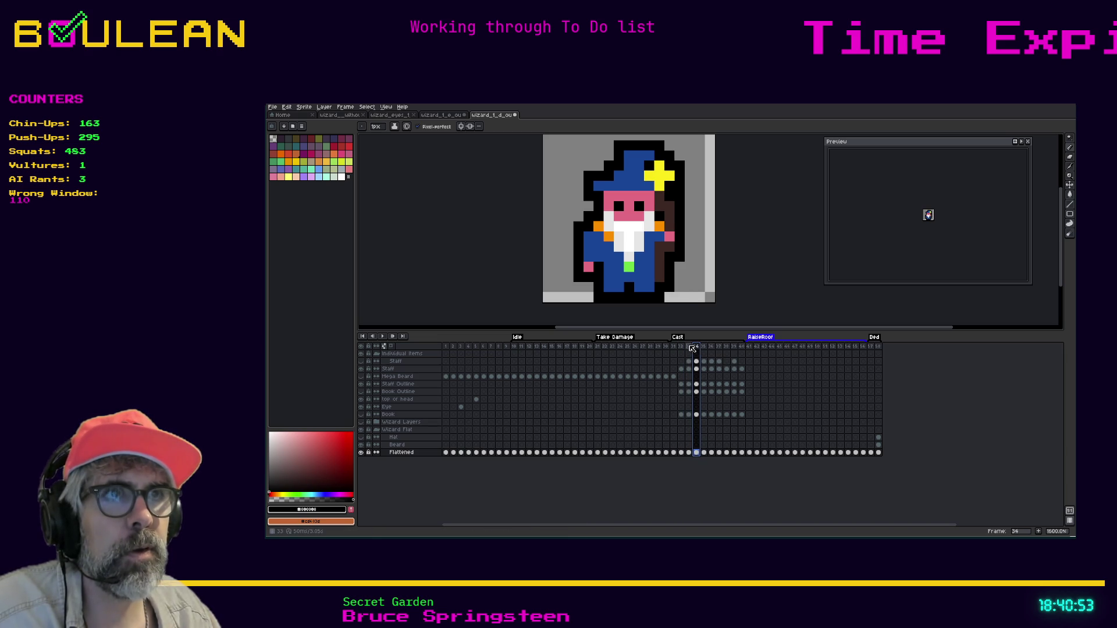
click(690, 347)
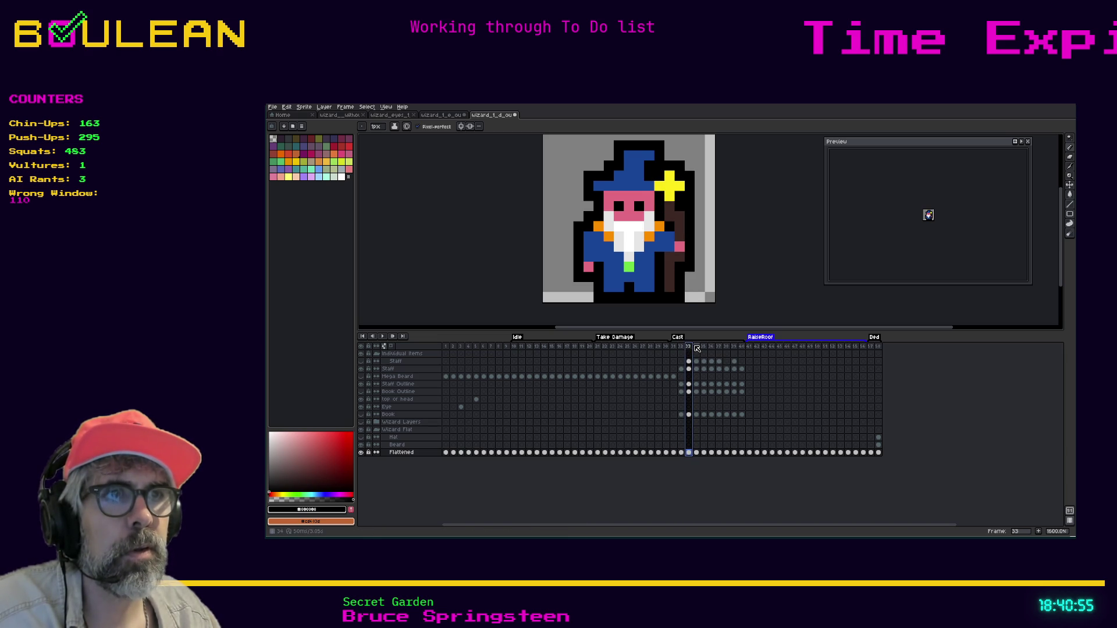
click(697, 347)
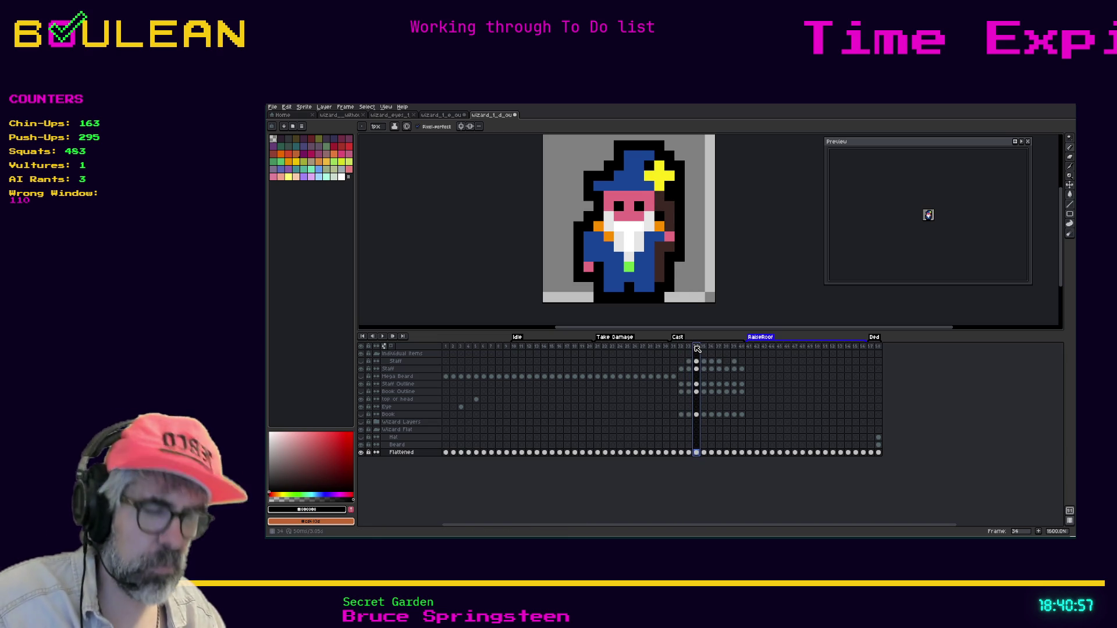
Step: Pick the robe's blue as drawing colour, then return to the first wizard sprite
key(i)
alt+click(652, 257)
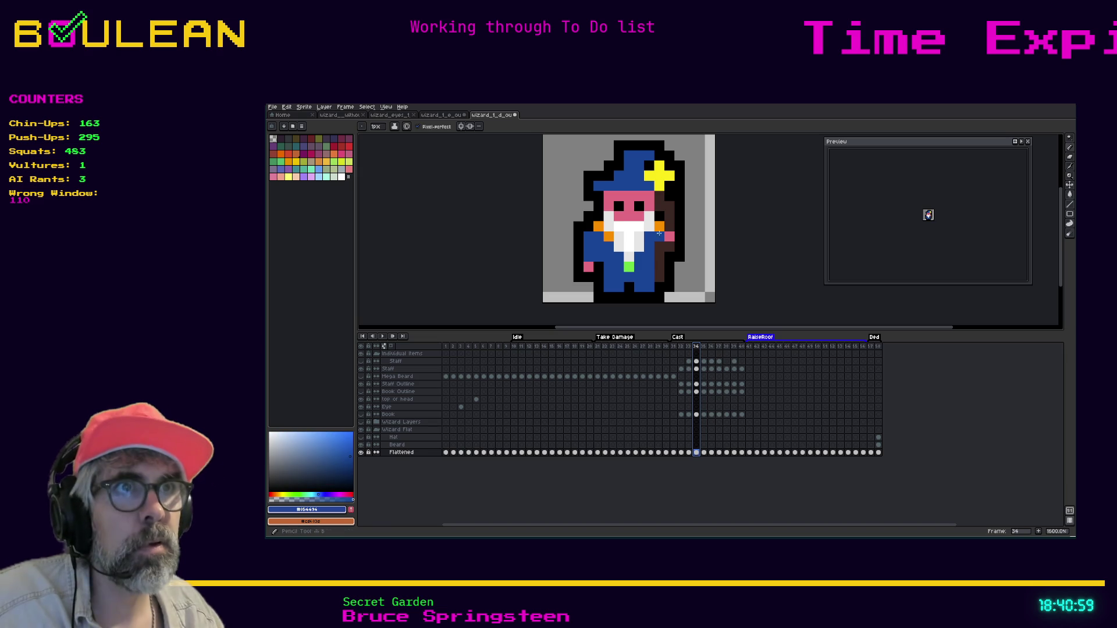
right_click(659, 226)
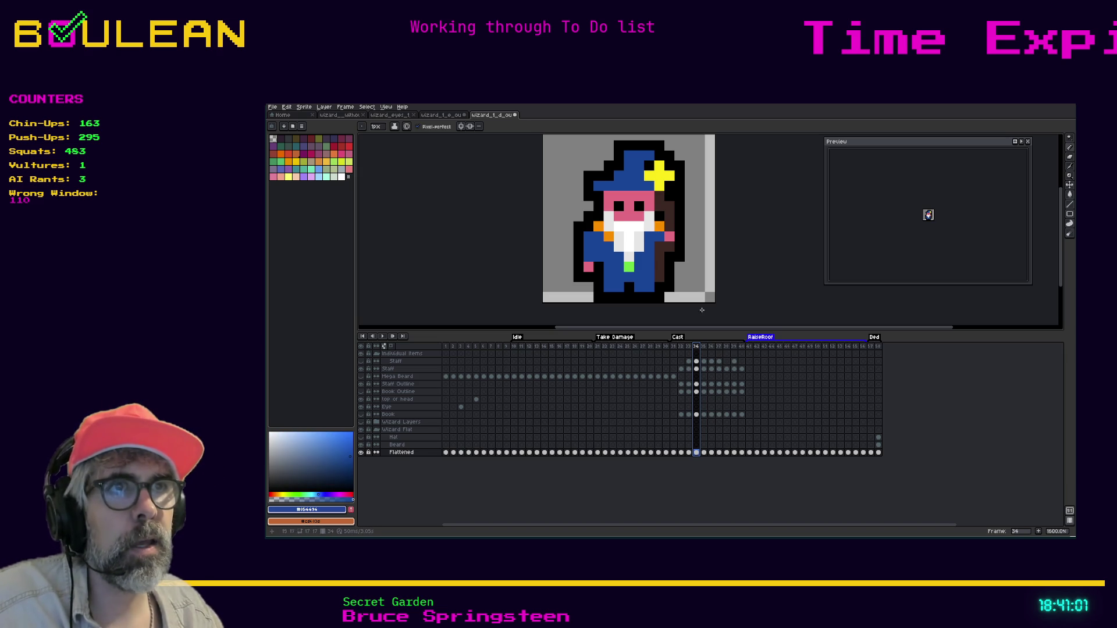
click(702, 316)
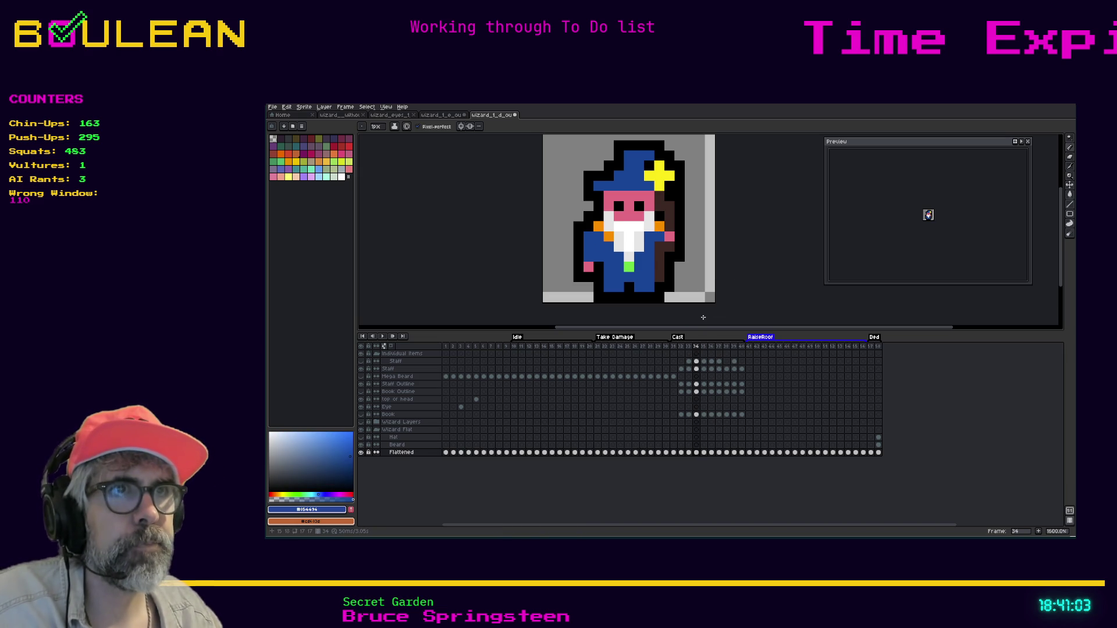
click(441, 115)
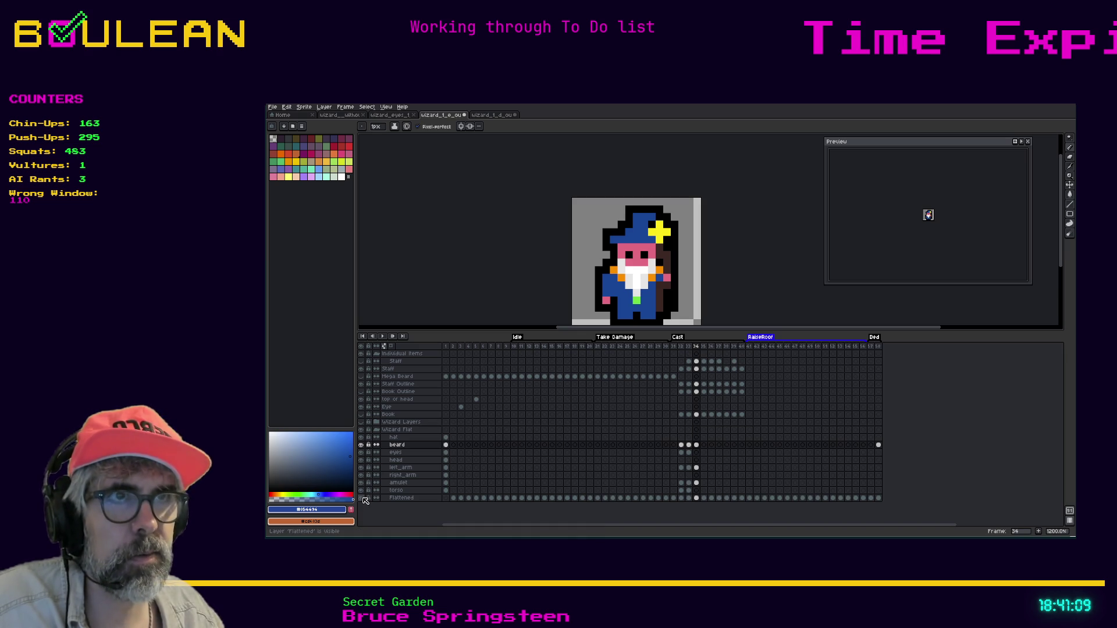
Step: Hide the Flattened, amulet, Staff and Staff Outline layers to isolate the arm
click(363, 499)
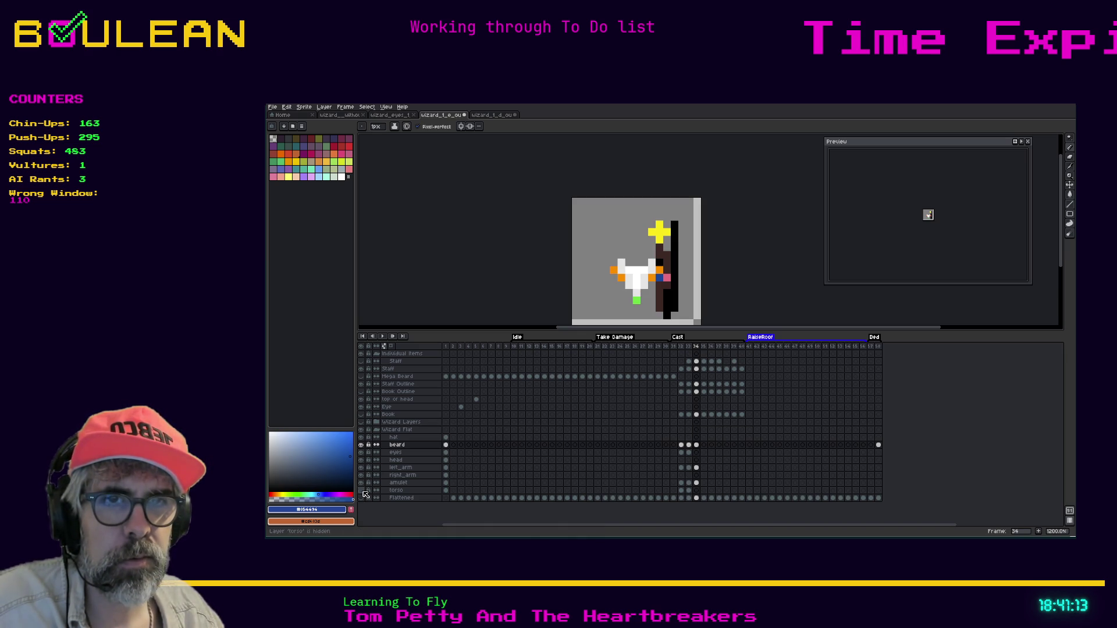
click(363, 483)
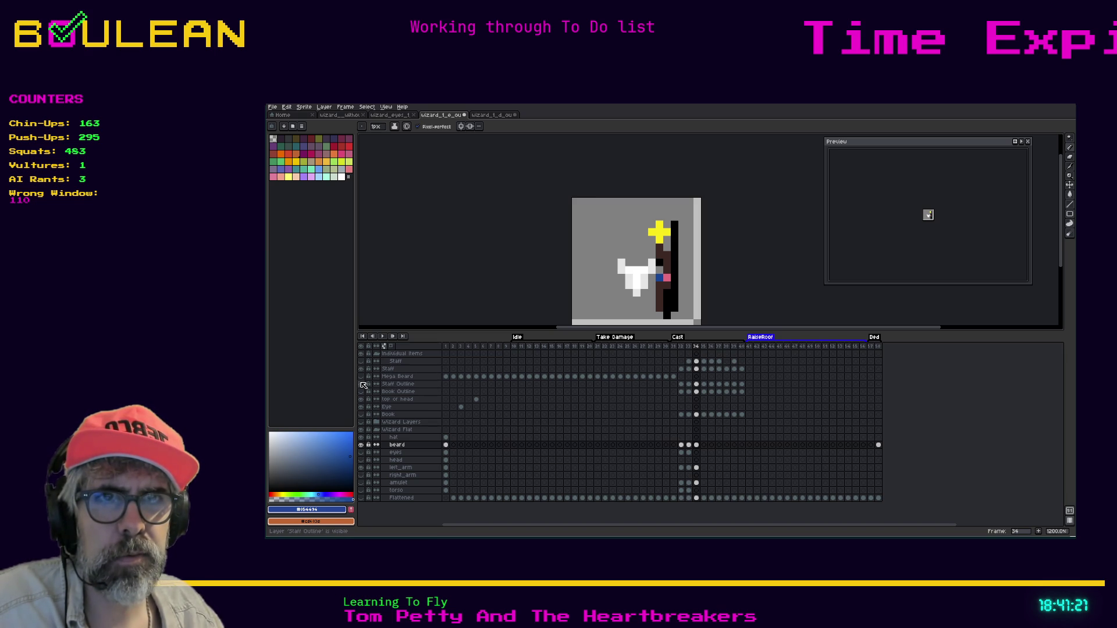
click(362, 388)
click(362, 369)
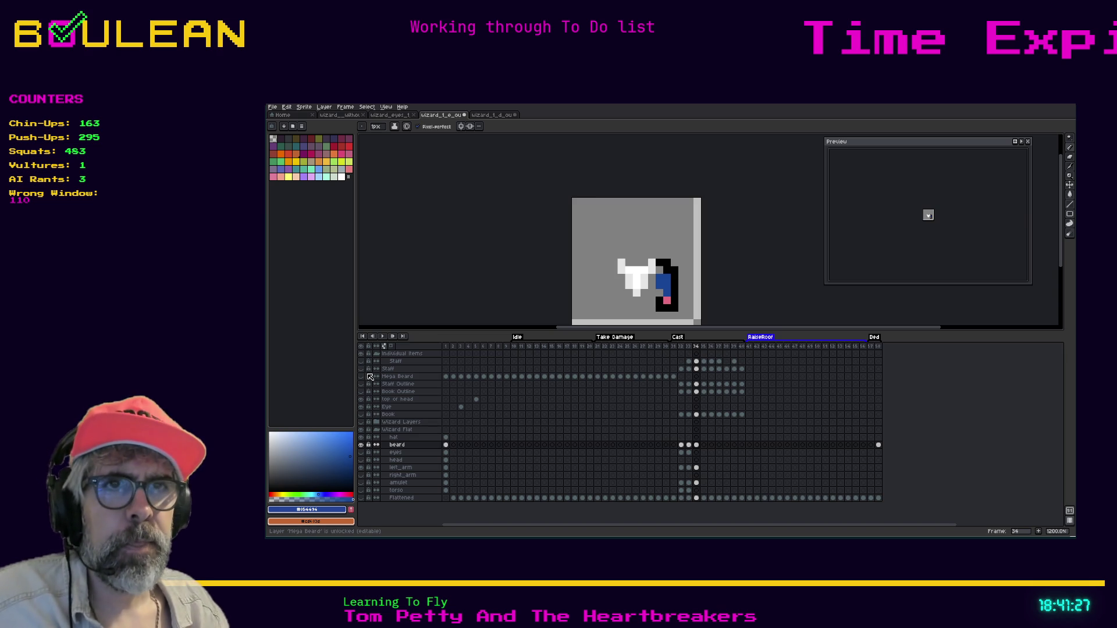
click(362, 371)
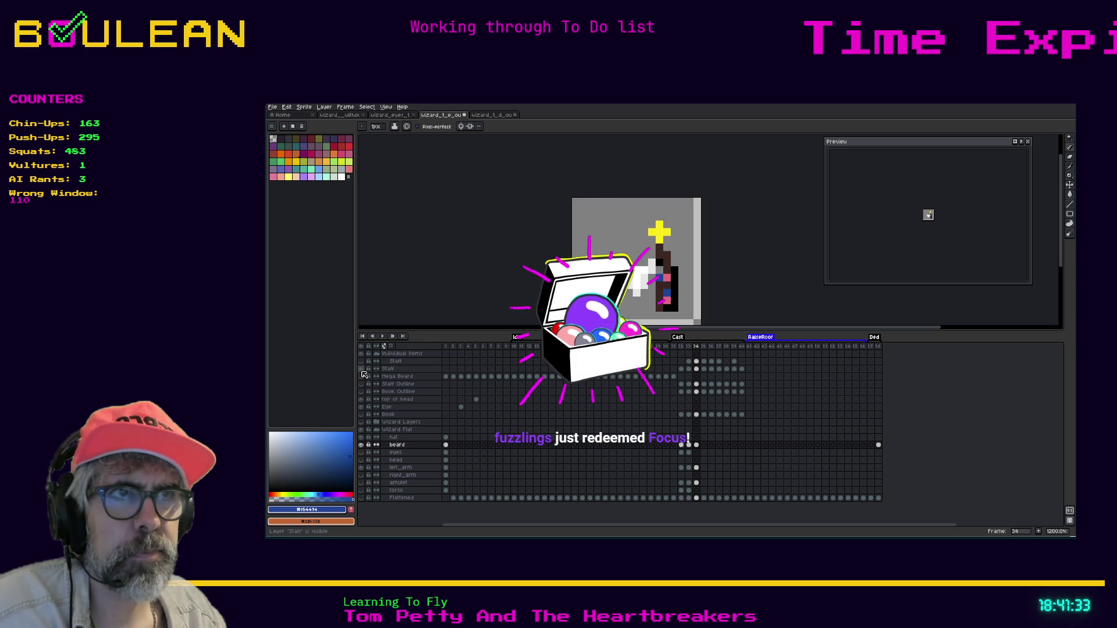
click(361, 372)
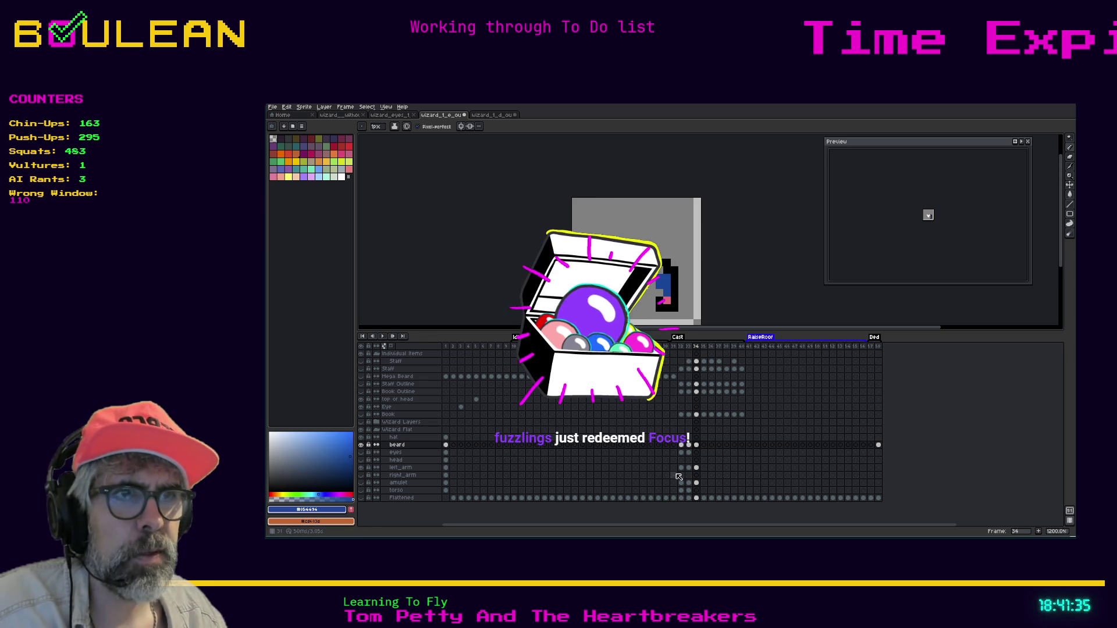
Step: Pick the pink skin colour and paint one pink pixel on the left arm at frame 34
click(696, 467)
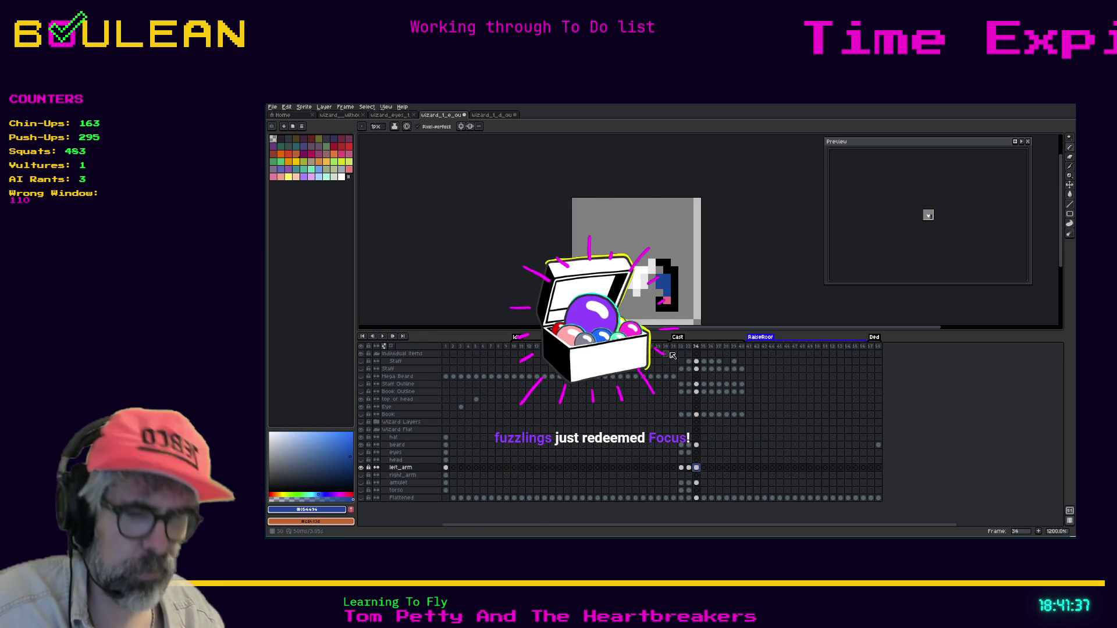
key(i)
click(667, 300)
key(b)
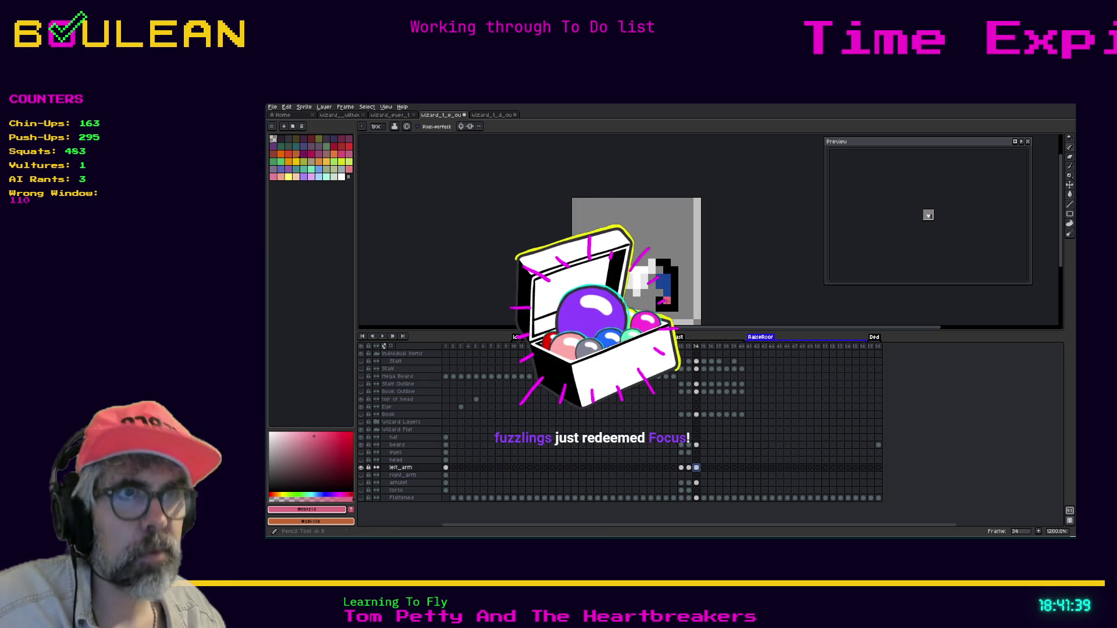
click(666, 278)
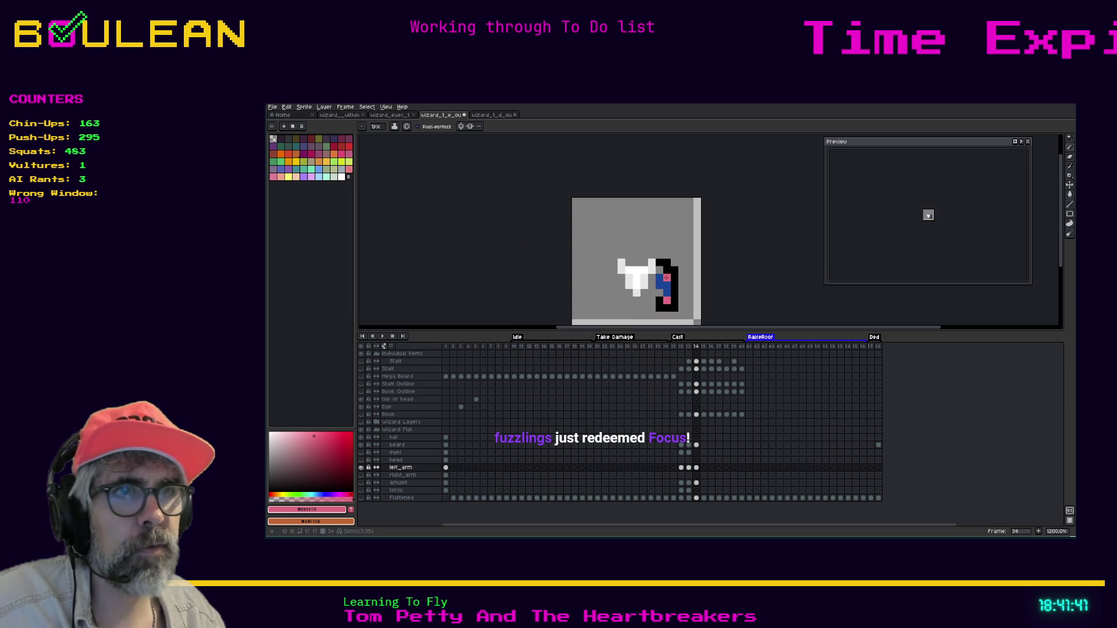
Step: Briefly flash the Staff Outline and Book Outline layers, then show the Staff layer again
click(362, 385)
click(363, 385)
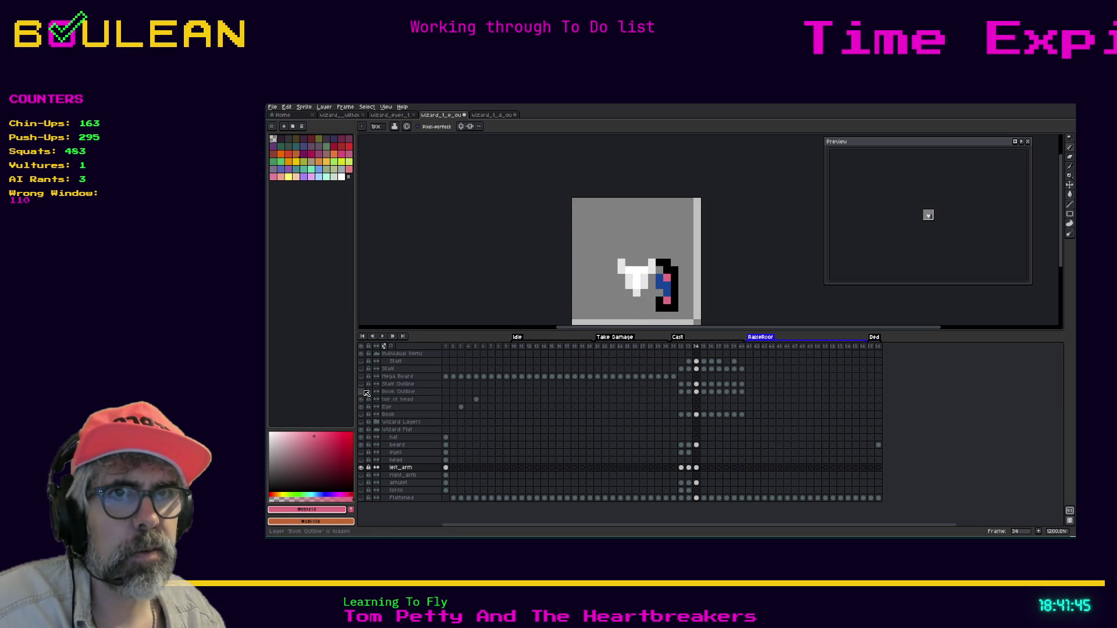
click(362, 393)
click(362, 392)
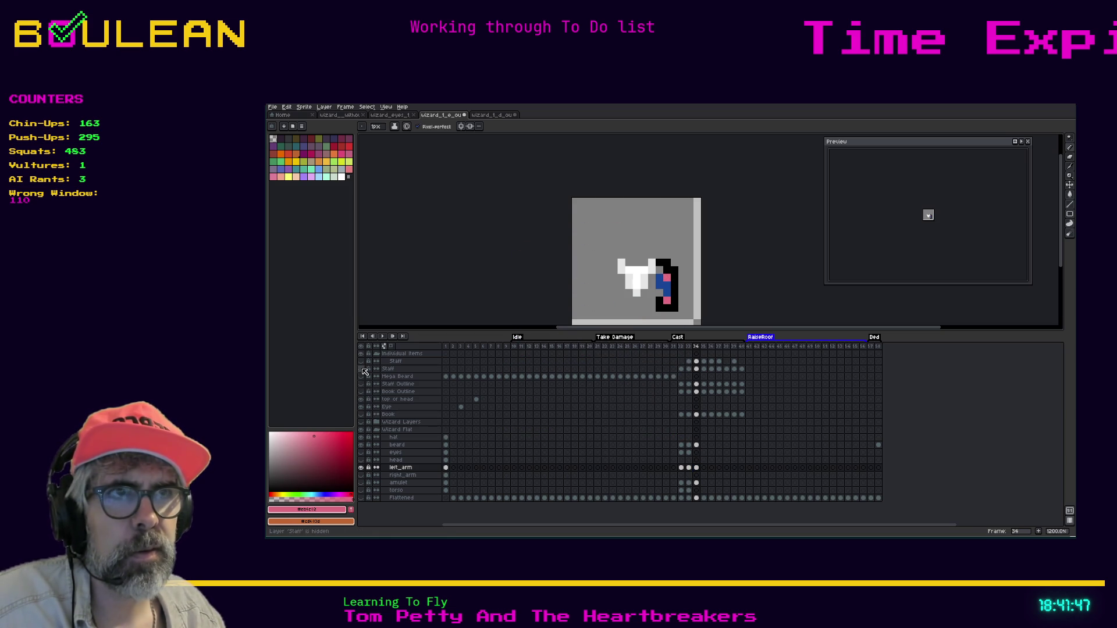
click(361, 369)
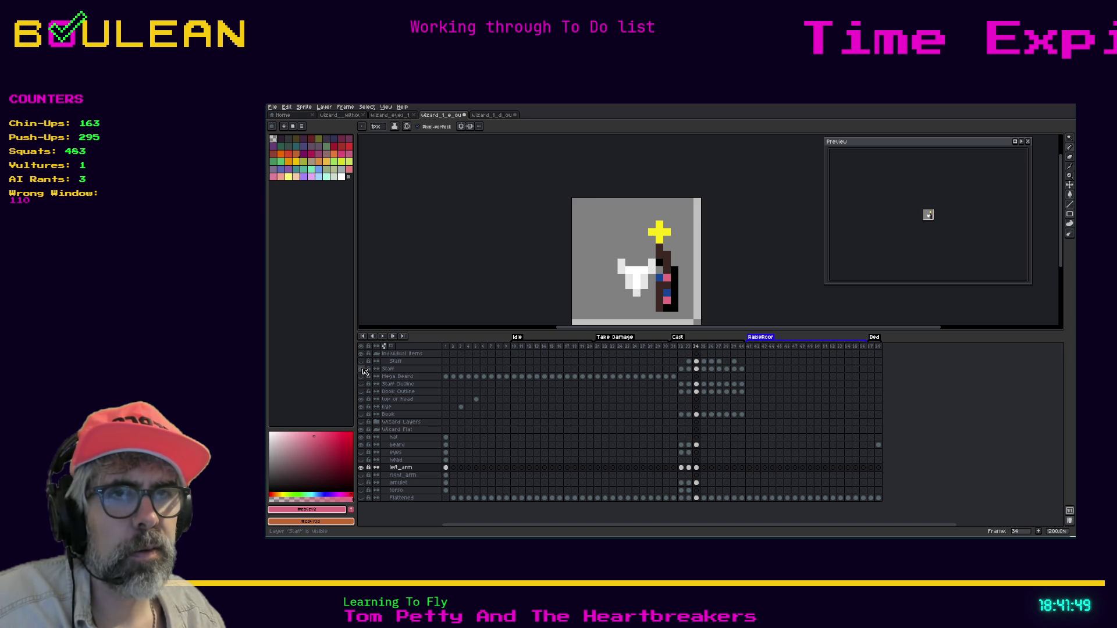
Step: Erase the stray pink and blue pixels and the black lower-left part of the arm
key(e)
click(666, 301)
click(667, 293)
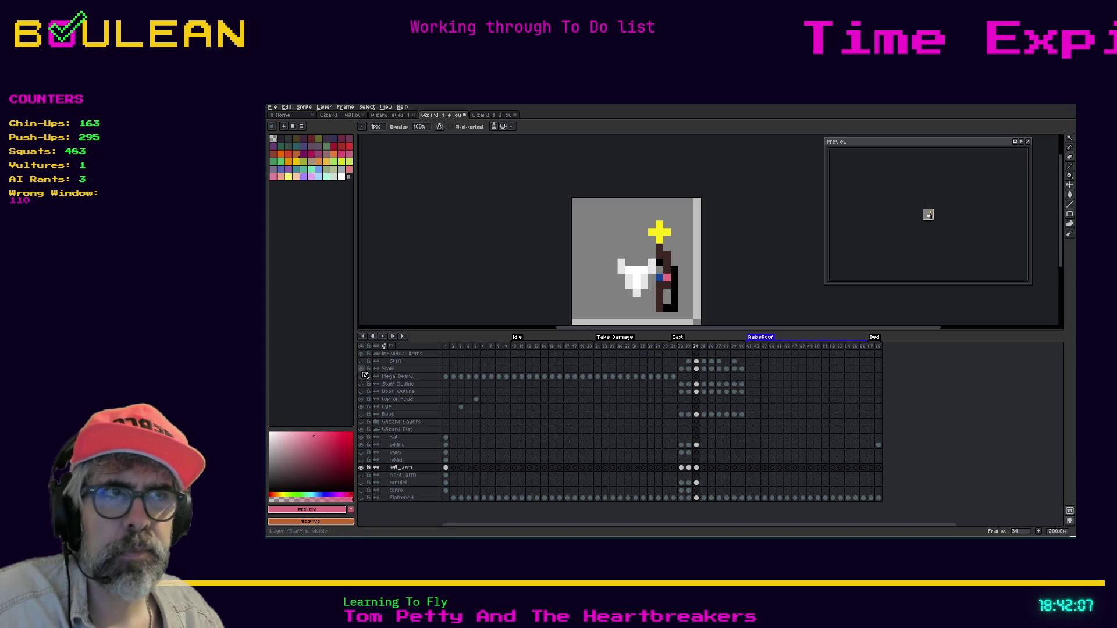
click(362, 369)
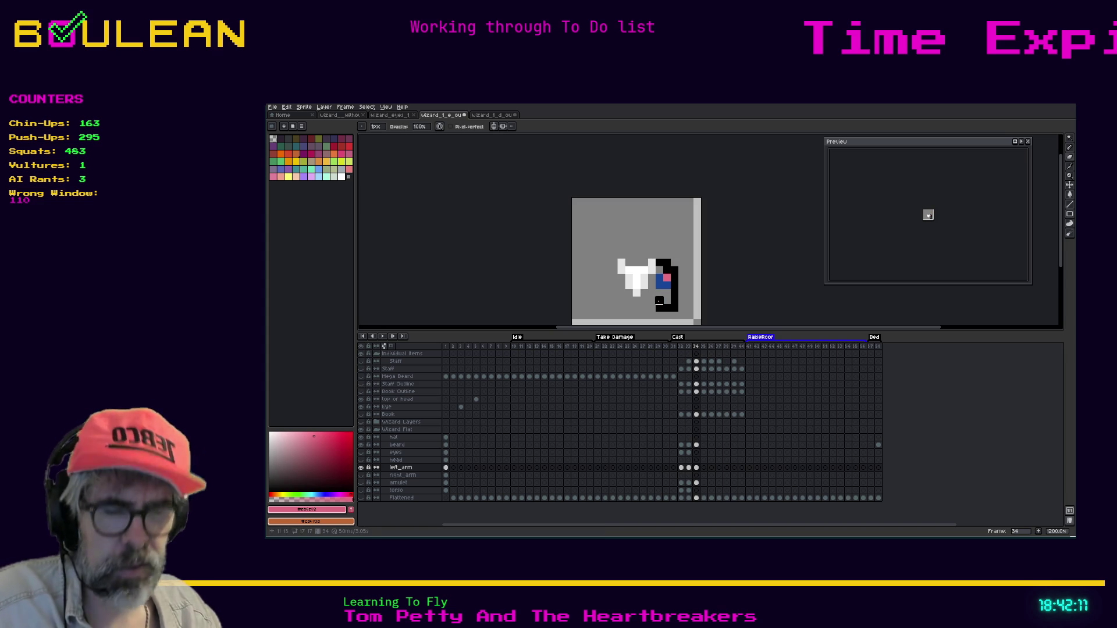
drag(659, 301, 674, 307)
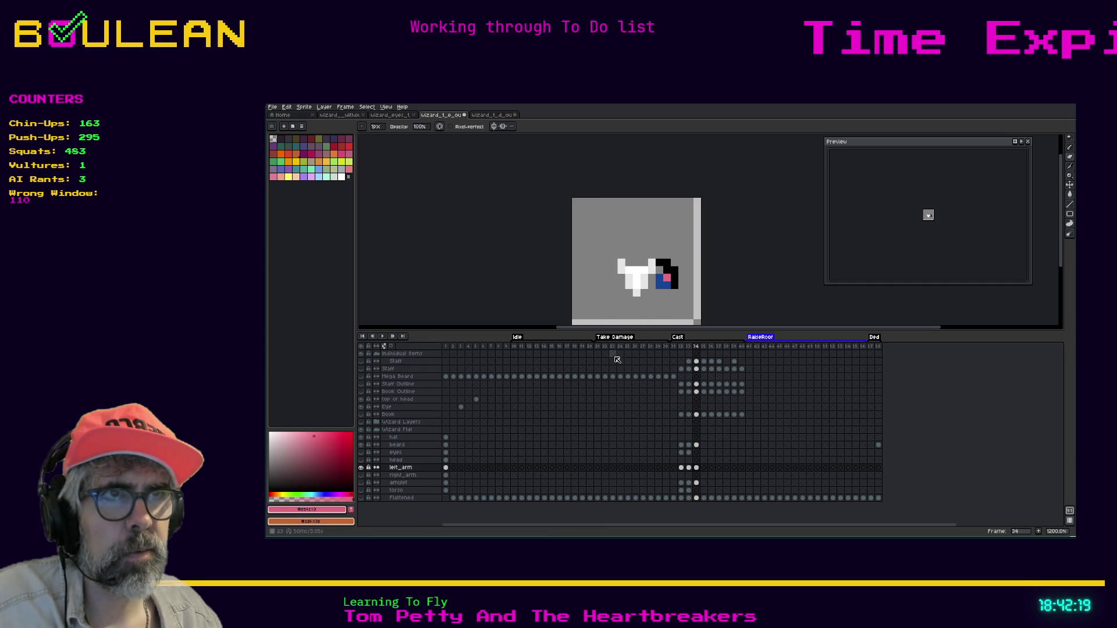
Step: Compare the left_arm poses across frames 32 to 34, keeping the amulet layer hidden
click(689, 468)
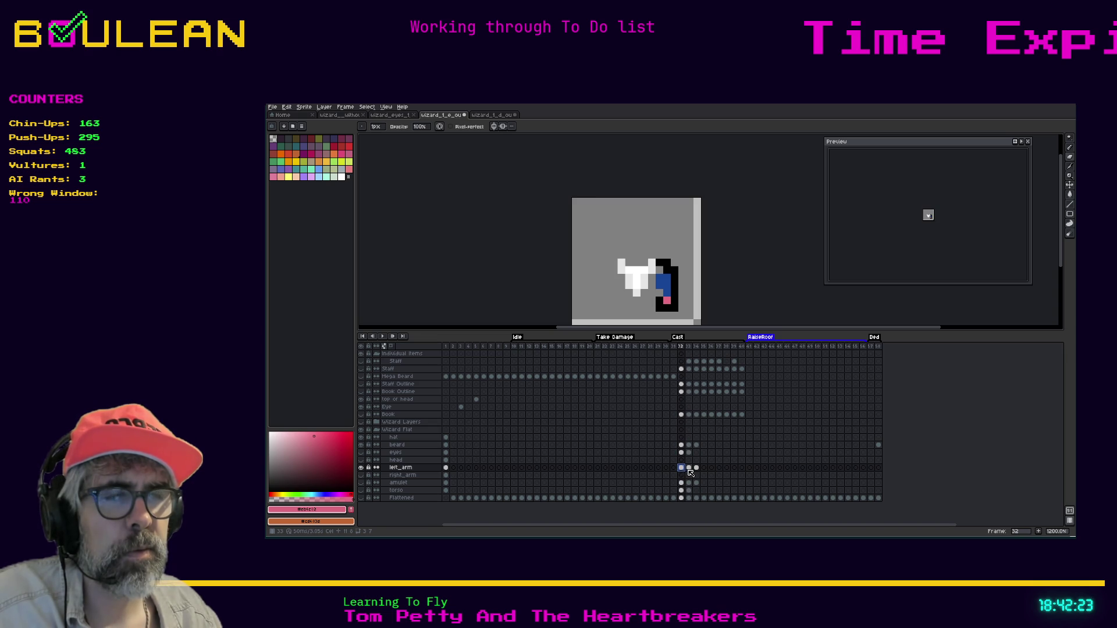
click(694, 469)
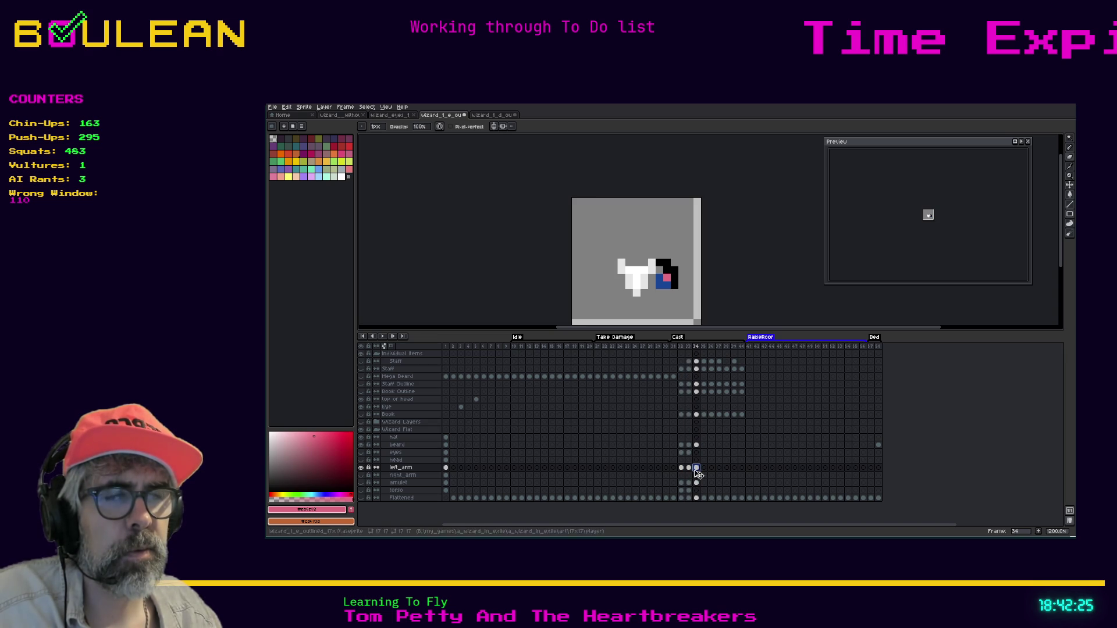
click(689, 468)
click(681, 469)
click(689, 469)
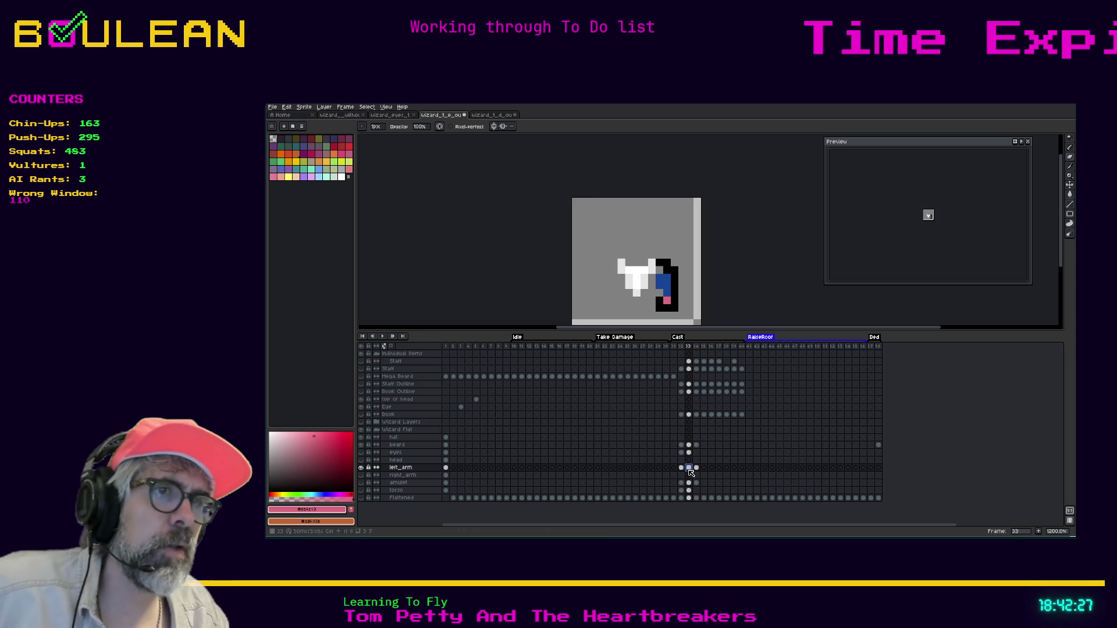
click(697, 468)
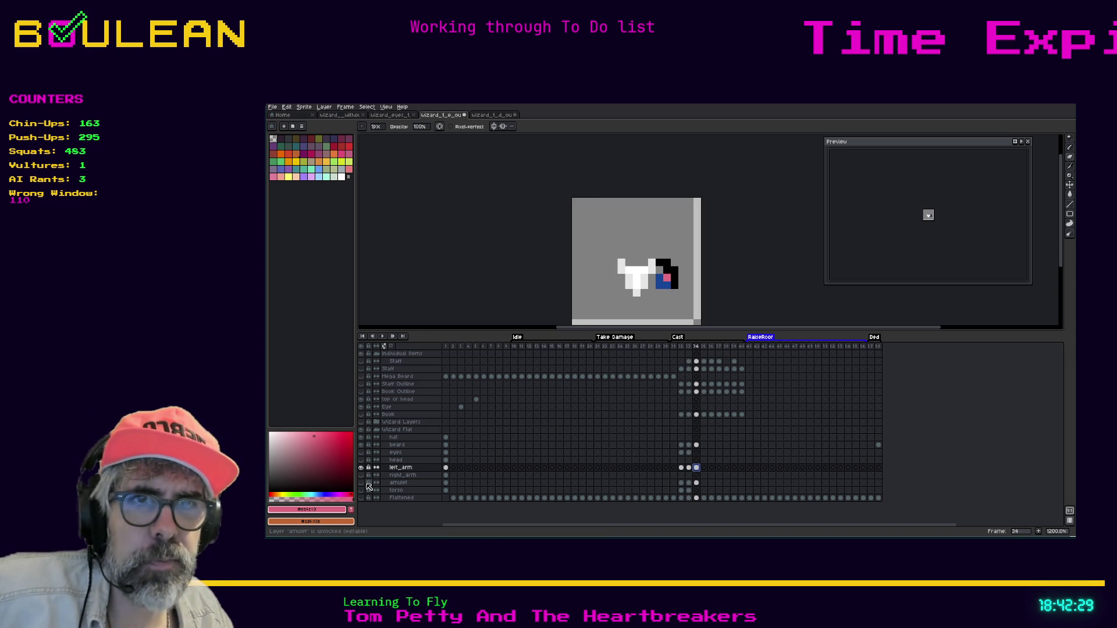
click(362, 483)
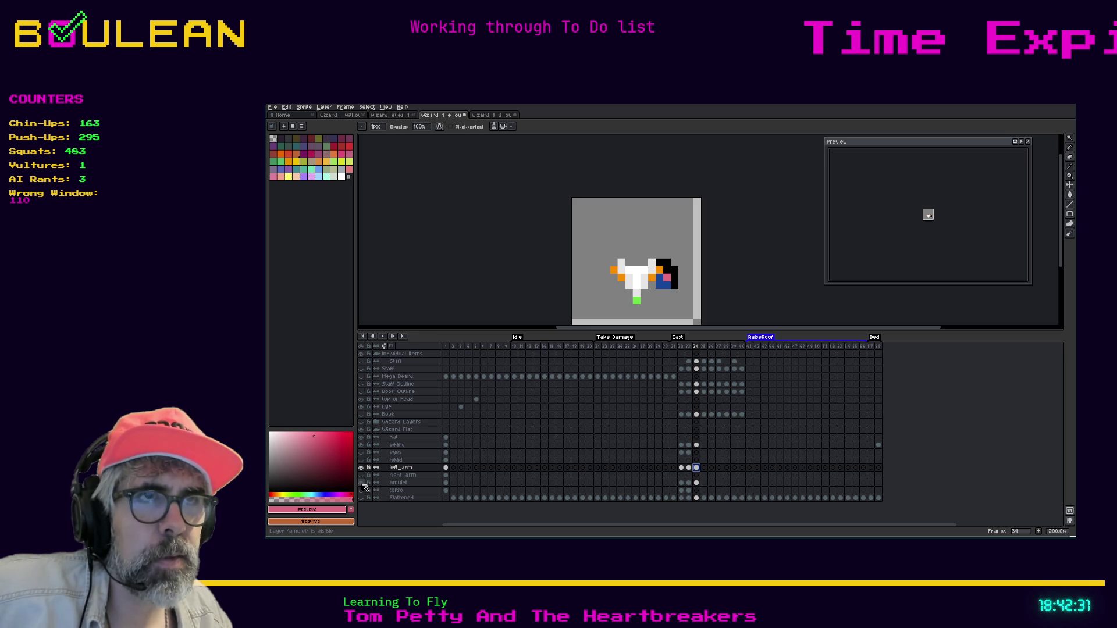
click(361, 484)
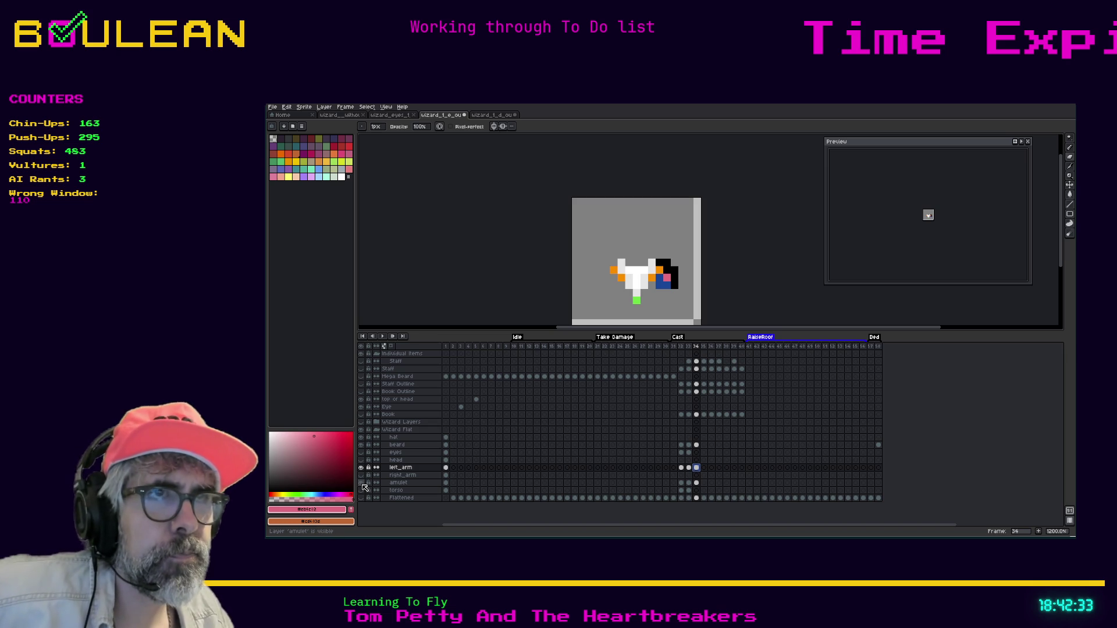
click(363, 485)
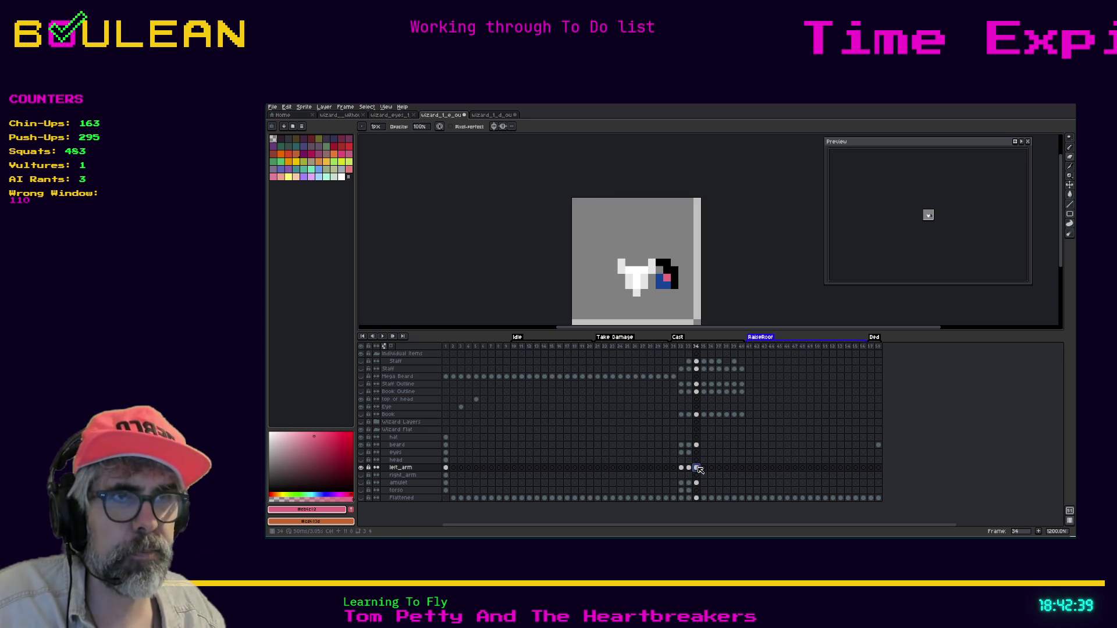
Step: Pick the robe's blue, return to frame 32, and save the sprite
alt+click(661, 269)
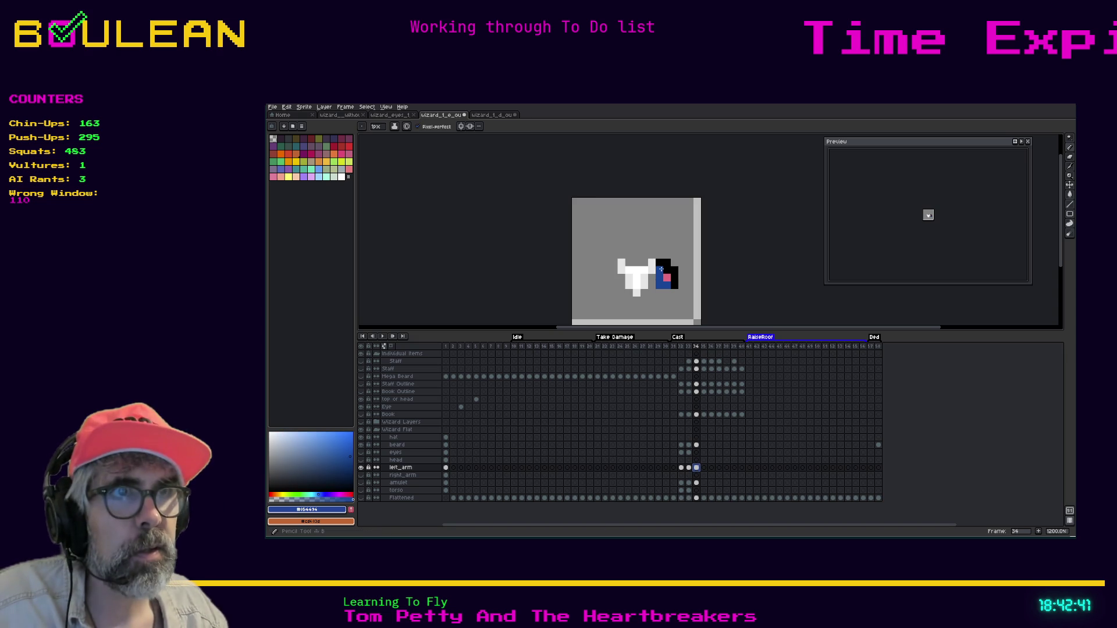
key(Left)
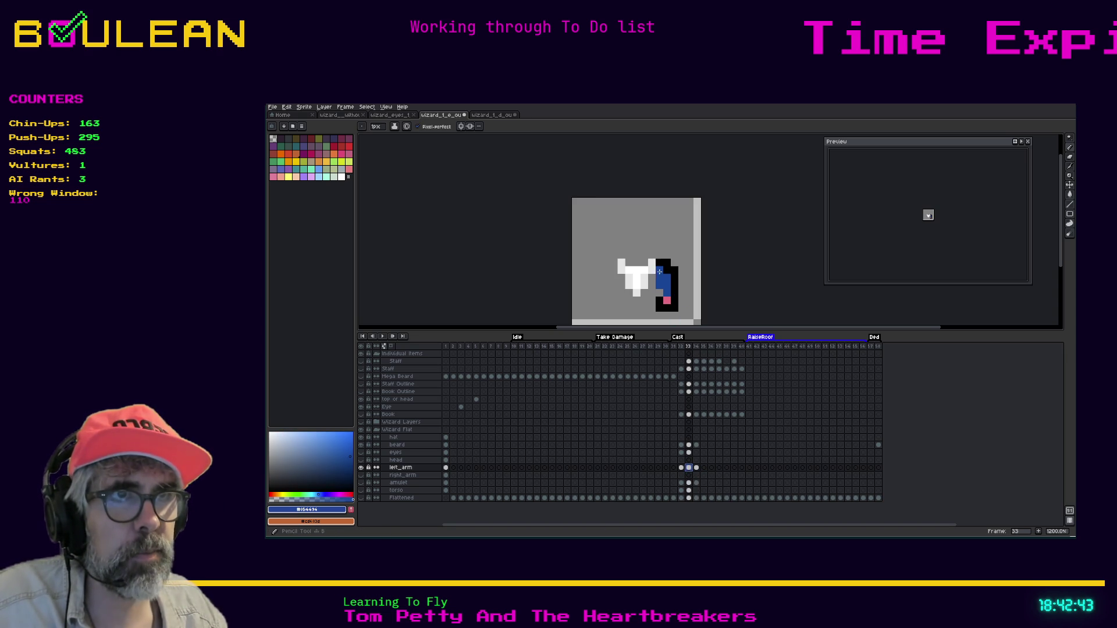
key(Left)
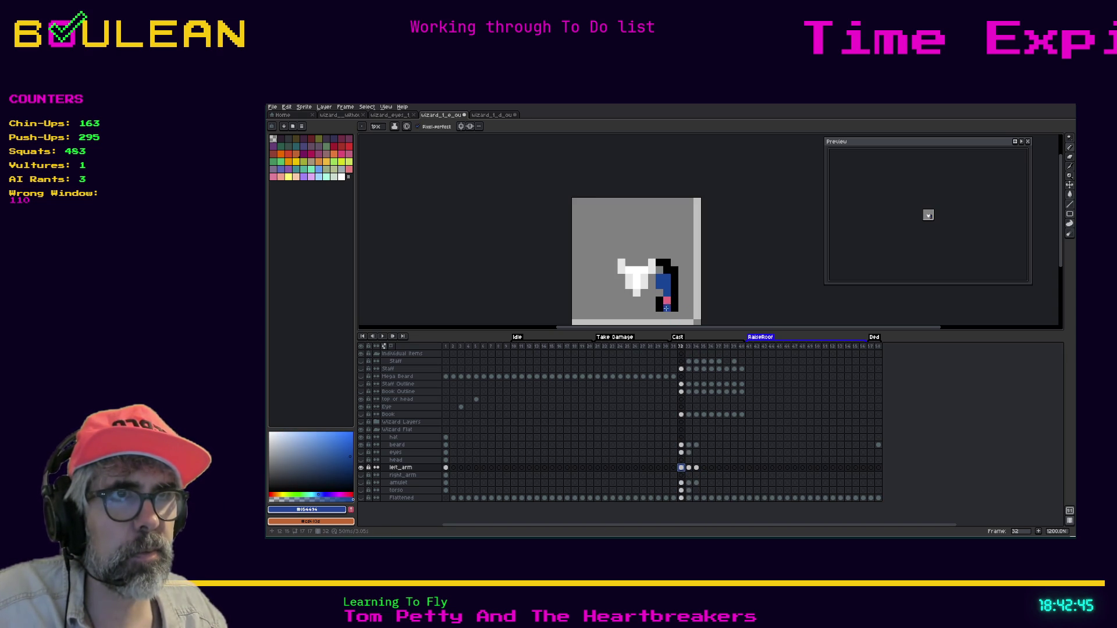
key(ctrl+s)
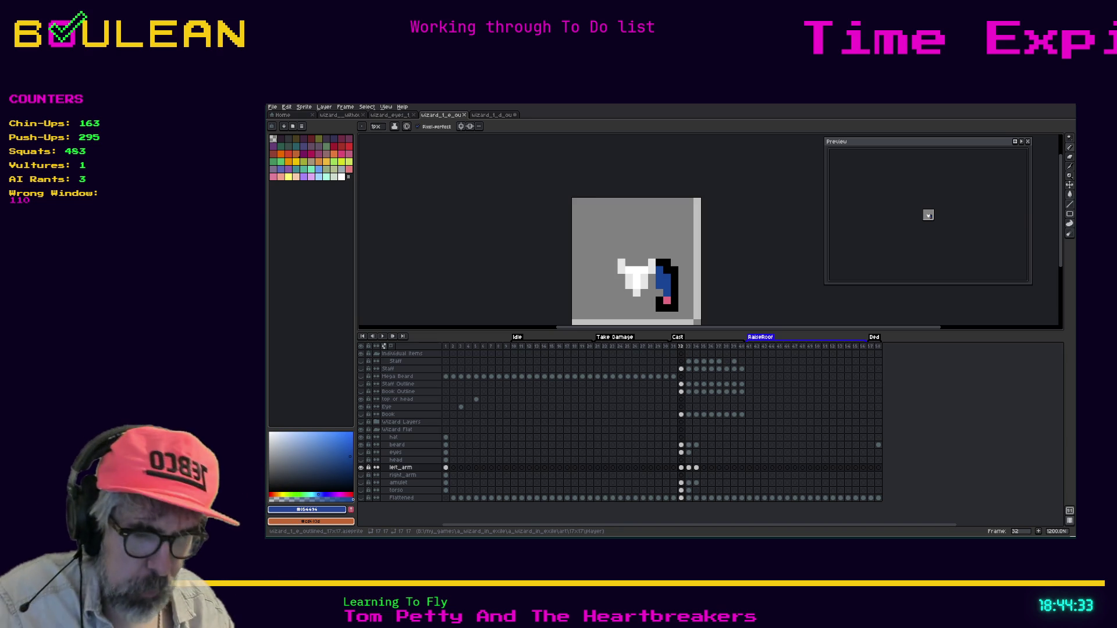
click(682, 347)
key(Right)
key(Right)
key(Left)
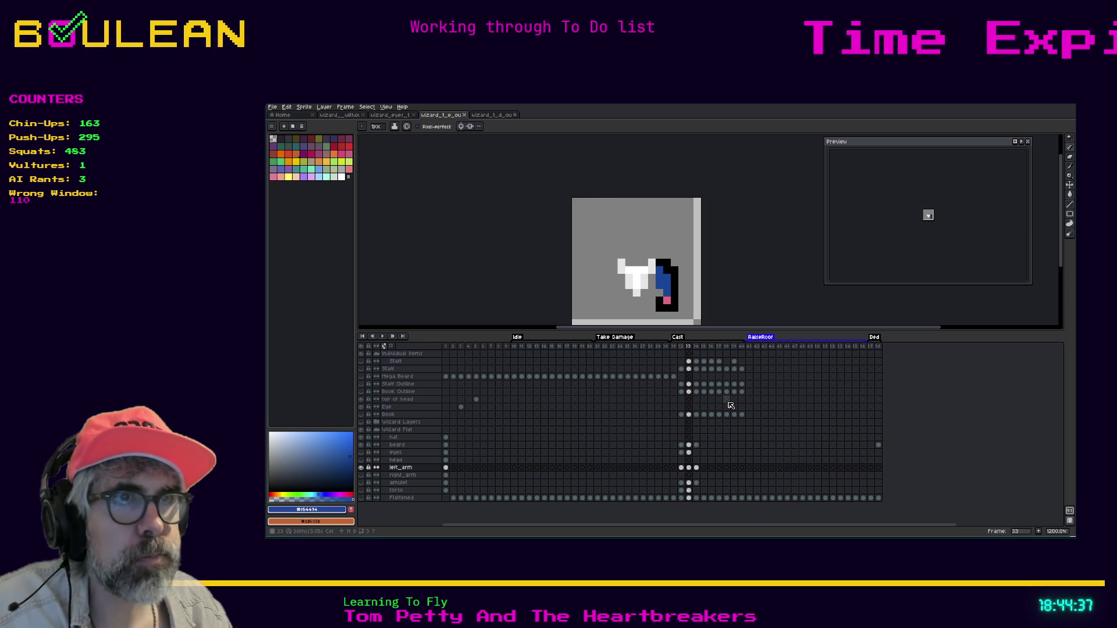
key(Left)
key(Right)
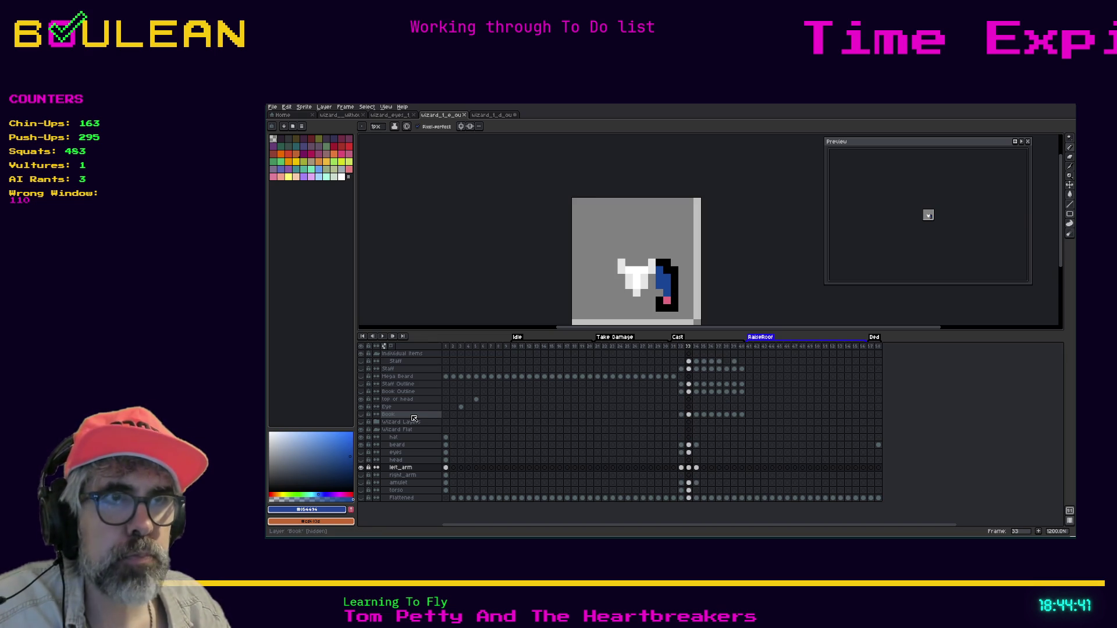
key(Left)
key(Left)
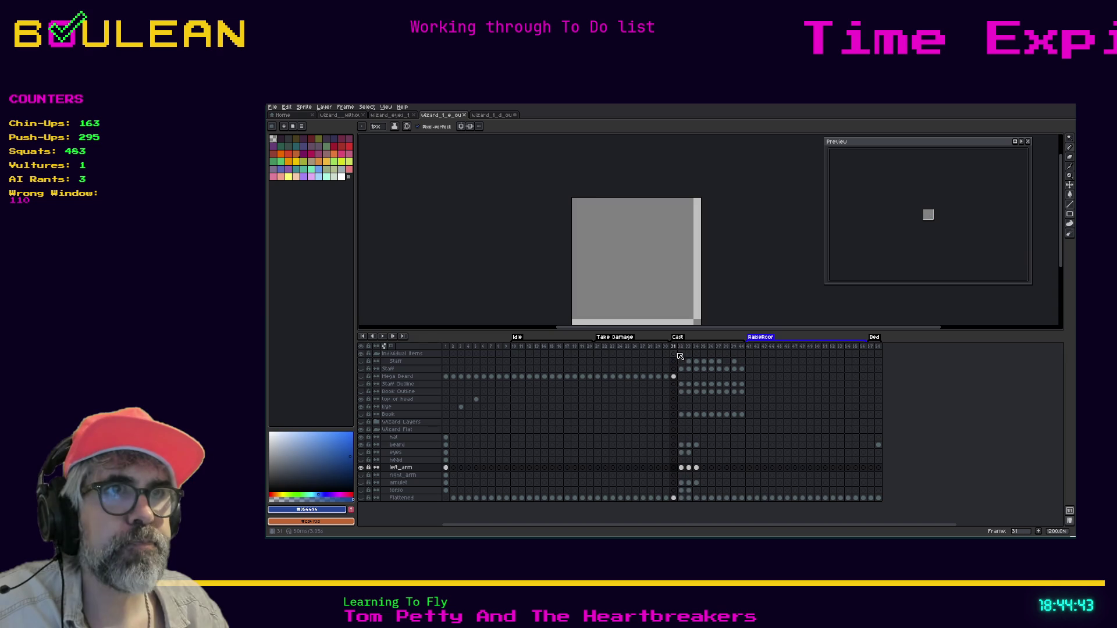
key(Right)
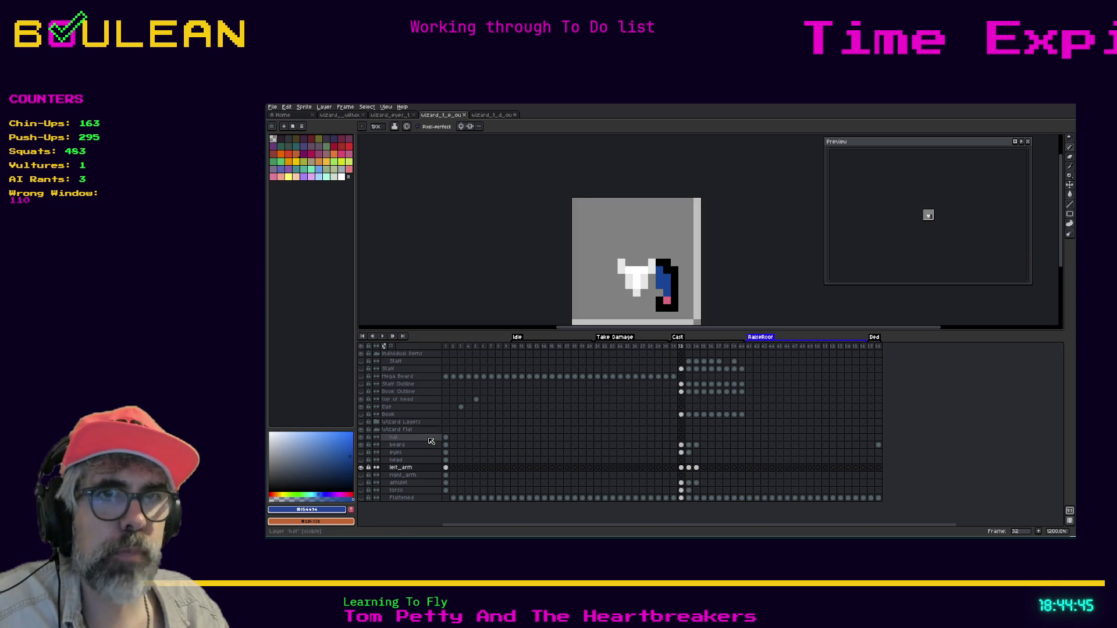
Step: In the complete wizard file, compare the staff poses at frames 33 and 34
click(498, 115)
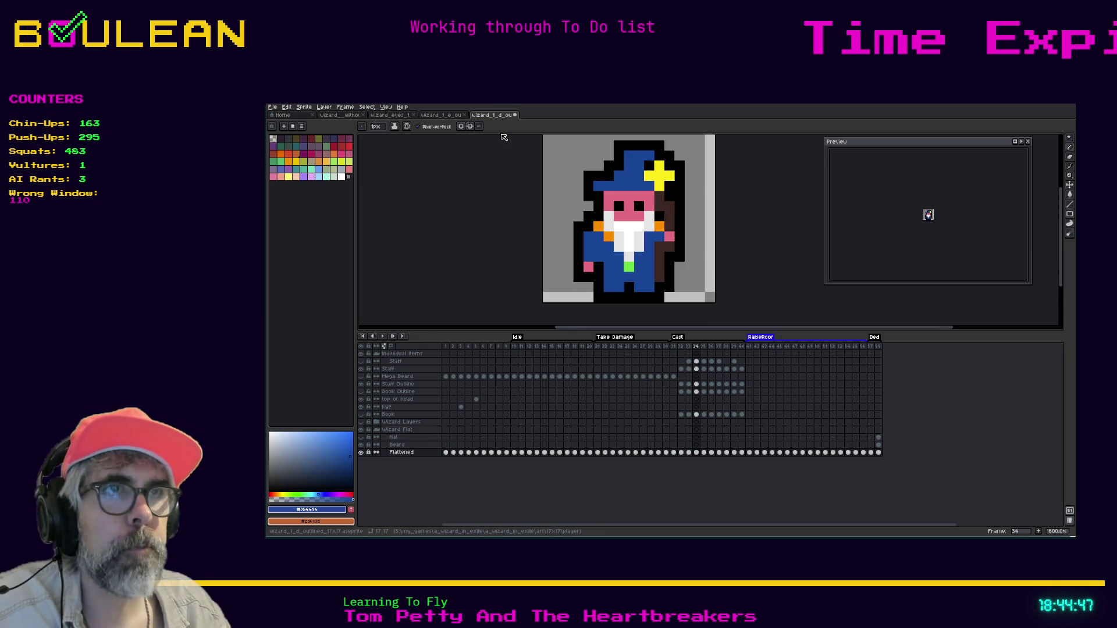
click(690, 347)
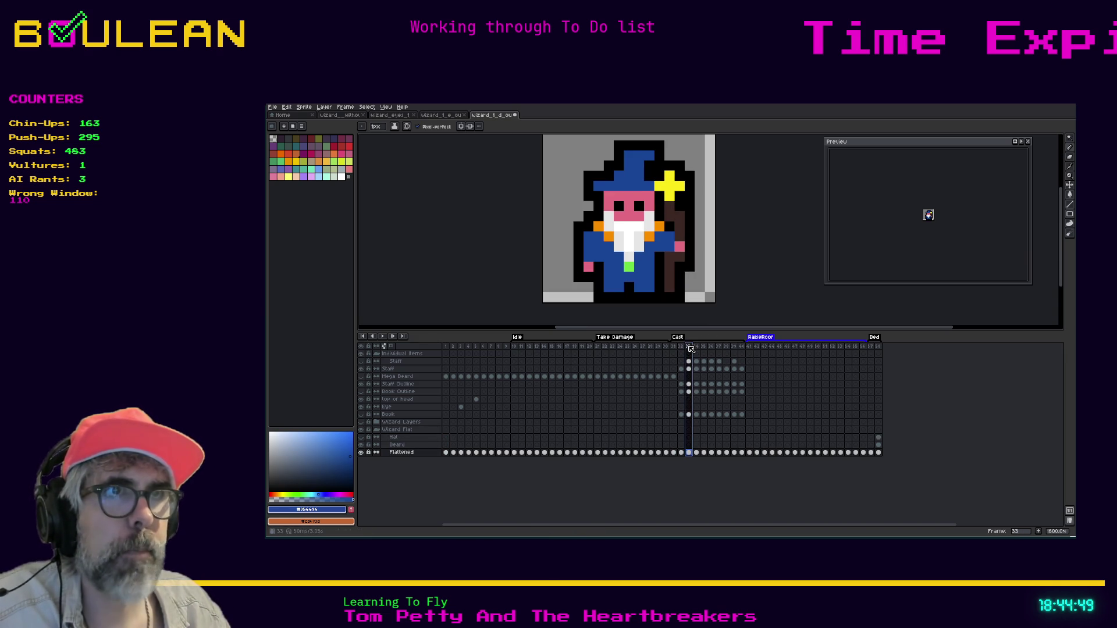
click(696, 348)
click(689, 348)
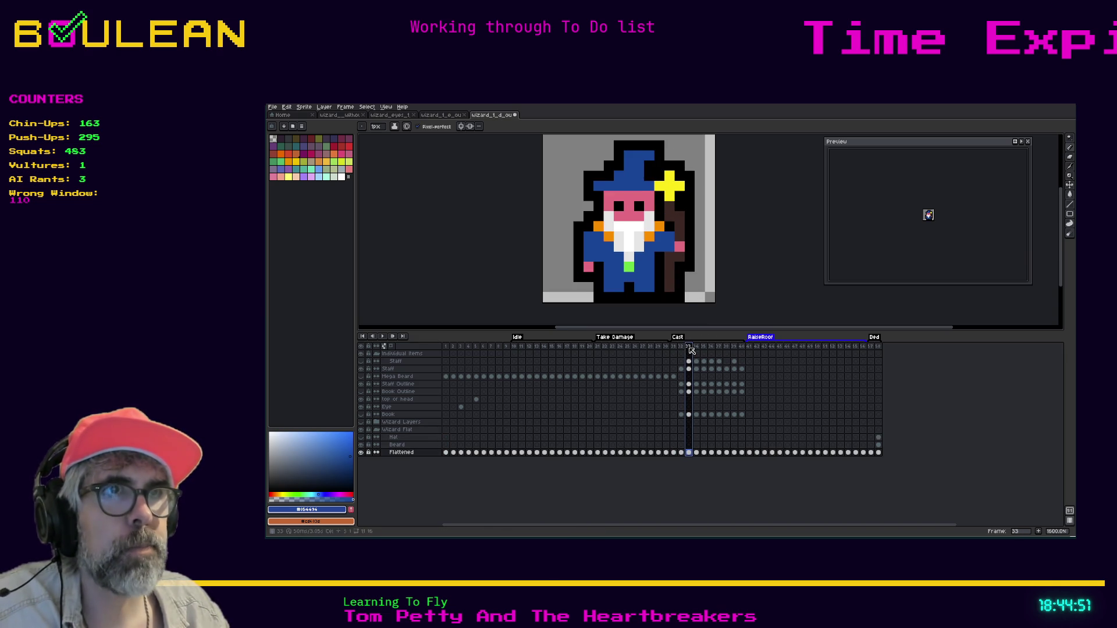
Step: Back in the partial wizard, select the second Staff layer and toggle its visibility
click(442, 115)
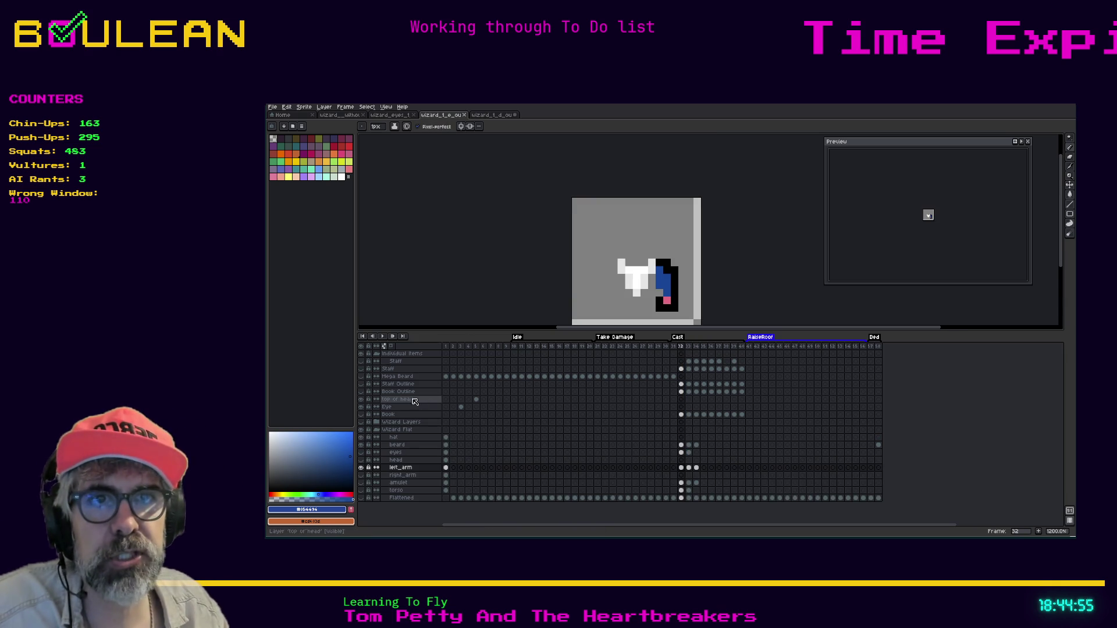
click(393, 370)
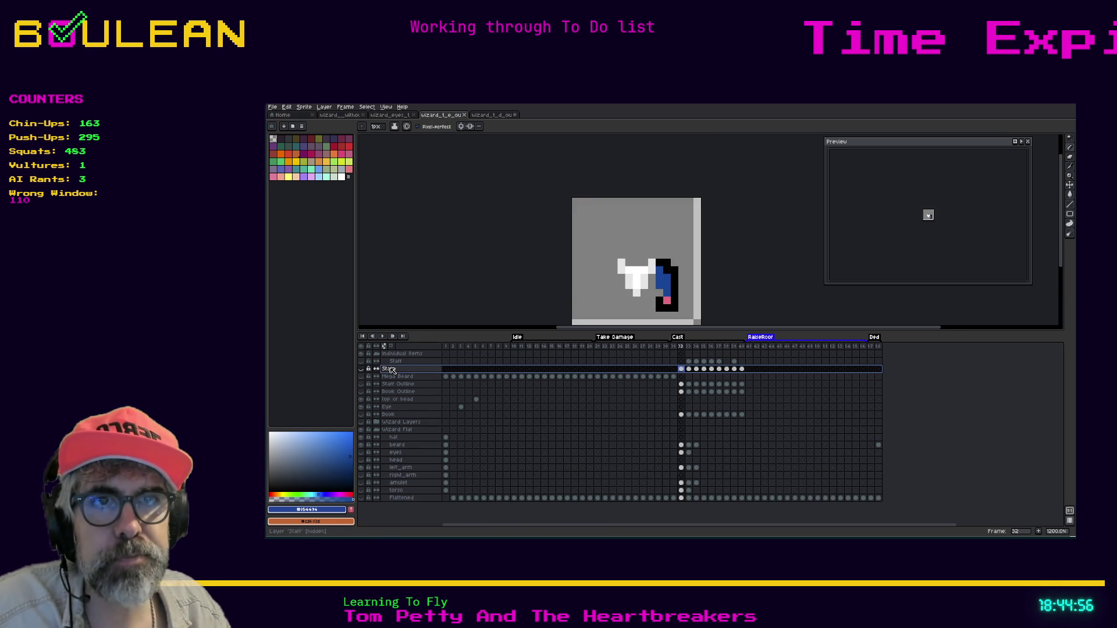
click(362, 370)
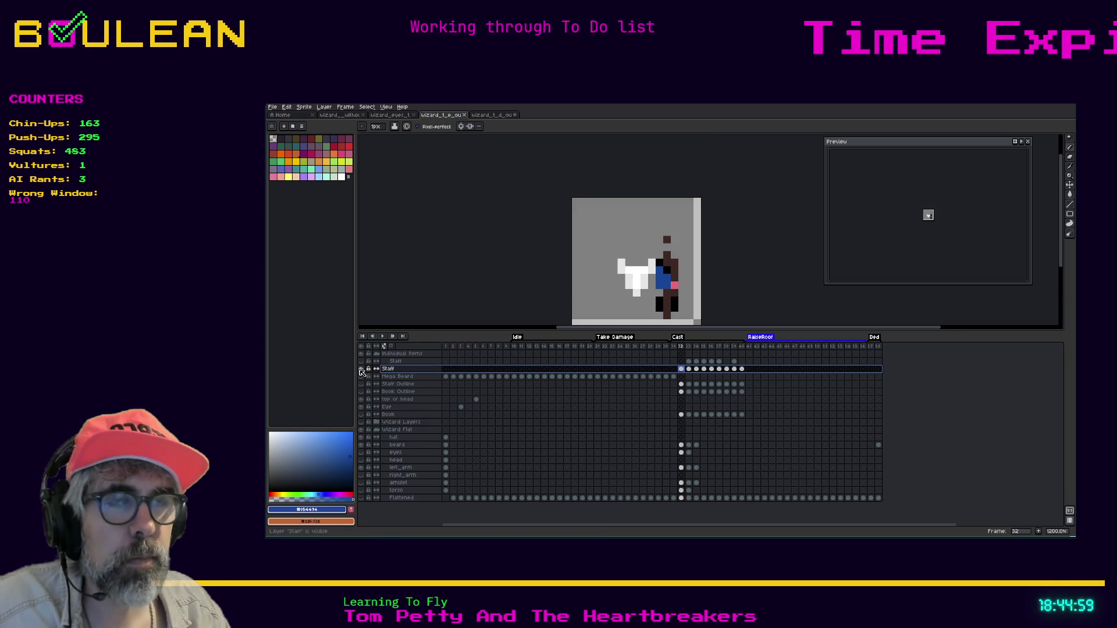
click(362, 370)
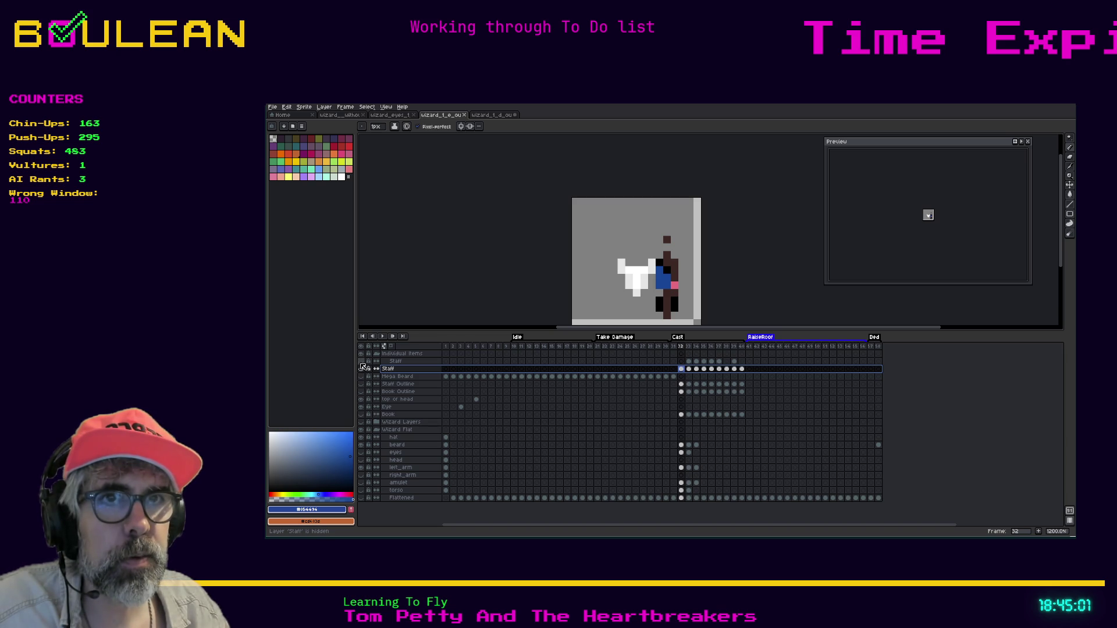
Step: Show the Staff, Staff Outline and Flattened layers so the complete wizard appears at frame 33
click(362, 369)
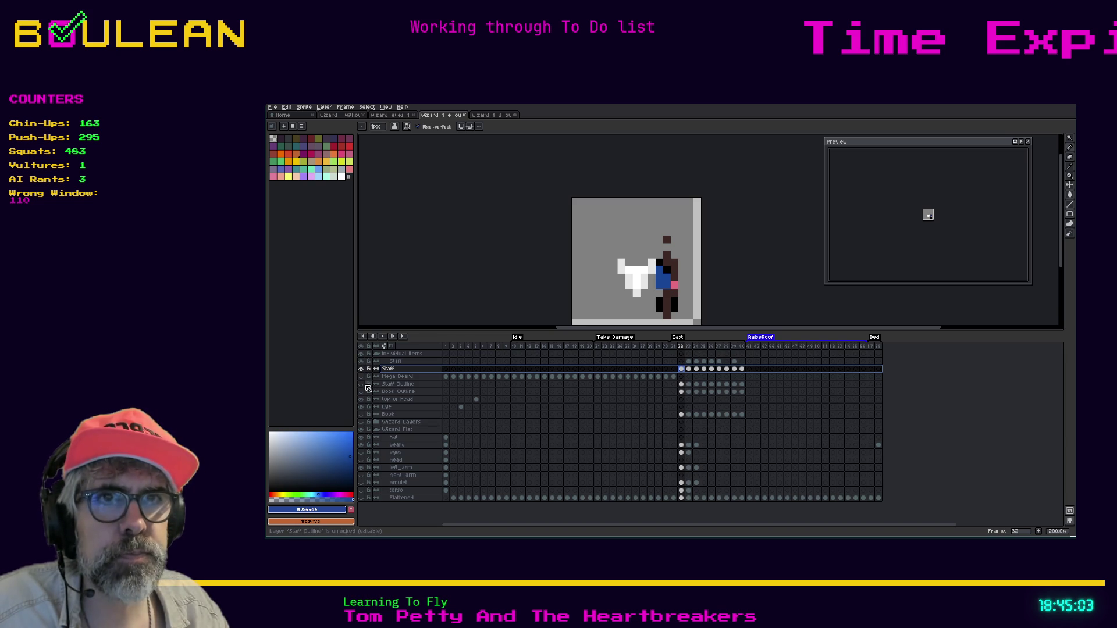
click(362, 385)
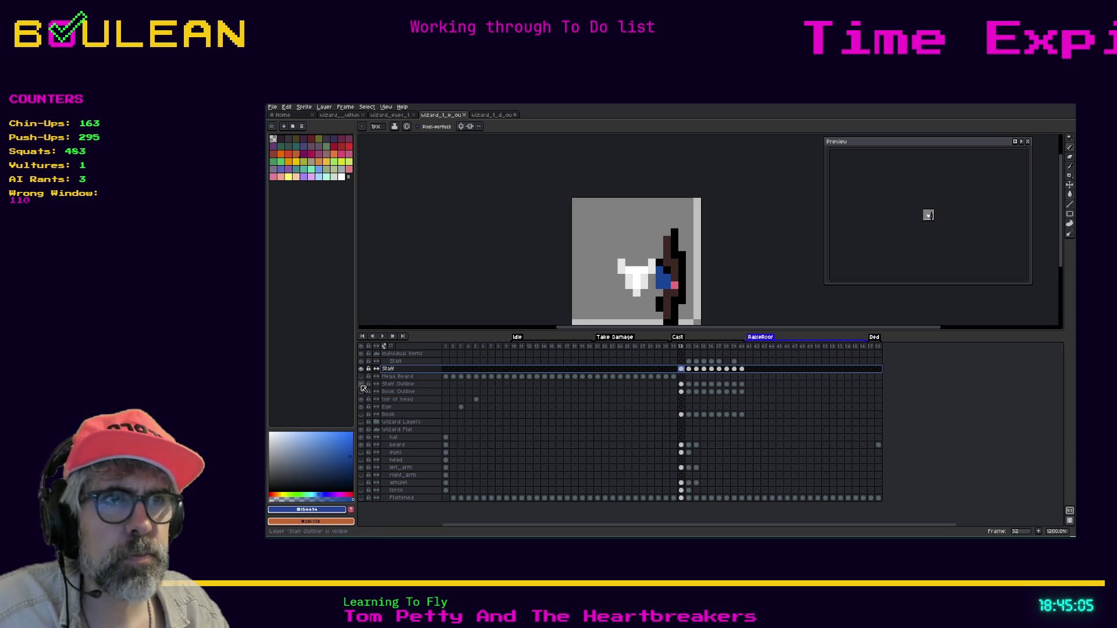
click(688, 446)
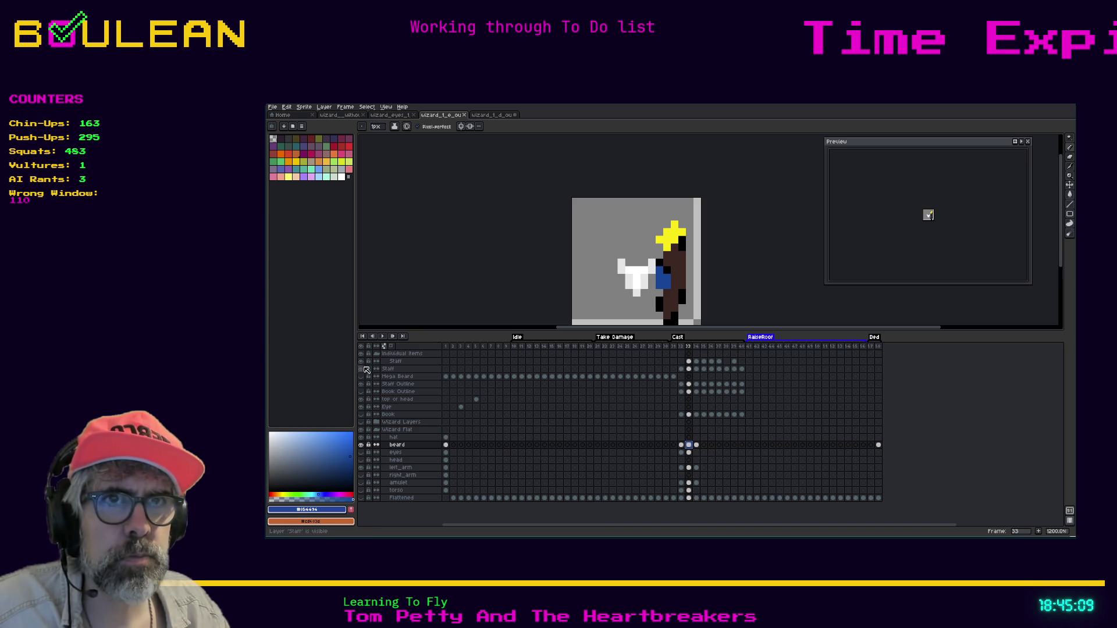
click(361, 362)
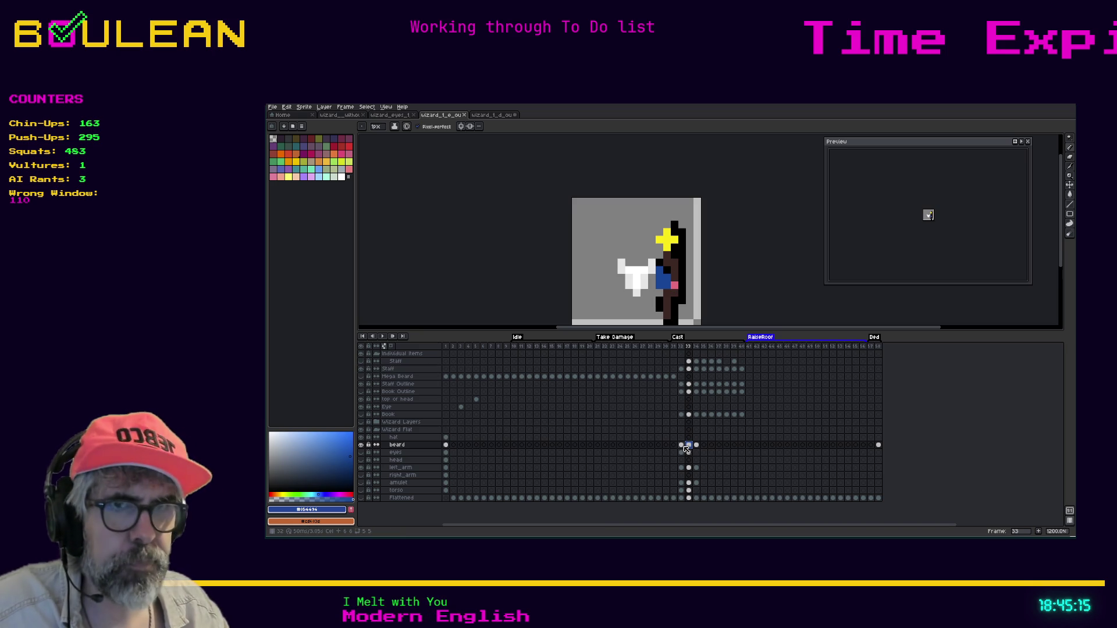
click(361, 498)
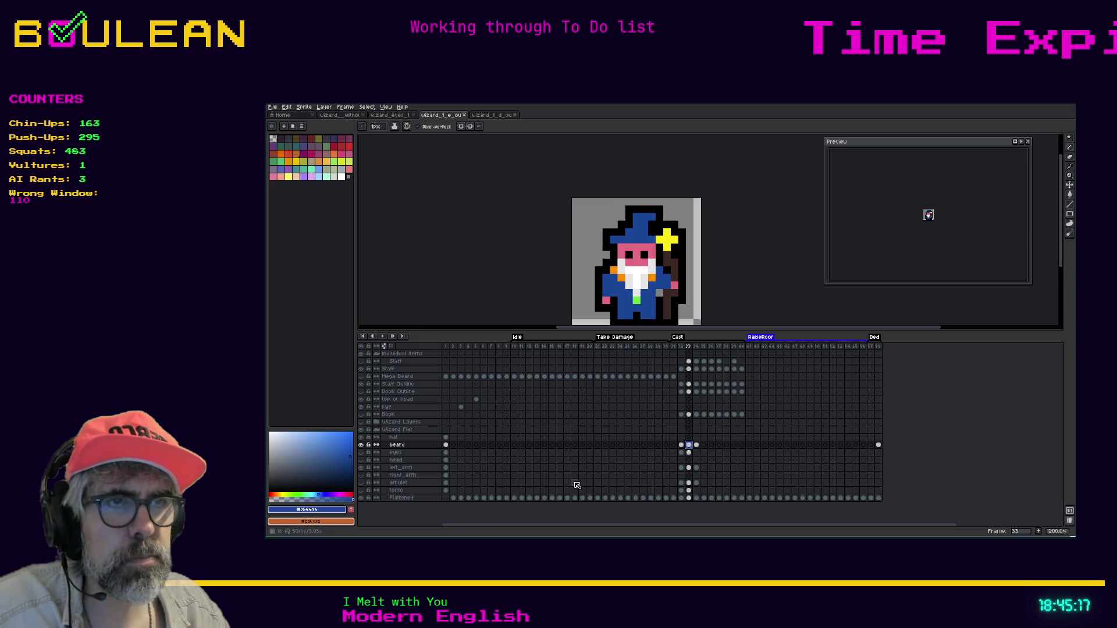
key(Right)
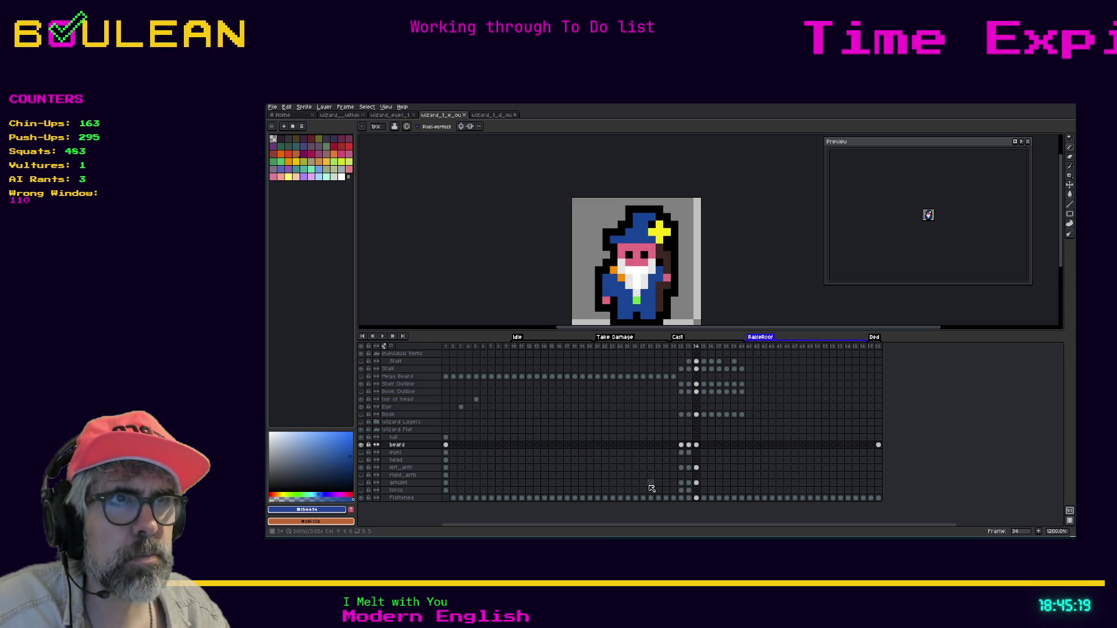
key(Right)
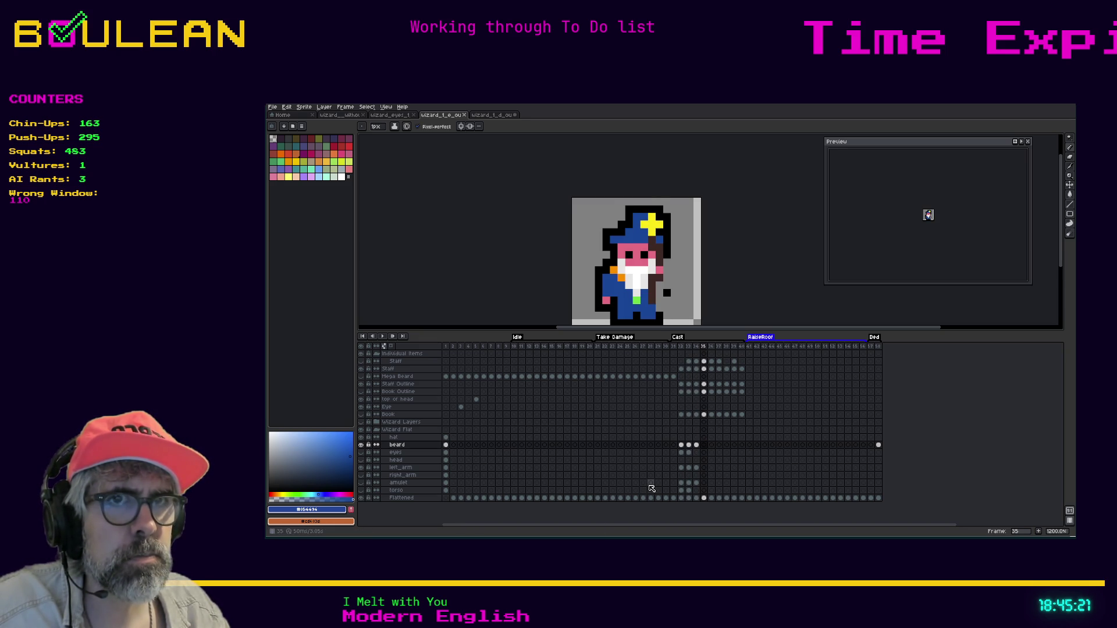
key(Left)
key(Left)
key(Left)
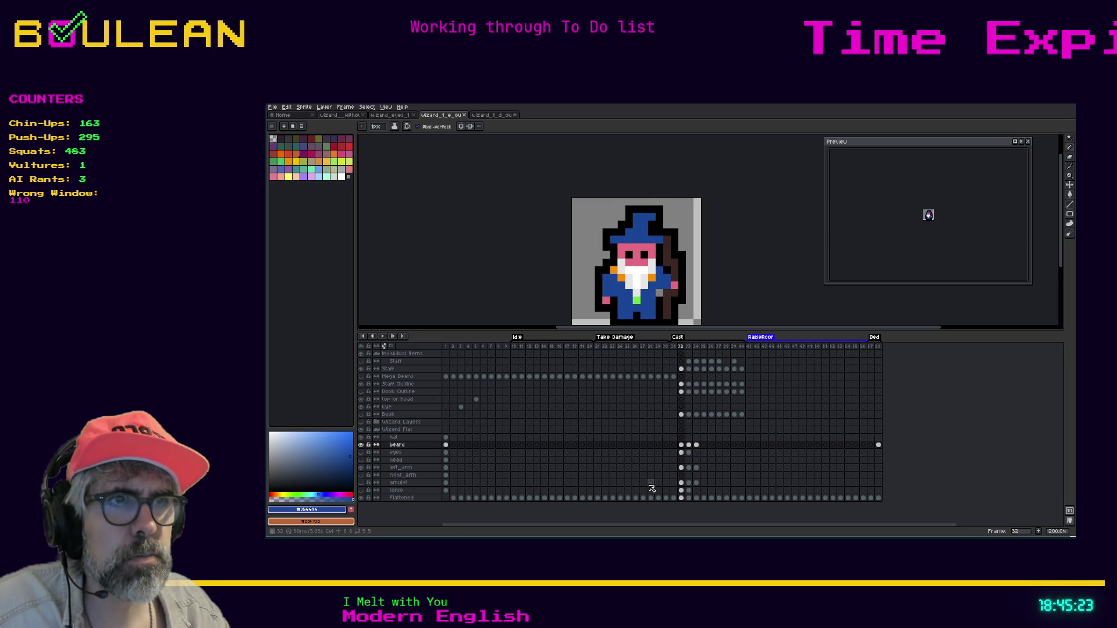
key(Right)
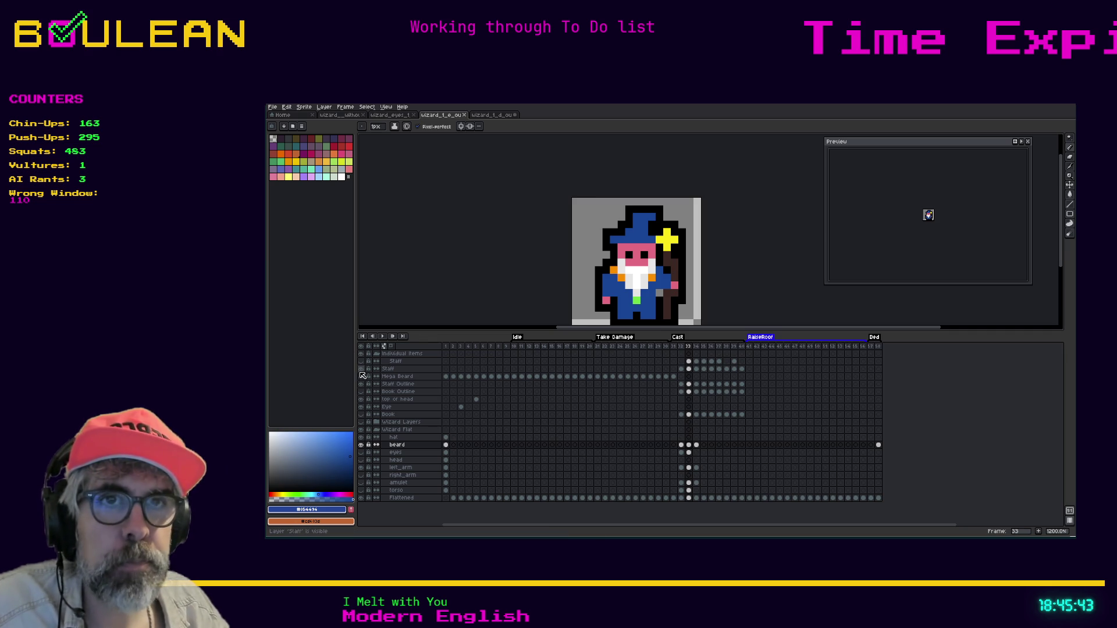
click(681, 347)
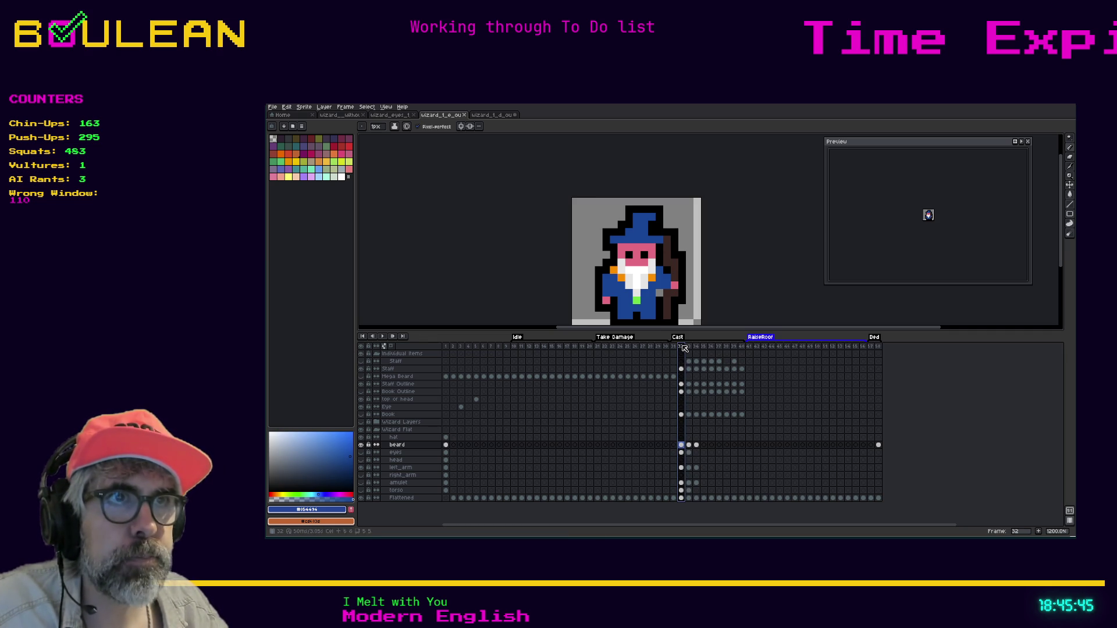
click(362, 371)
click(362, 371)
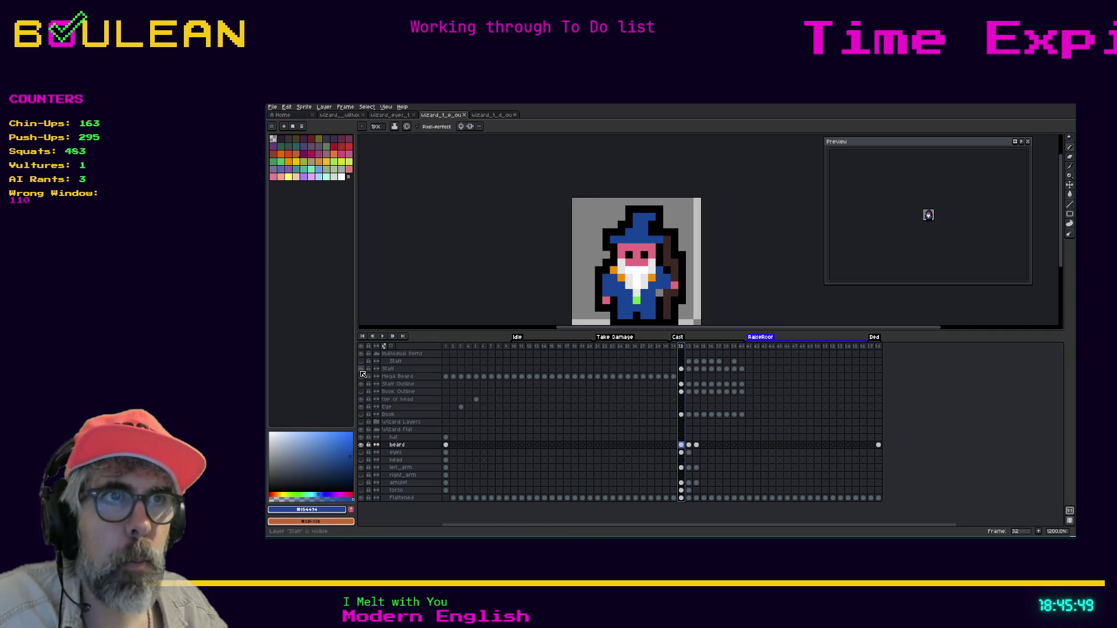
click(362, 368)
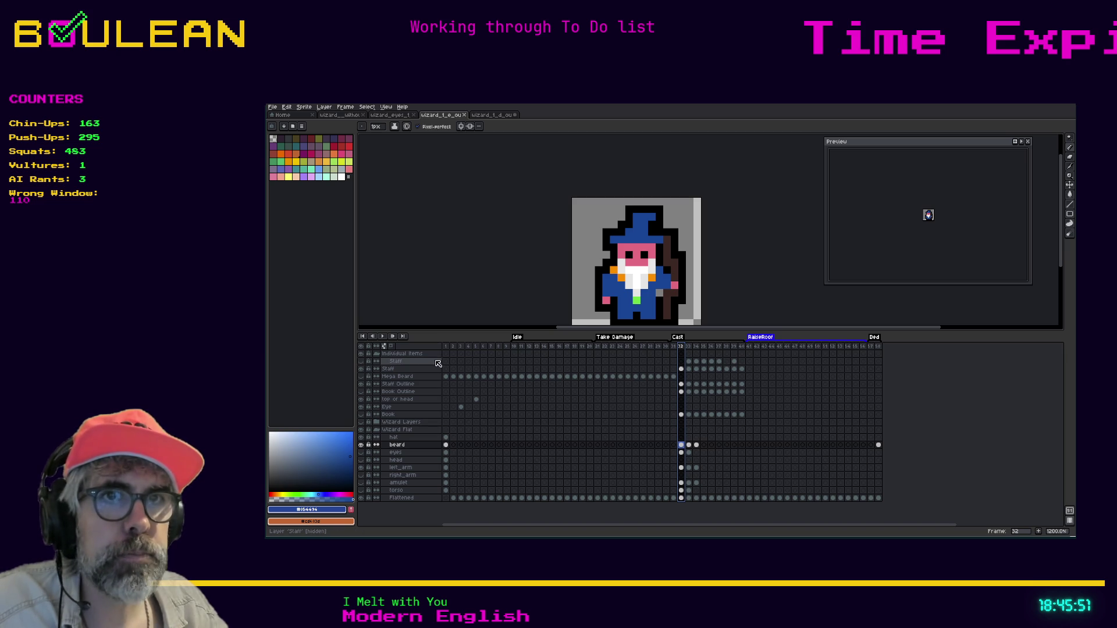
click(362, 363)
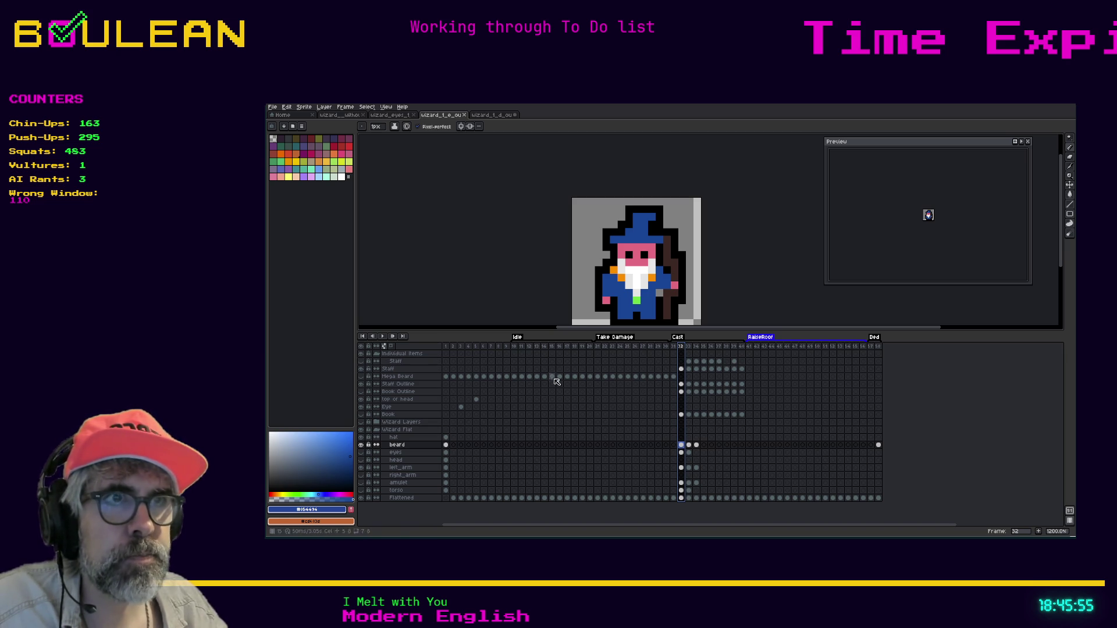
key(Right)
key(Right)
key(Right)
key(Right)
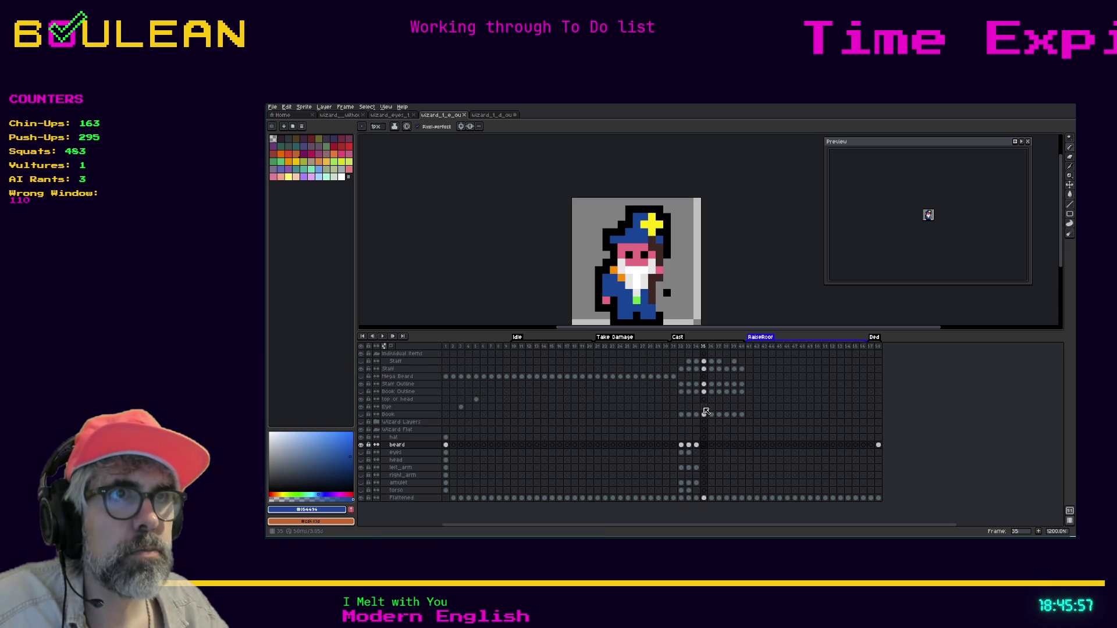
key(Right)
key(Right)
key(Left)
key(Left)
key(Left)
key(Left)
key(Left)
key(Left)
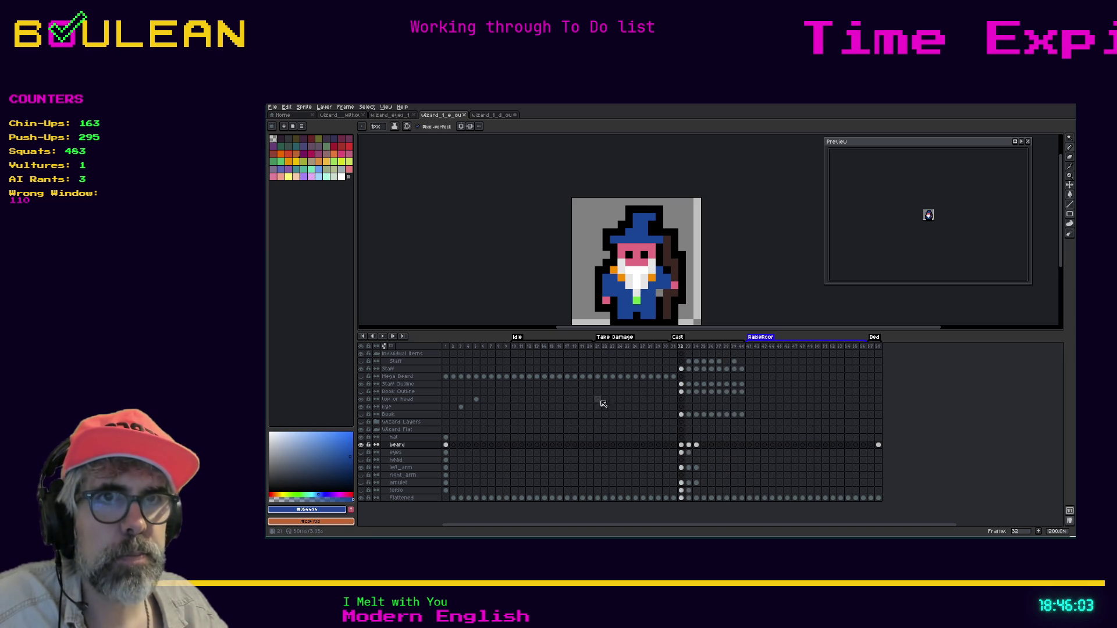
click(386, 370)
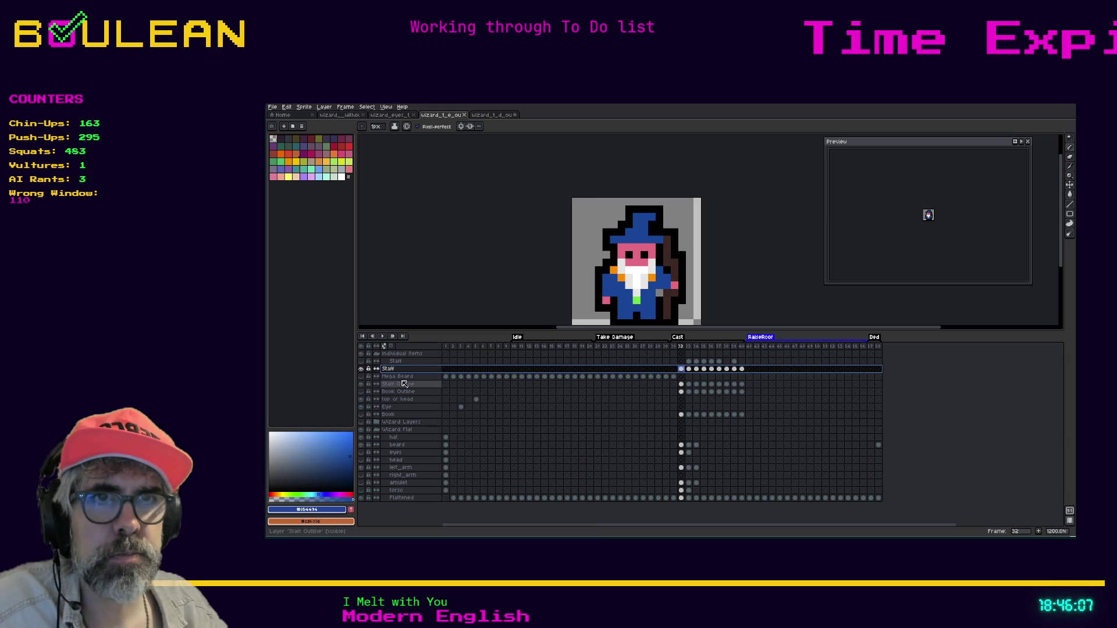
click(393, 385)
Step: Place Staff Outline directly beneath Staff and preview frames 34 and 35
drag(394, 386, 394, 377)
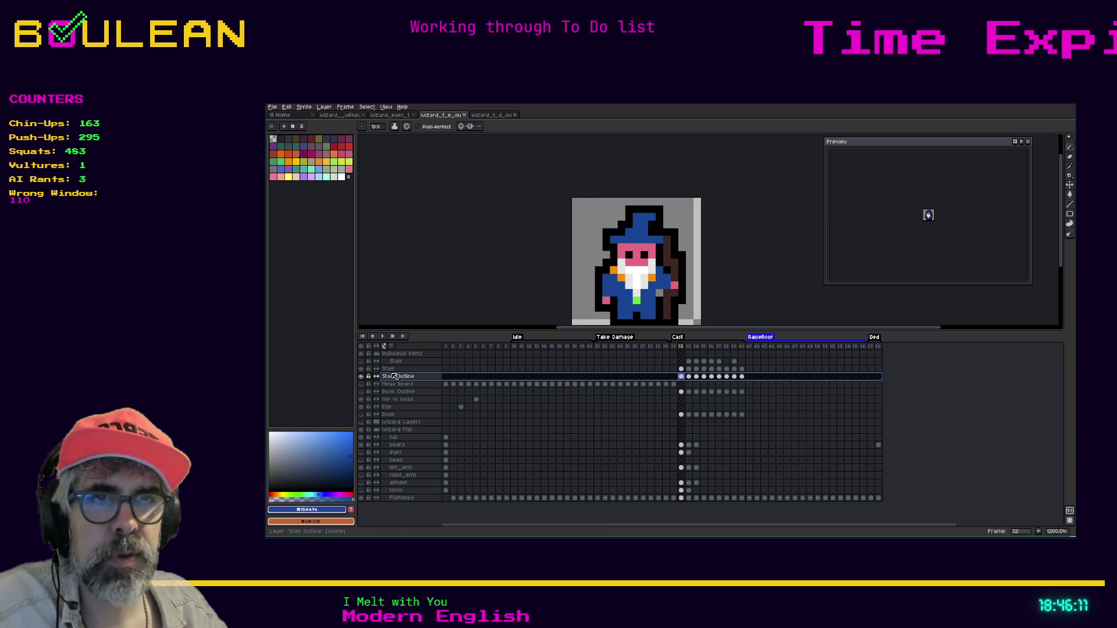
key(Right)
key(Right)
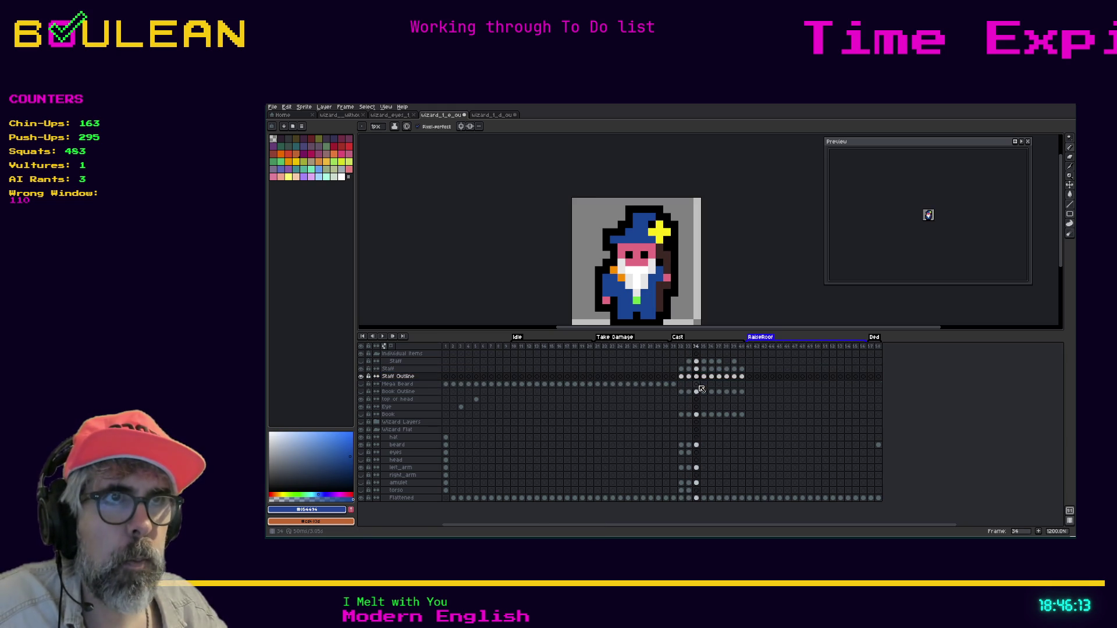
key(Right)
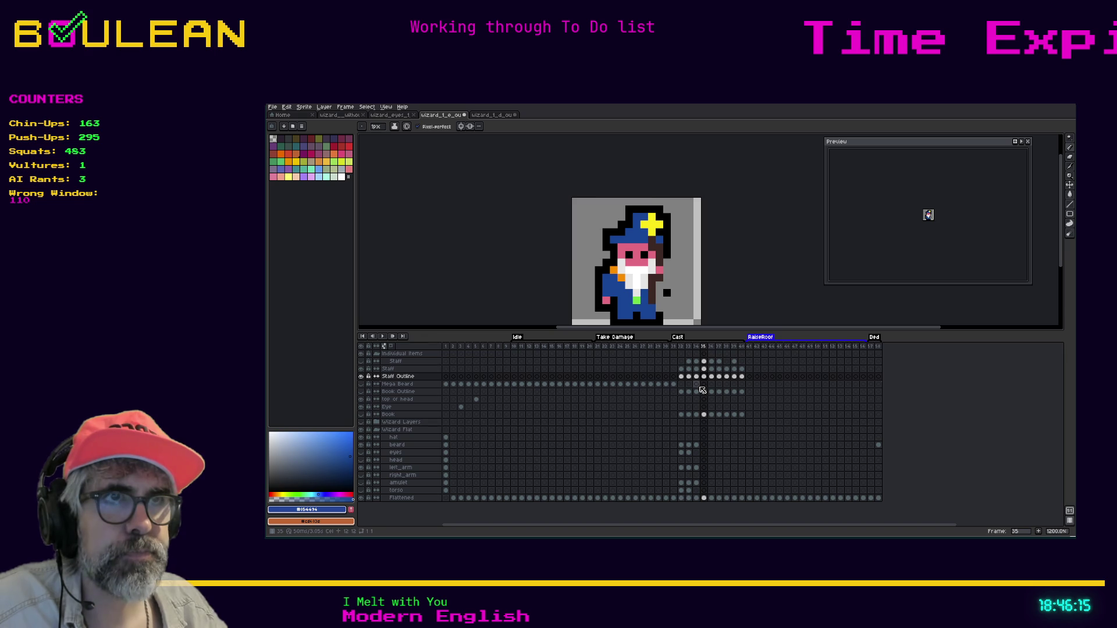
key(Left)
key(Left)
key(Left)
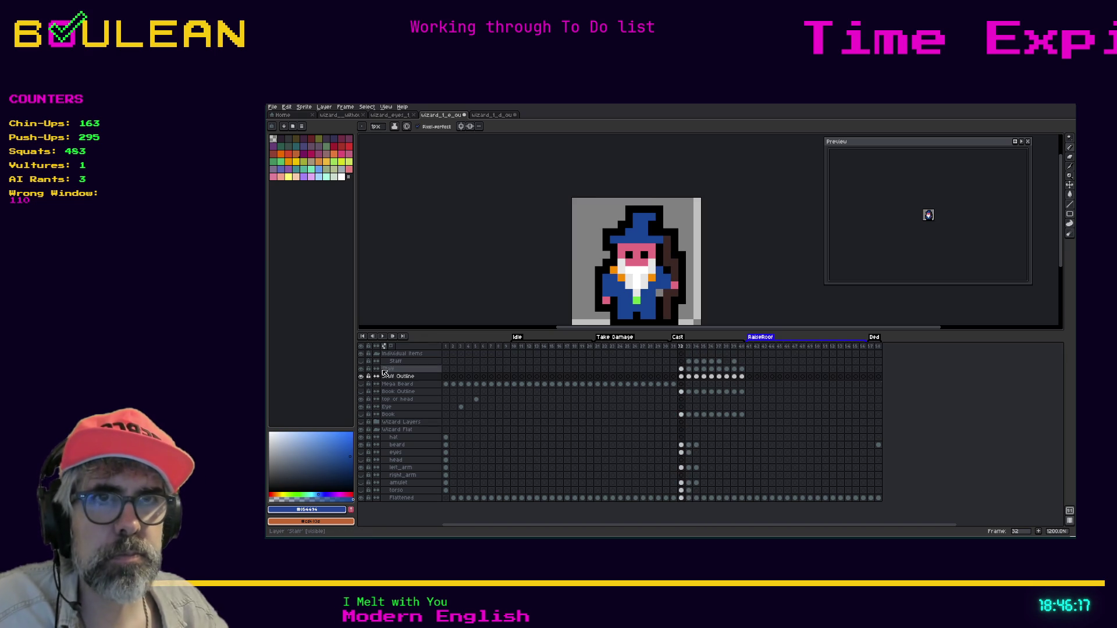
Step: Merge the two Staff layers, rename the result 'staff', and move it above hat
shift+click(387, 370)
right_click(389, 371)
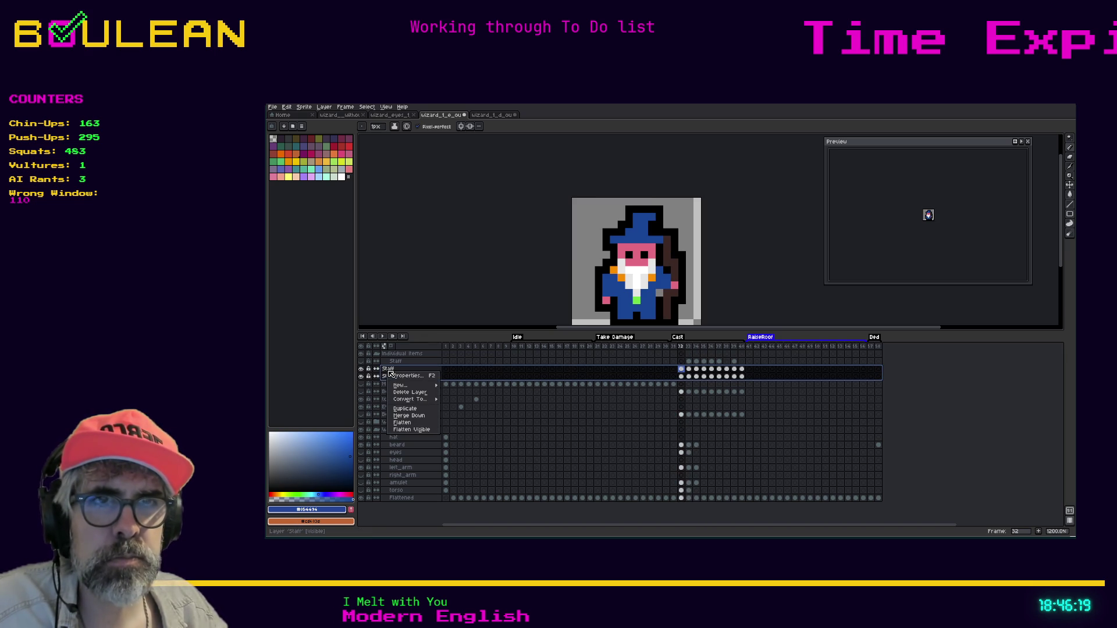
click(421, 417)
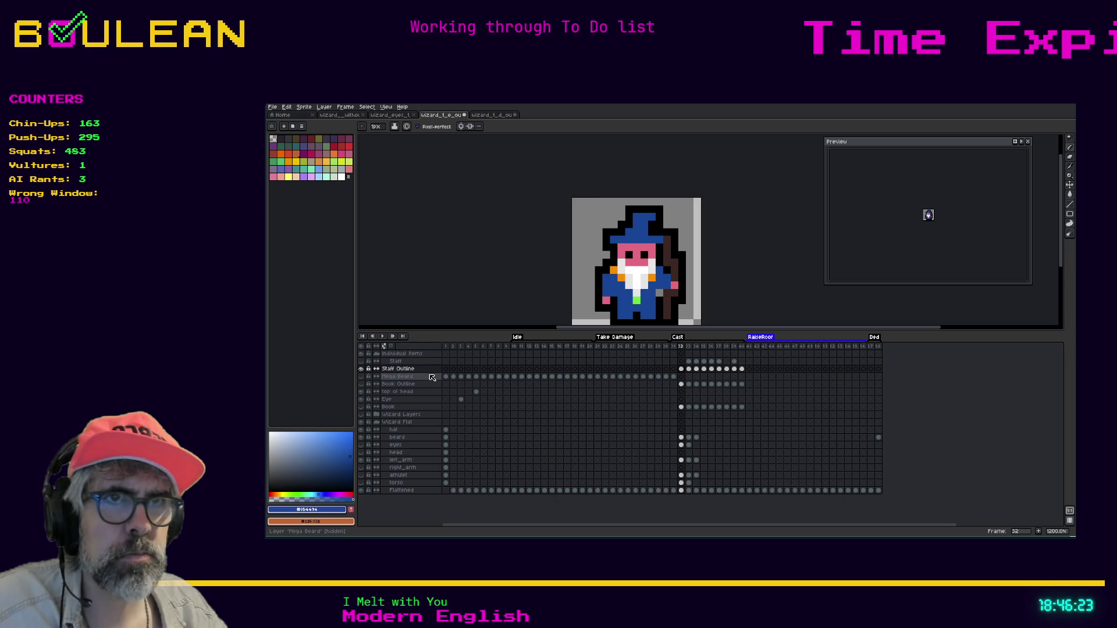
double_click(417, 371)
text(staff)
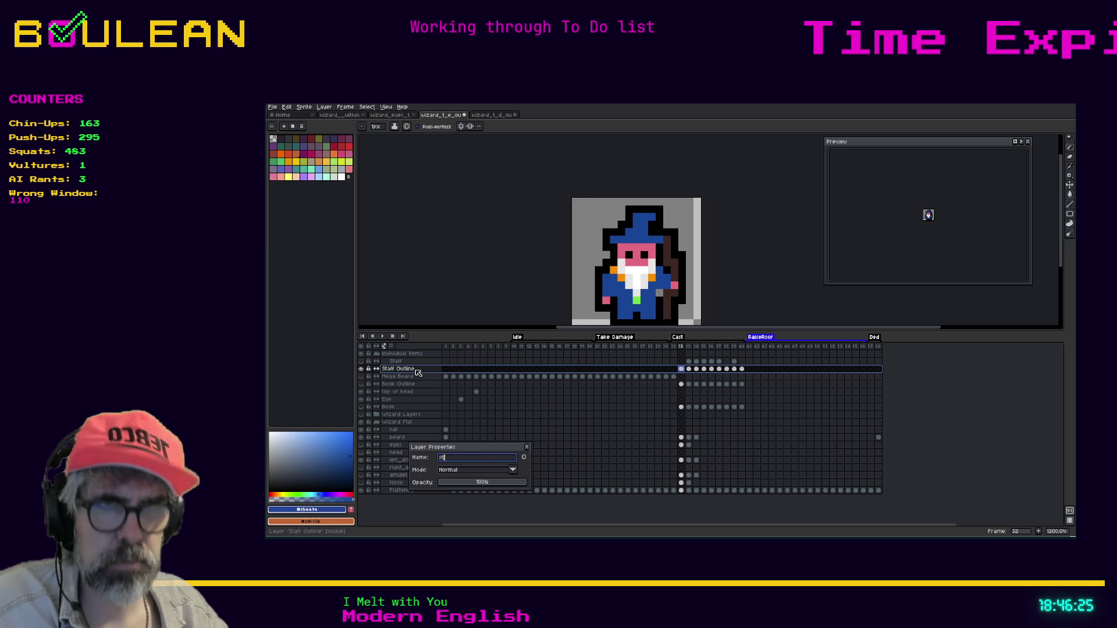
key(Return)
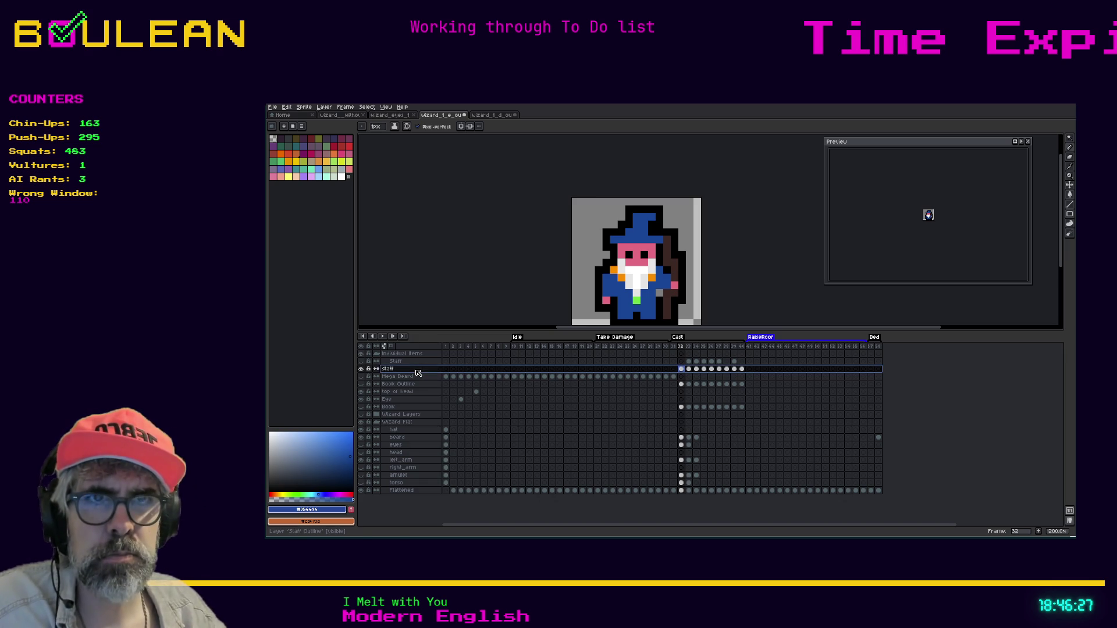
drag(404, 372, 409, 430)
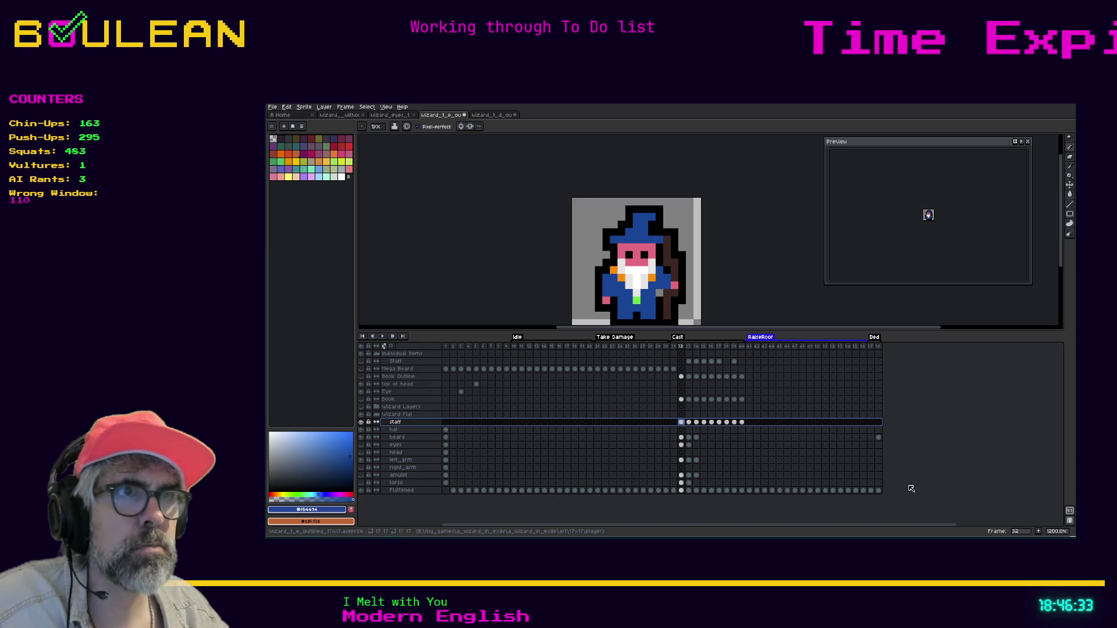
Step: Inspect the left_arm and torso cels across frames 33 to 35
key(Right)
key(Right)
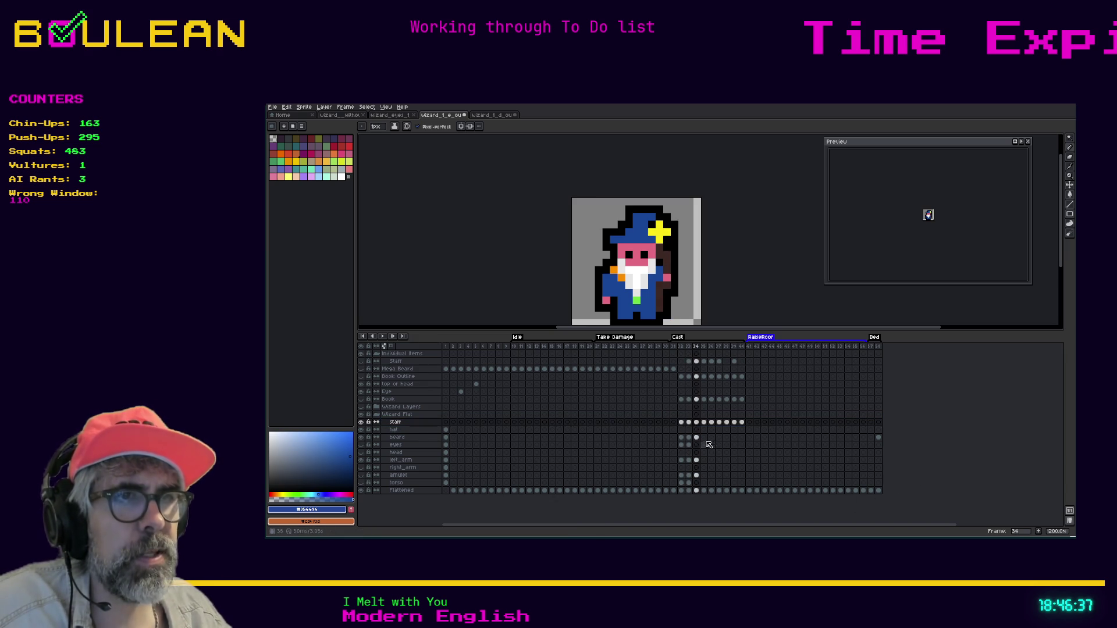
key(Right)
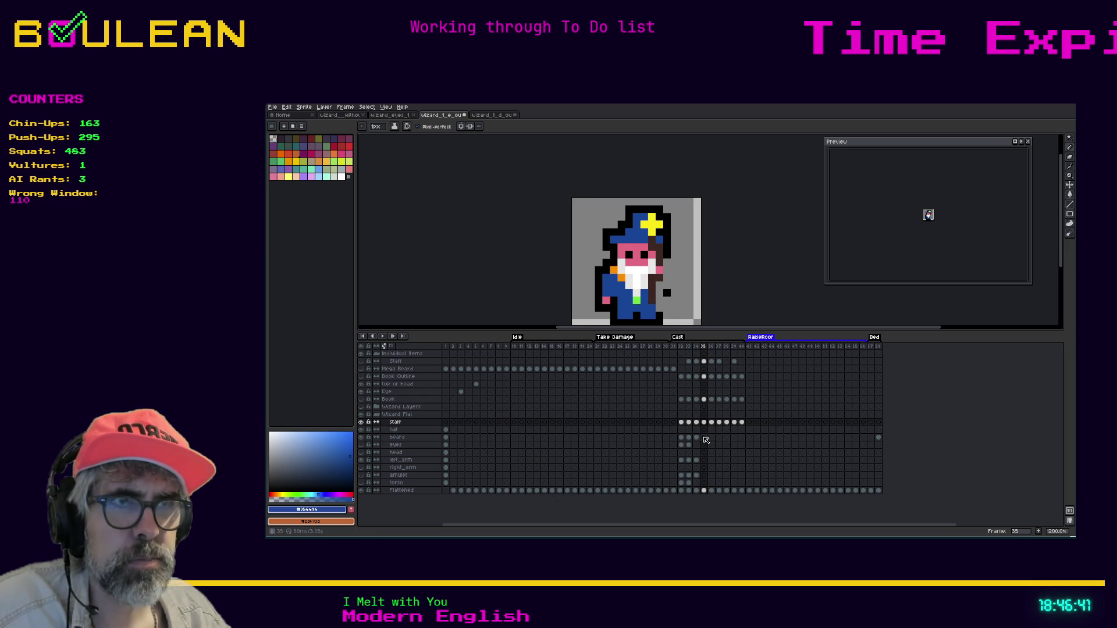
click(696, 461)
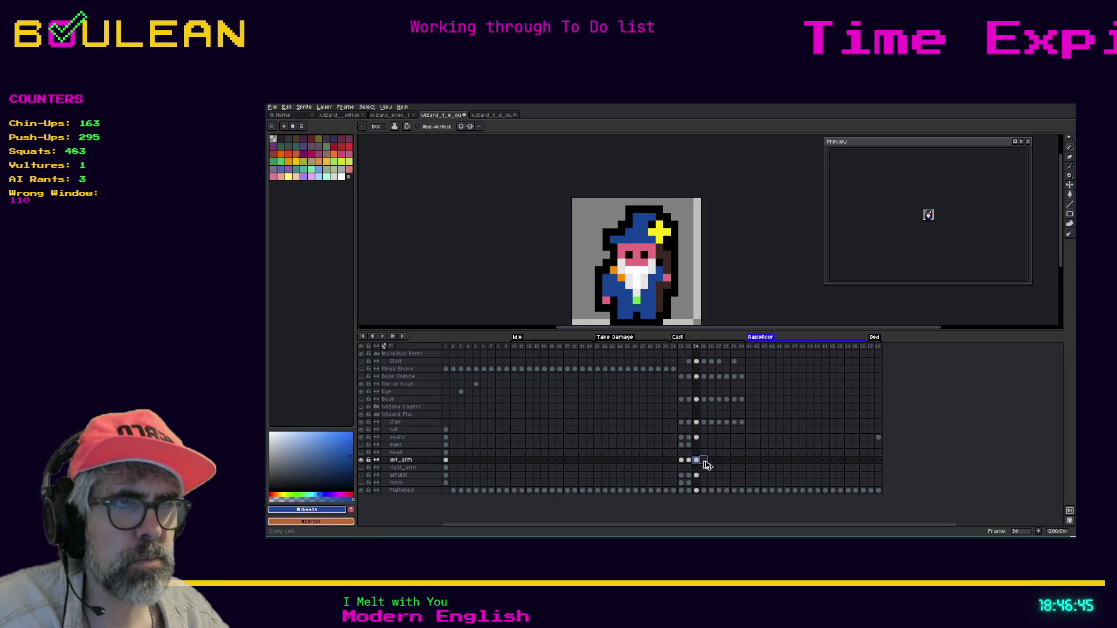
click(705, 461)
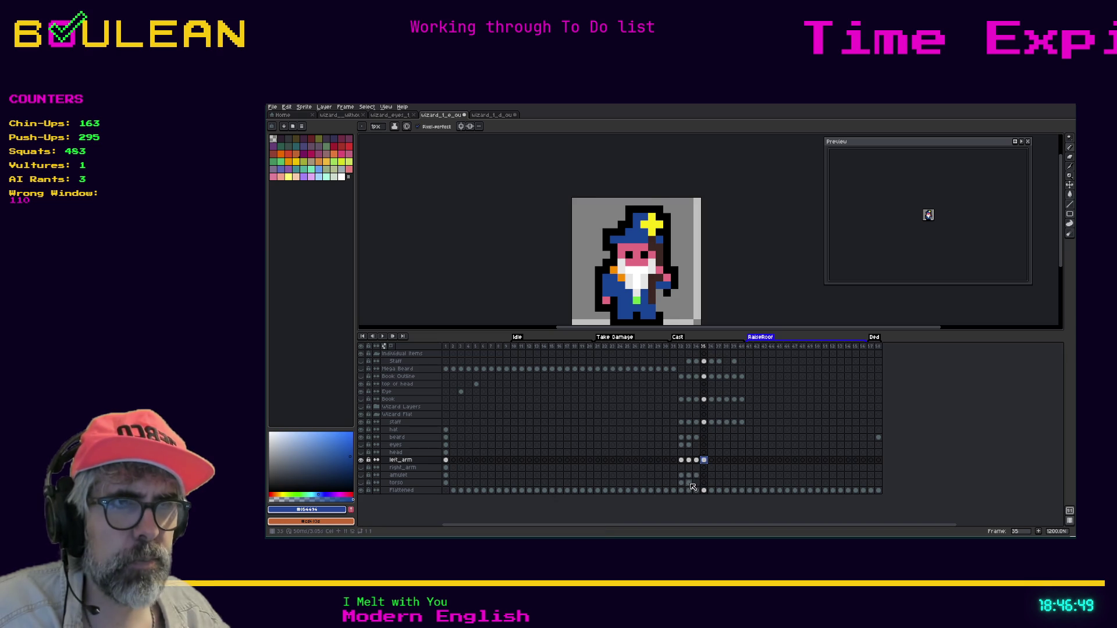
click(689, 483)
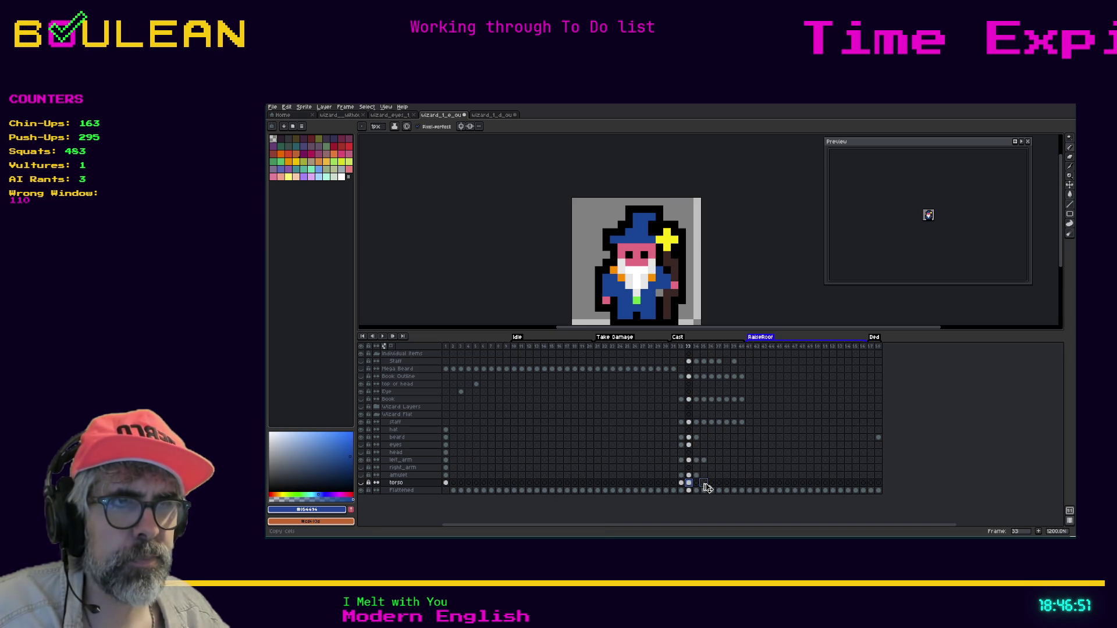
click(703, 483)
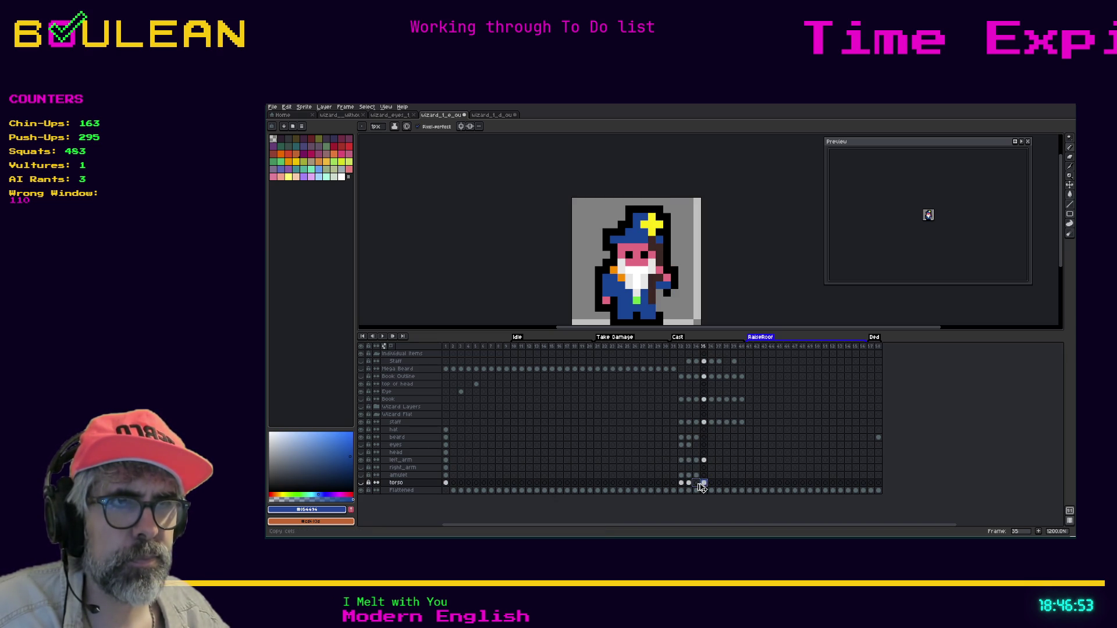
click(696, 483)
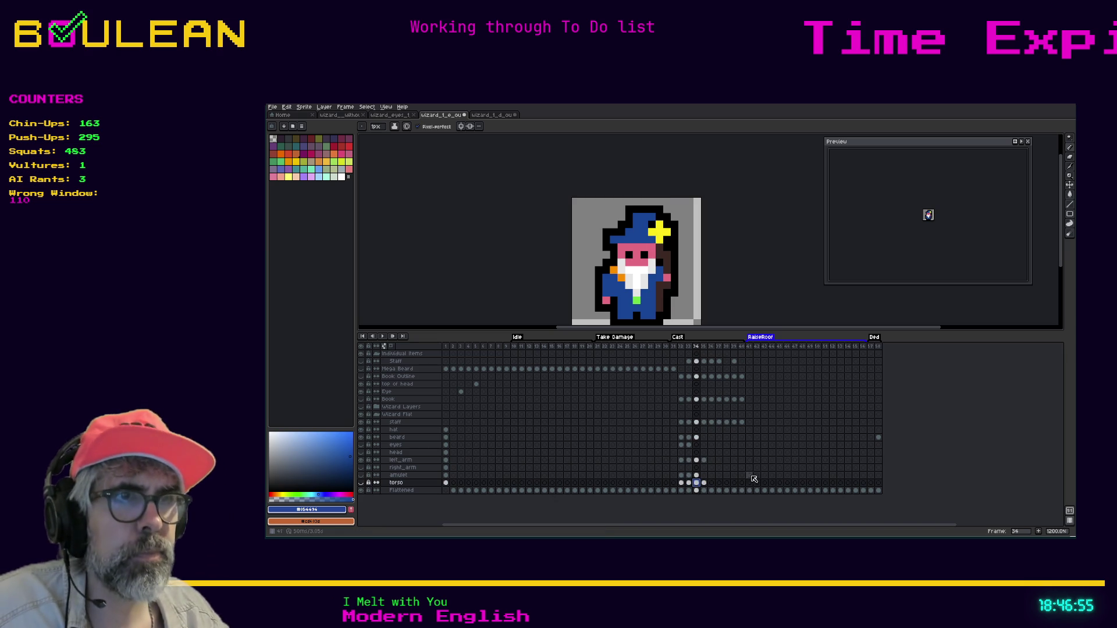
Step: Flip between frames 33, 34 and 35 to review the staff animation
key(Left)
key(Left)
key(Right)
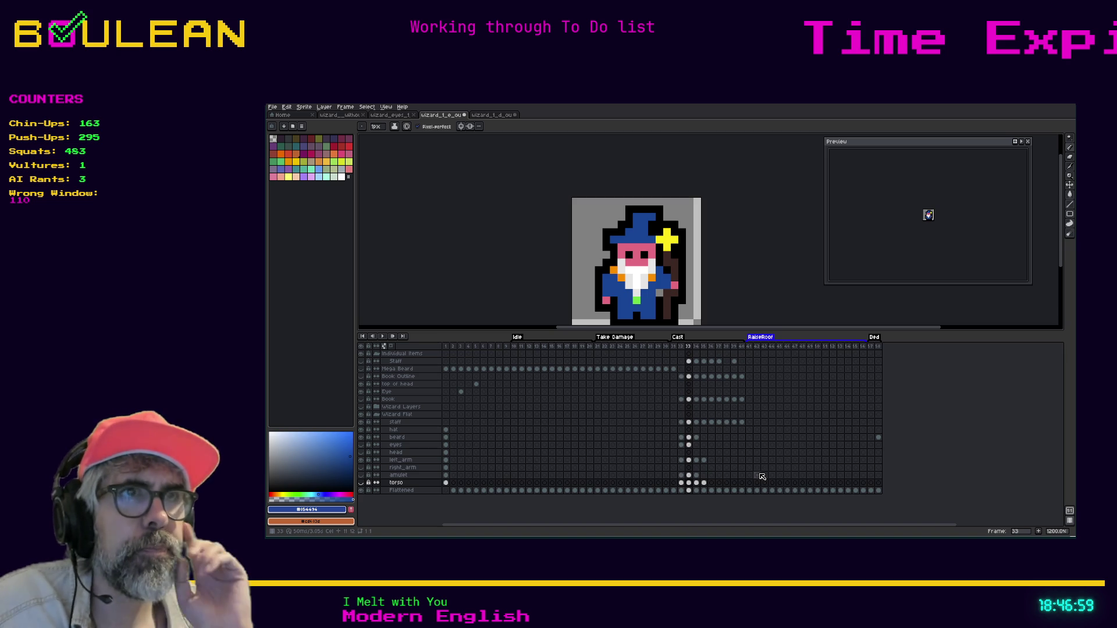
key(Right)
key(Left)
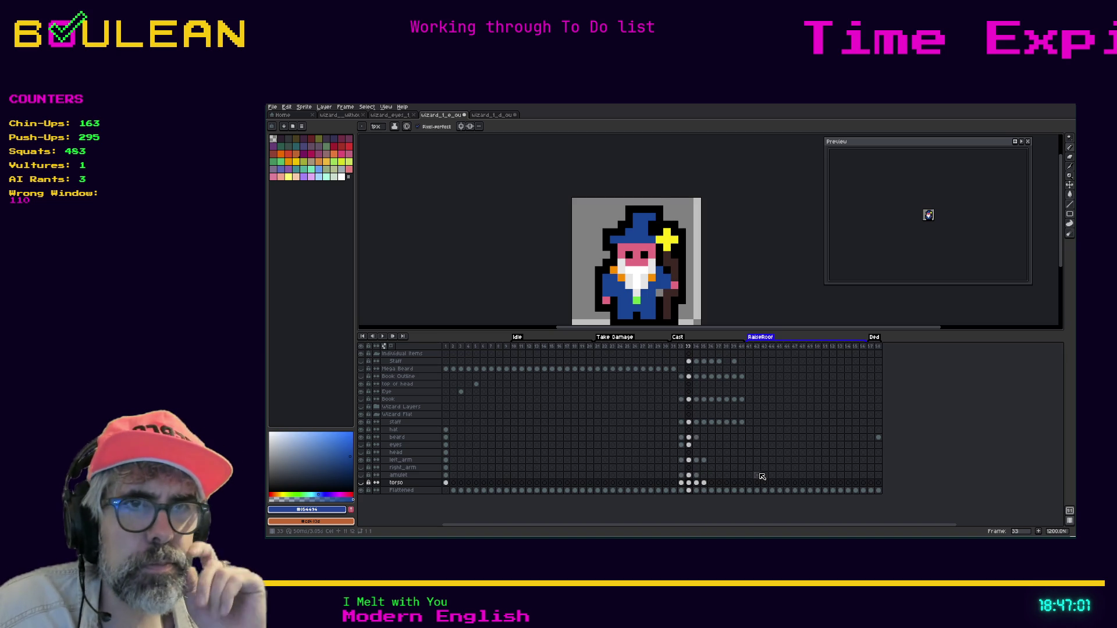
key(Left)
key(Right)
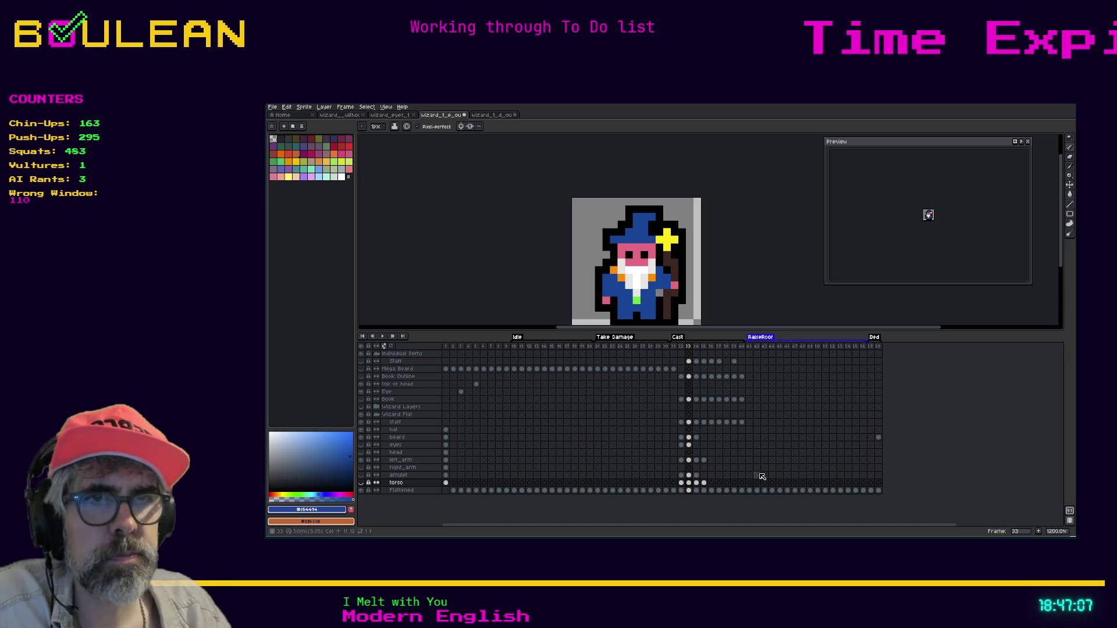
Step: Sample black from the sprite as the pencil colour on the frame-33 left_arm cel
click(690, 460)
key(i)
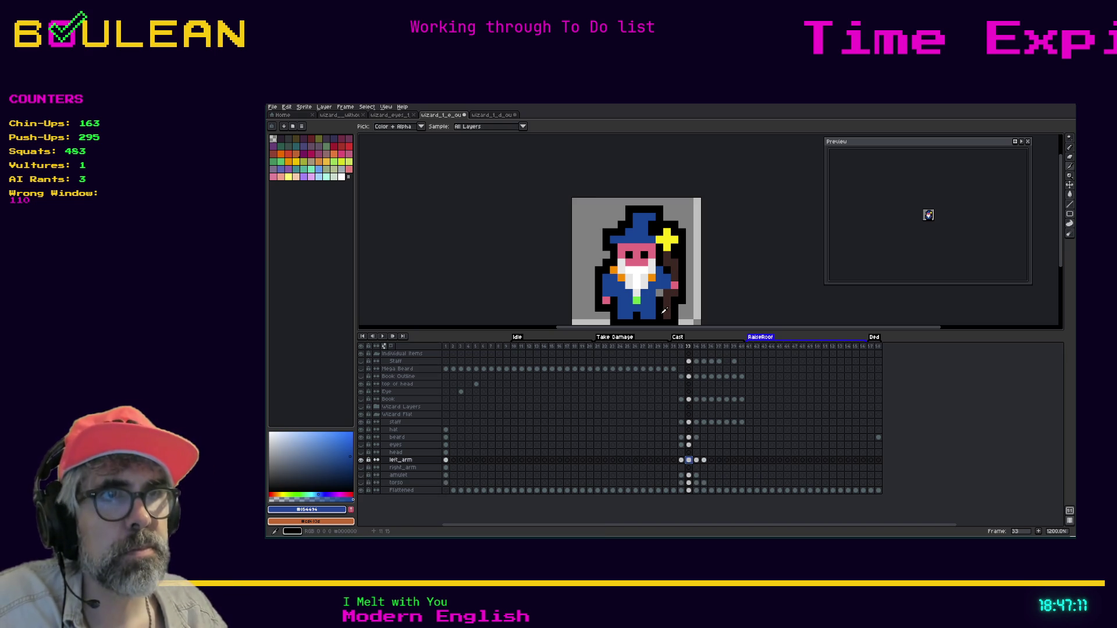
click(663, 311)
key(b)
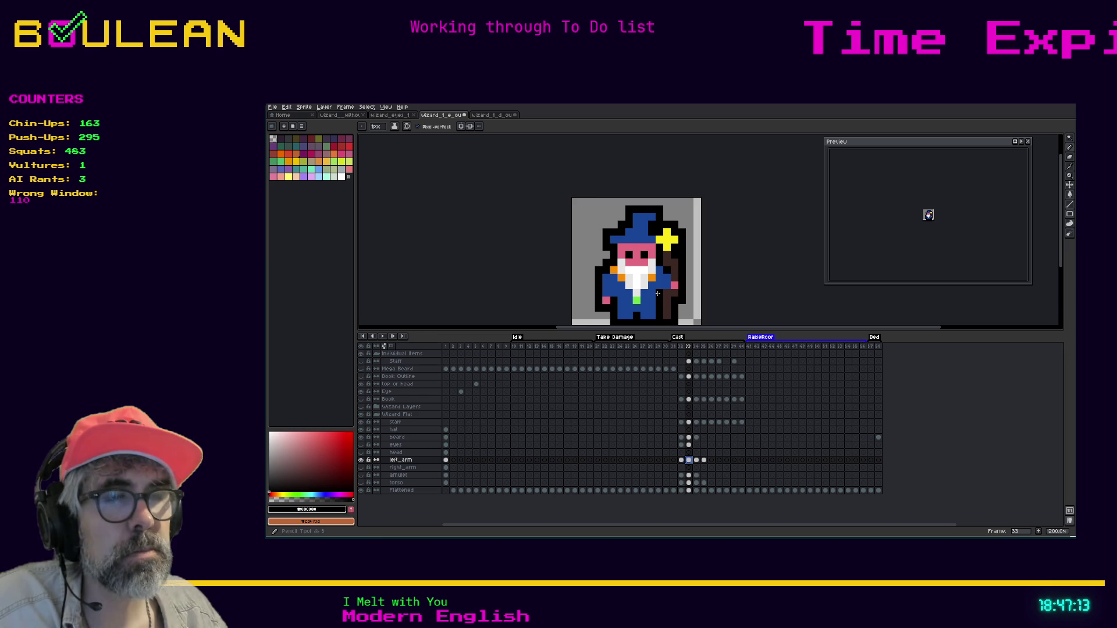
Step: Undo the last two pencil edits, starting from the frame-32 beard cel
click(681, 438)
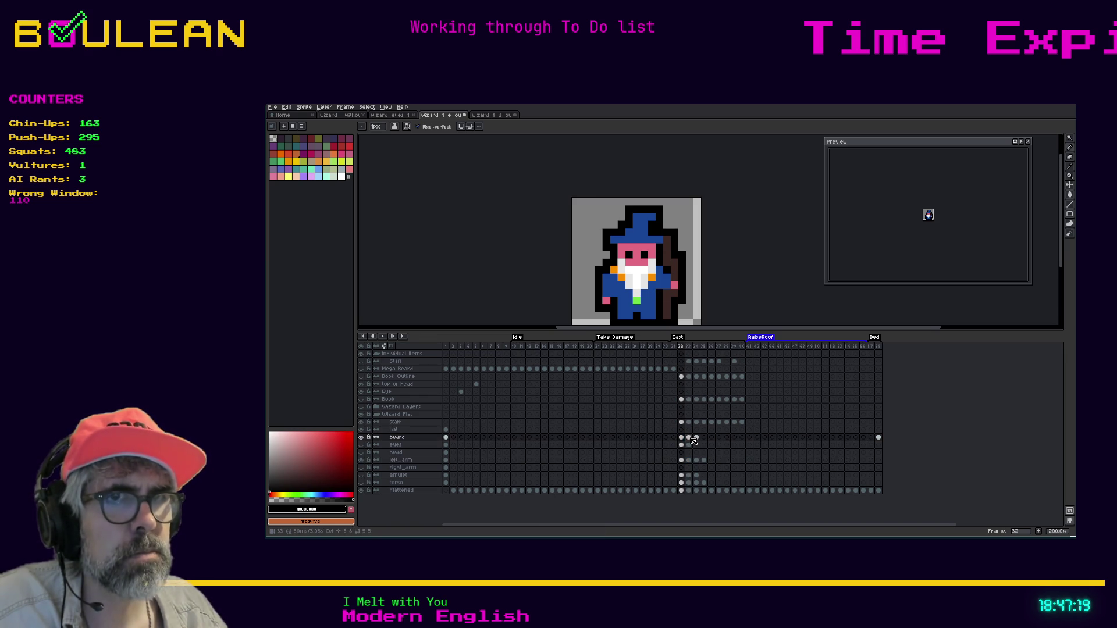
key(ctrl+z)
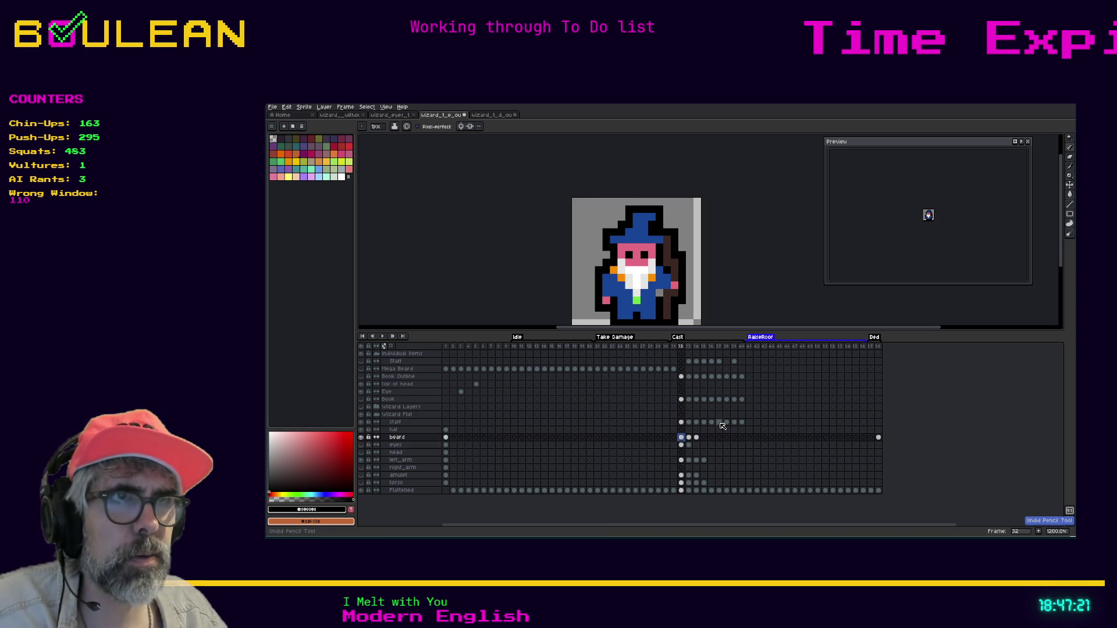
key(ctrl+z)
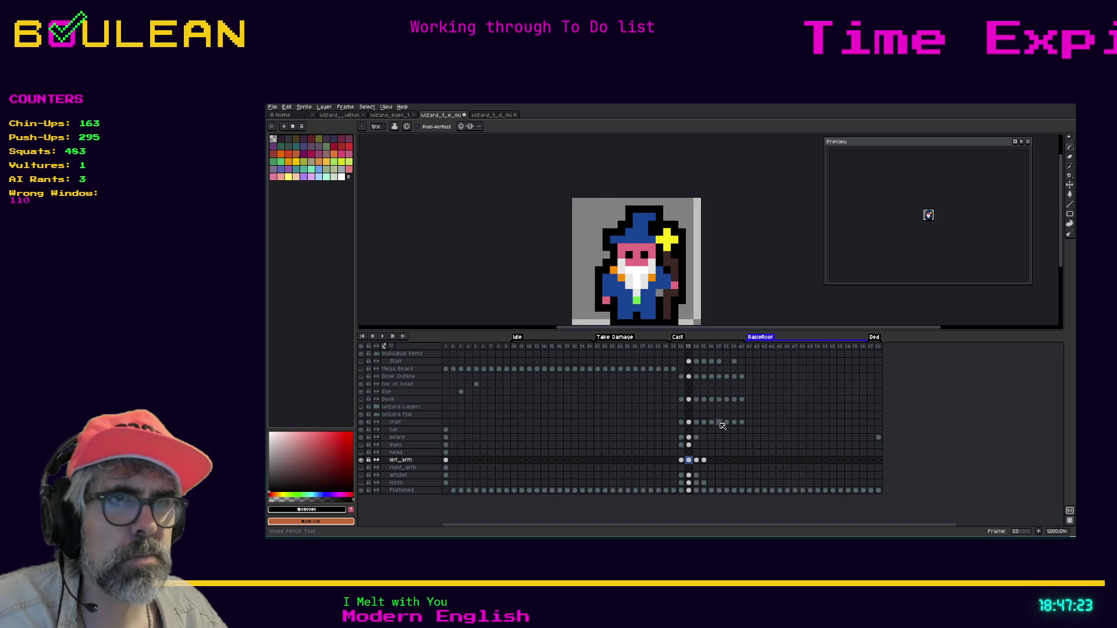
Step: Step through left_arm Cast frames 32 to 35, ending on the frame-34 amulet cel
click(682, 460)
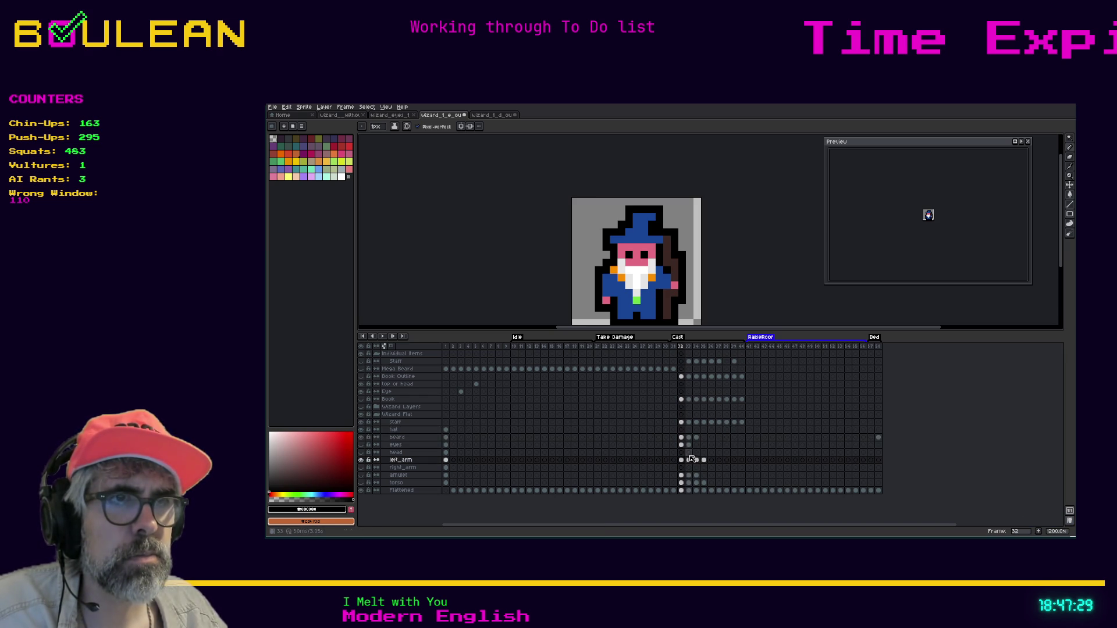
key(Right)
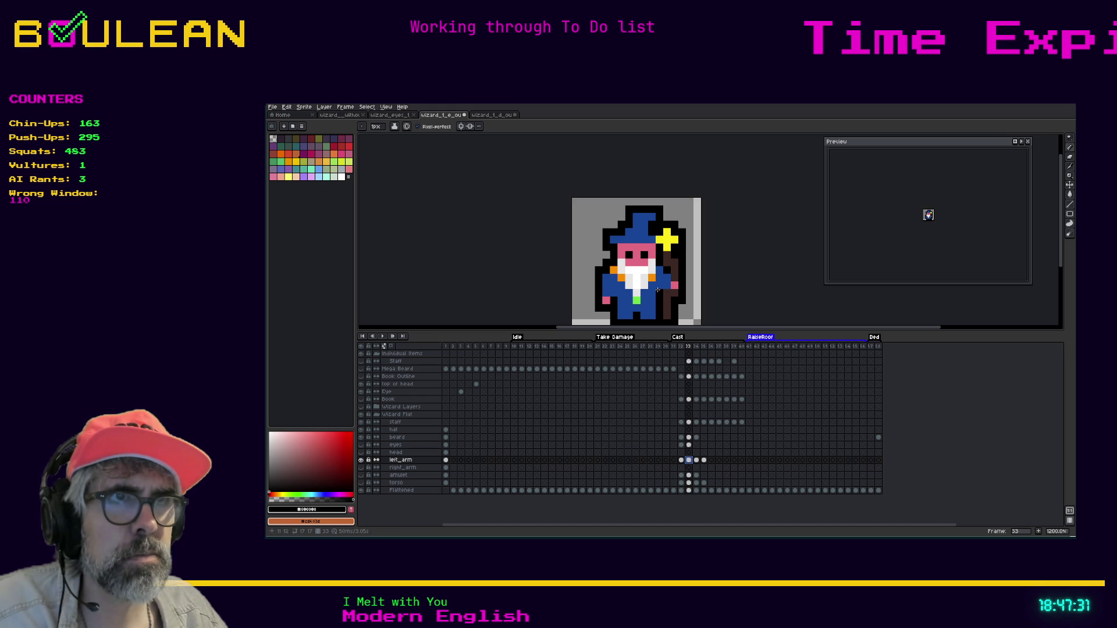
click(697, 460)
click(705, 460)
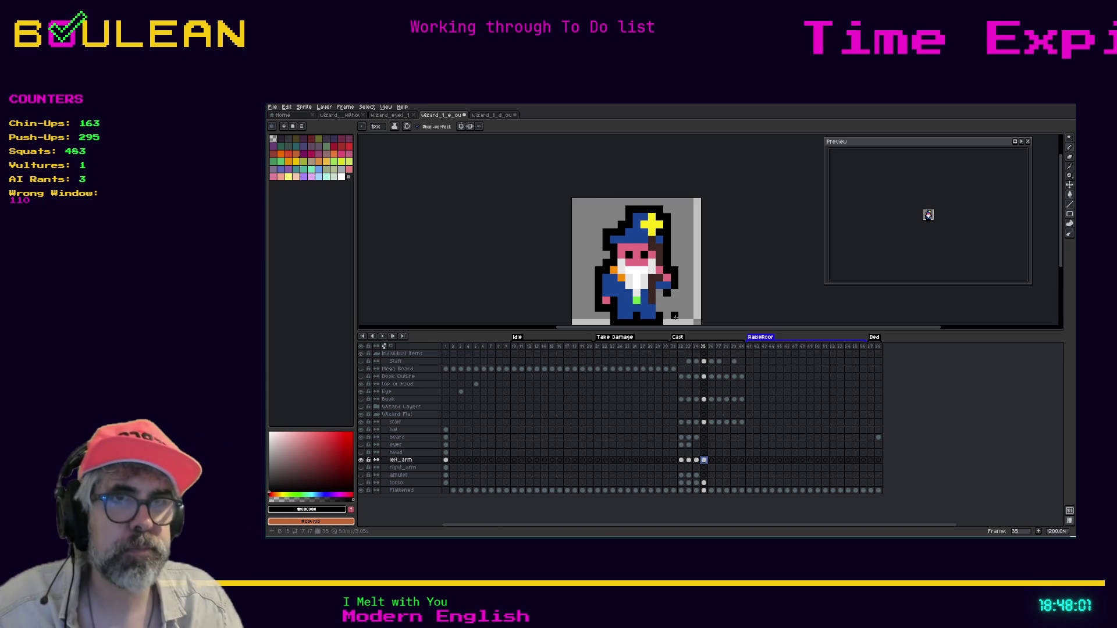
click(696, 475)
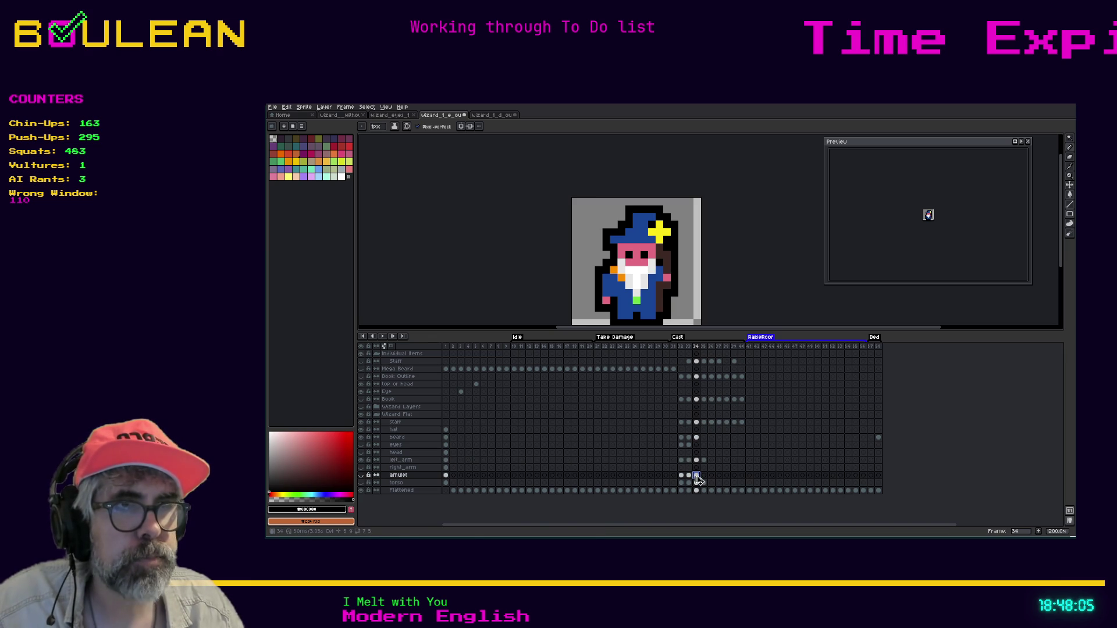
Step: Bring up the frame-35 left_arm cel and flick to frame 34 to compare the poses
click(704, 476)
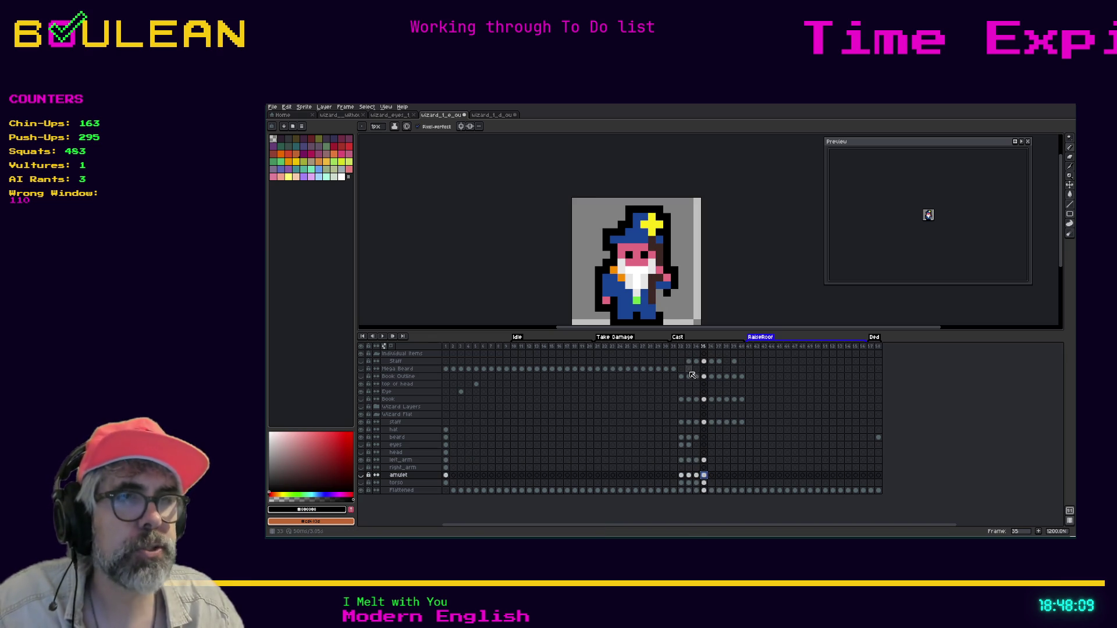
click(705, 460)
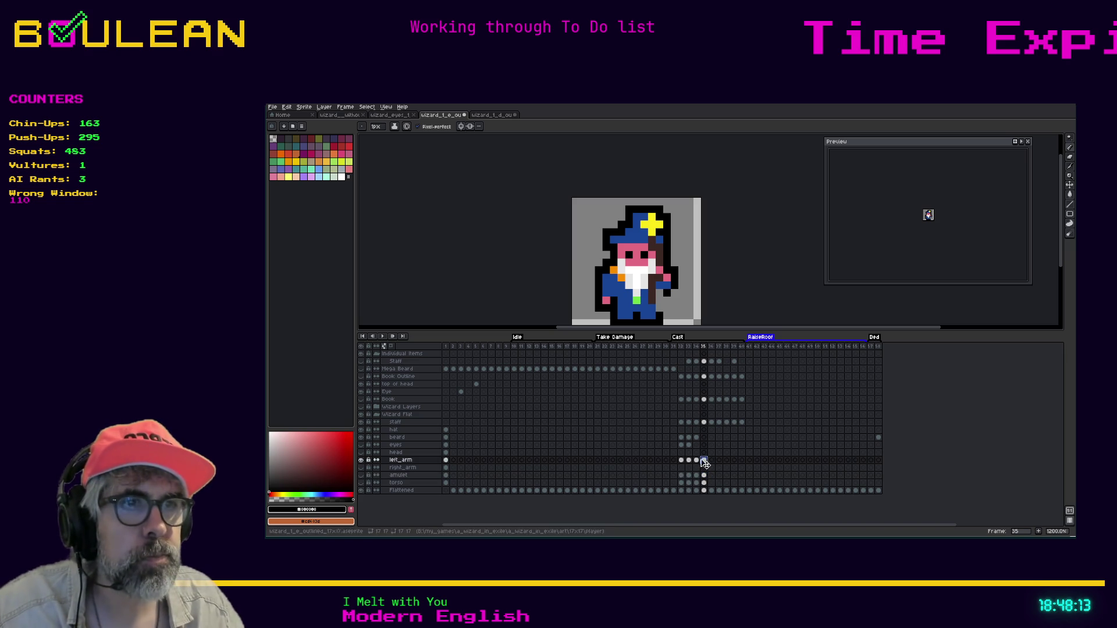
key(Left)
key(Right)
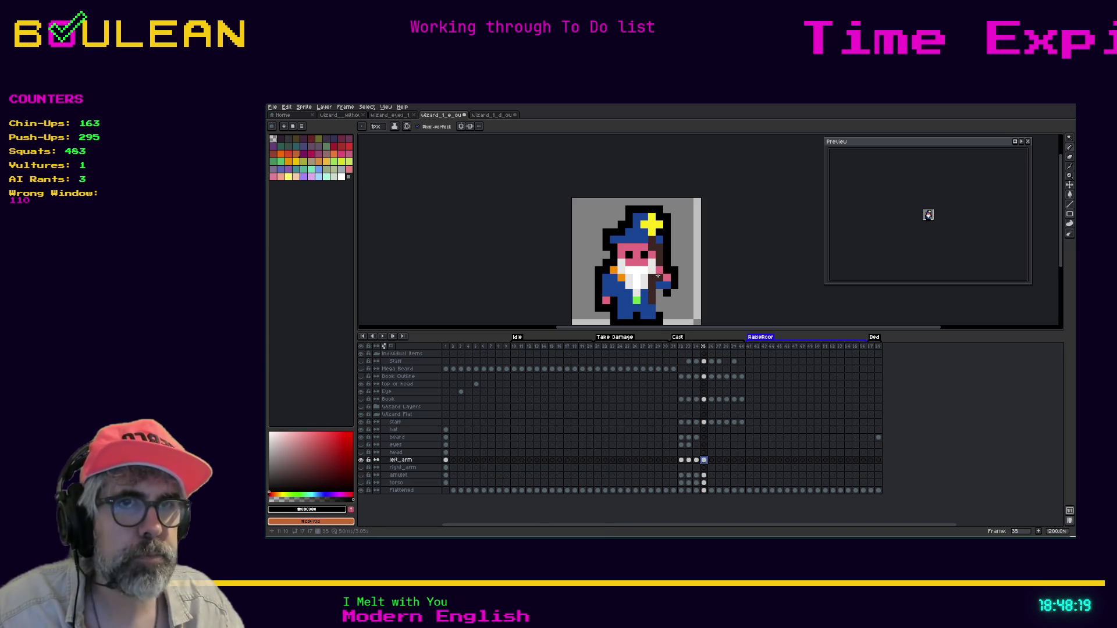
Step: Sample the pink skin colour for the pencil, briefly hiding the staff layer to see the arm
key(i)
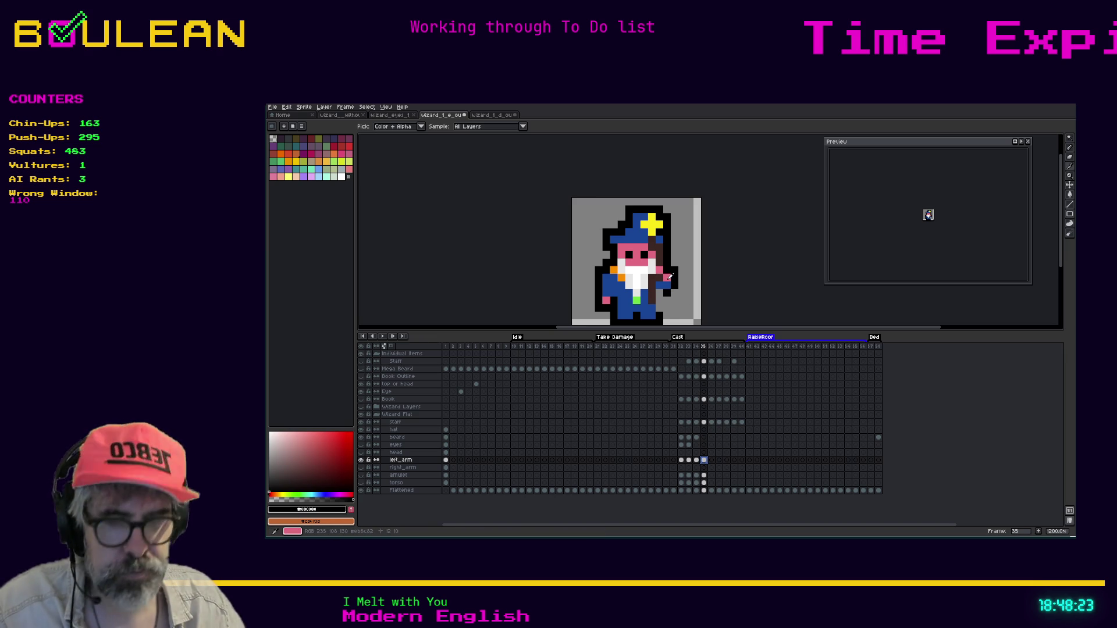
click(669, 277)
key(b)
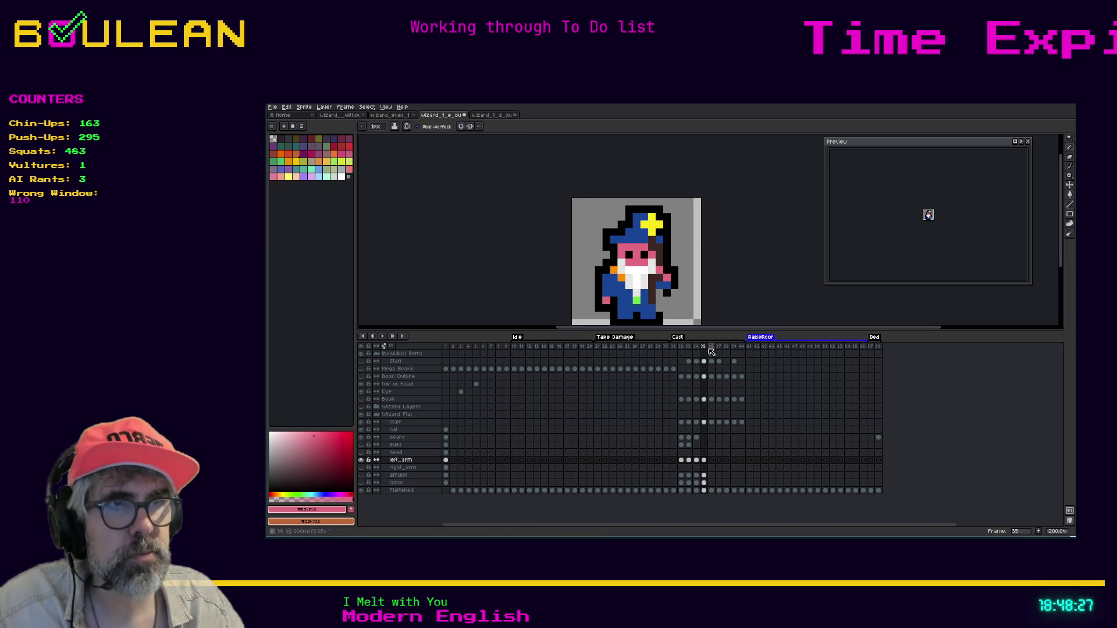
click(361, 423)
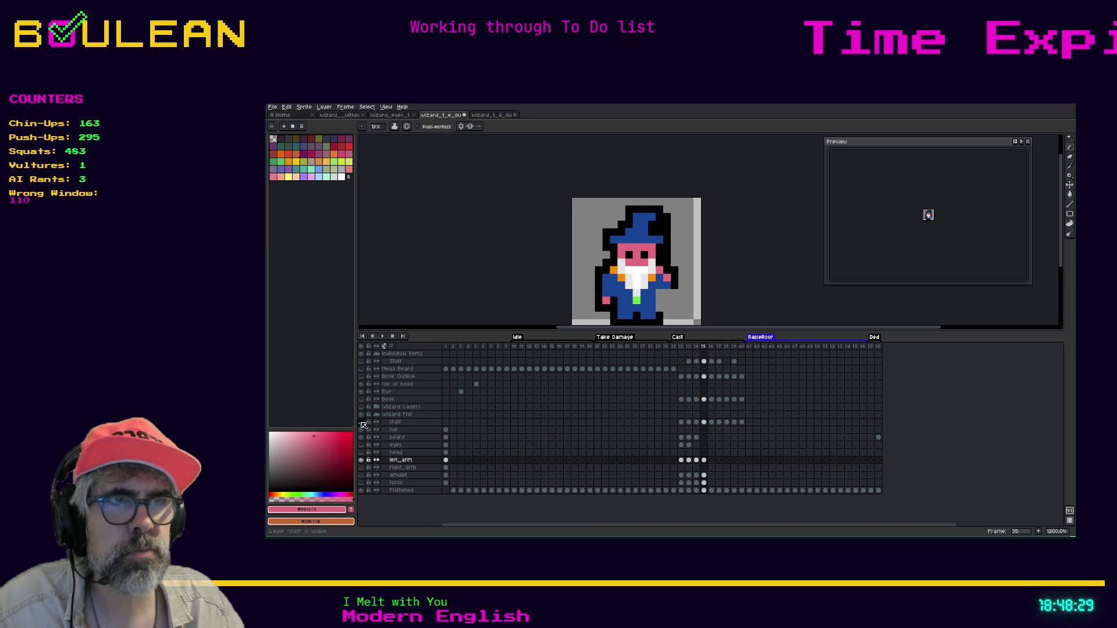
click(361, 423)
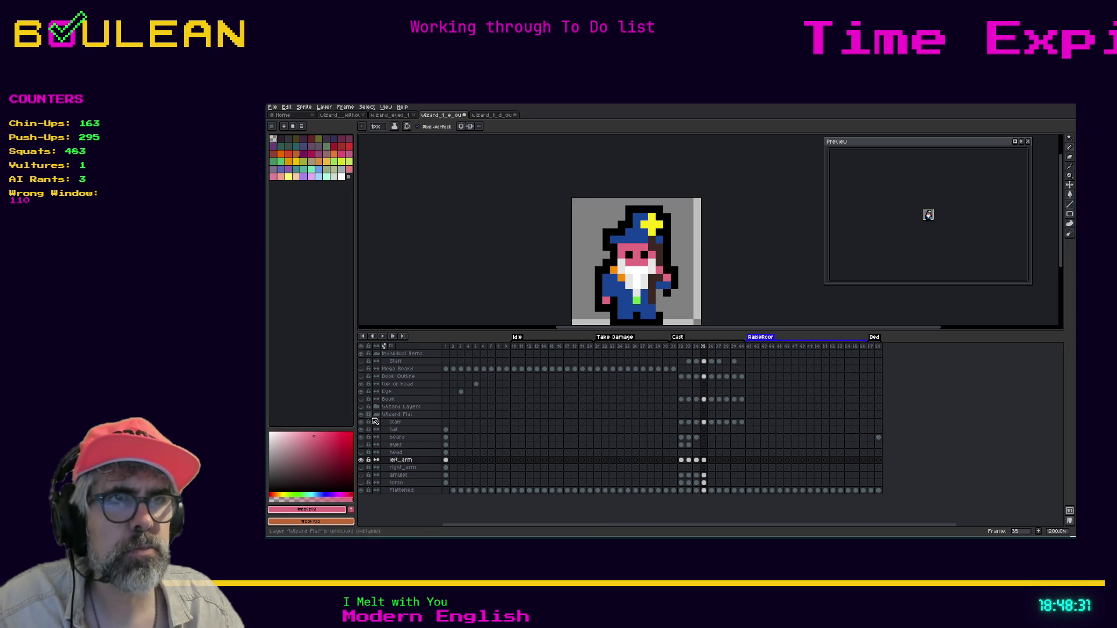
Step: Sample the robe blue and then the outline black from the sprite for the arm
key(i)
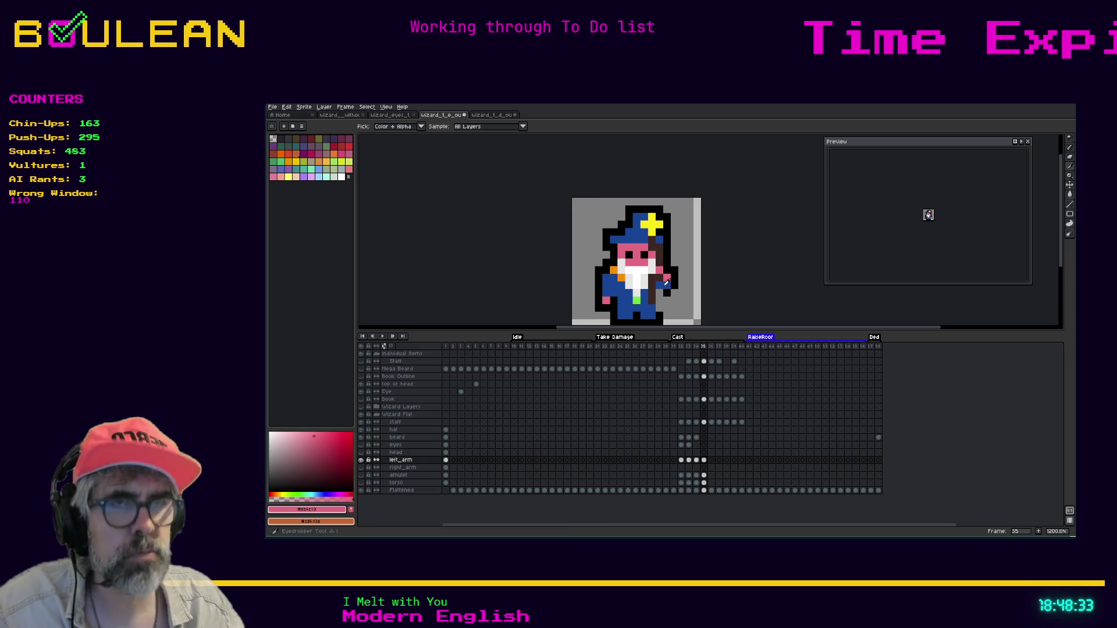
click(666, 283)
key(b)
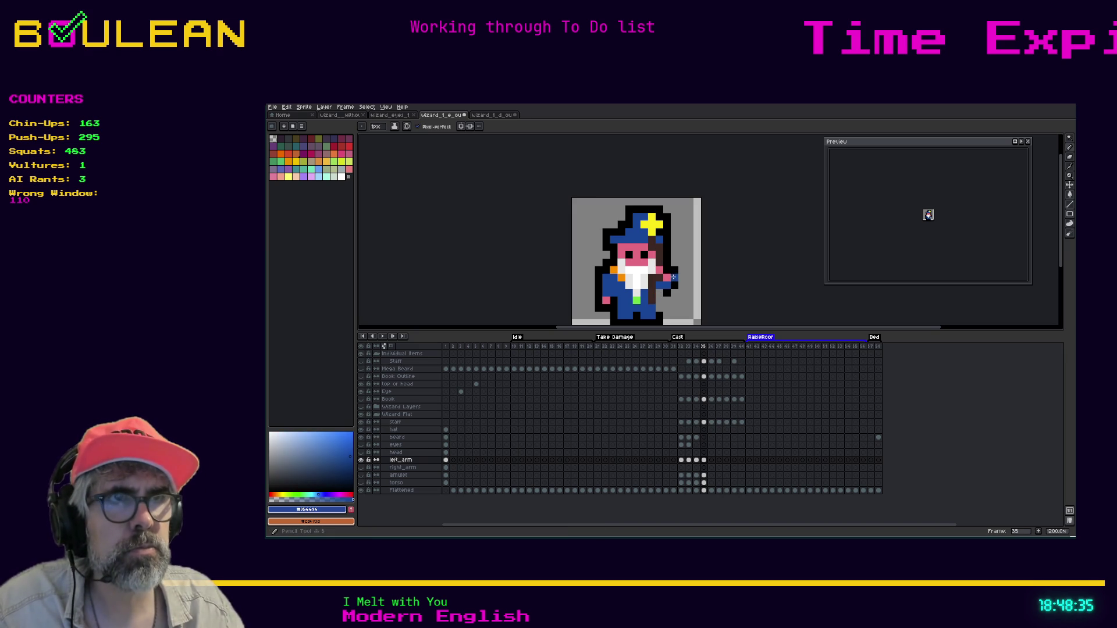
key(i)
click(673, 292)
key(b)
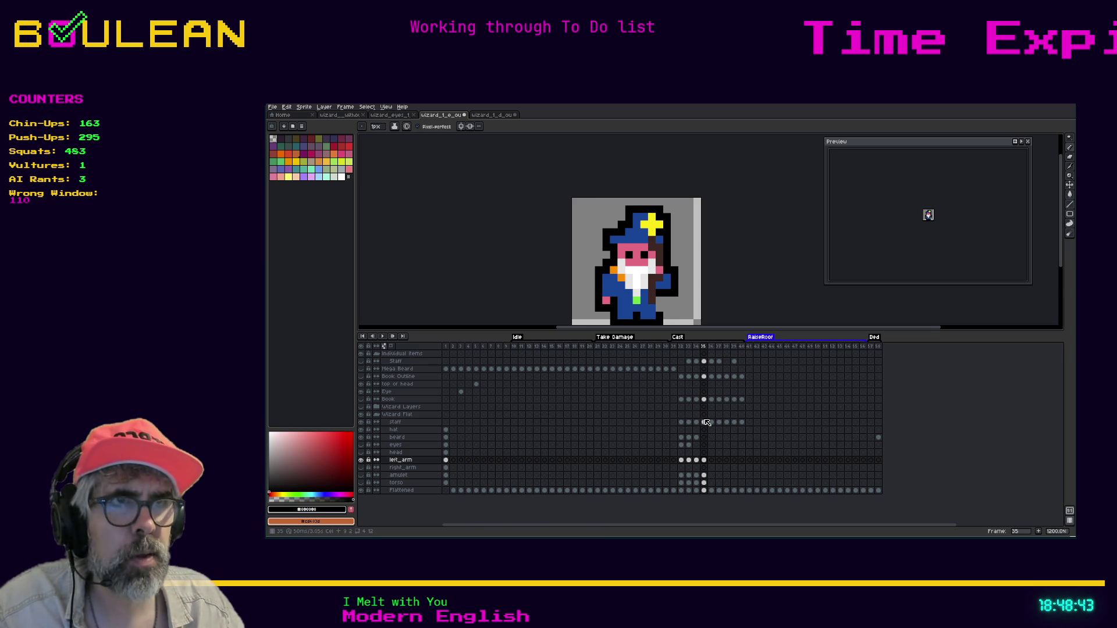
click(704, 483)
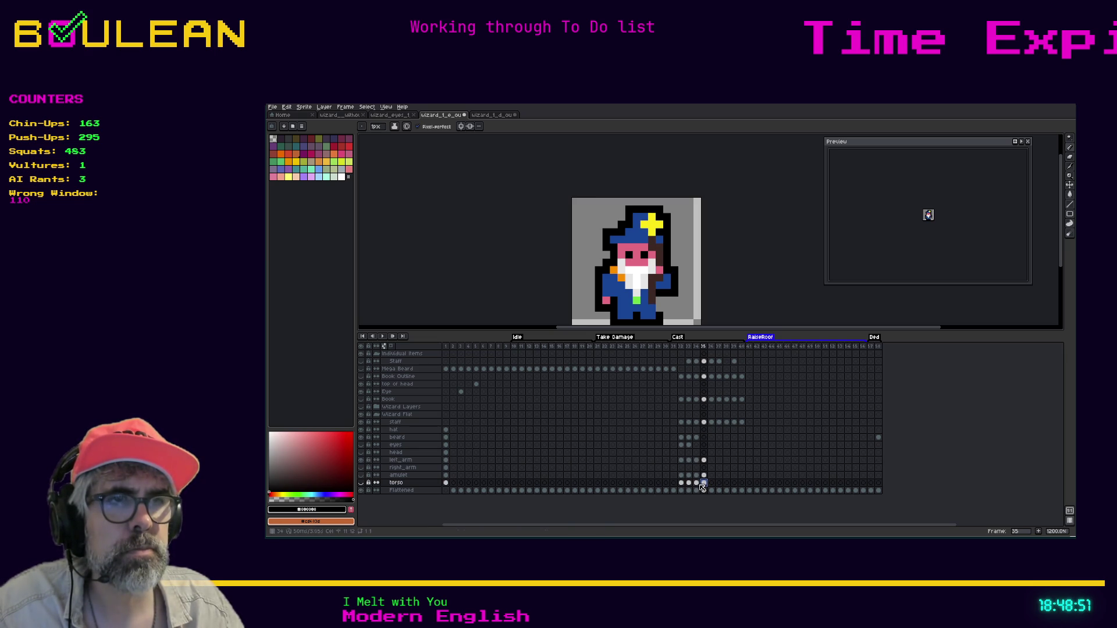
Step: View the torso cel in frame 34, then go back to Cast frame 32
click(696, 482)
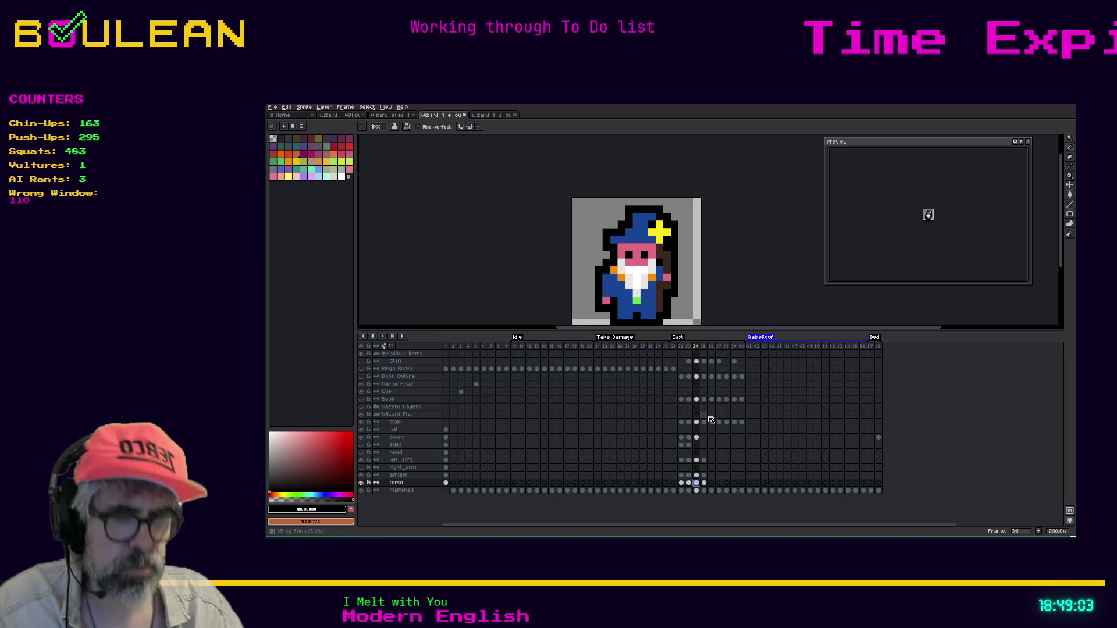
key(Left)
key(Left)
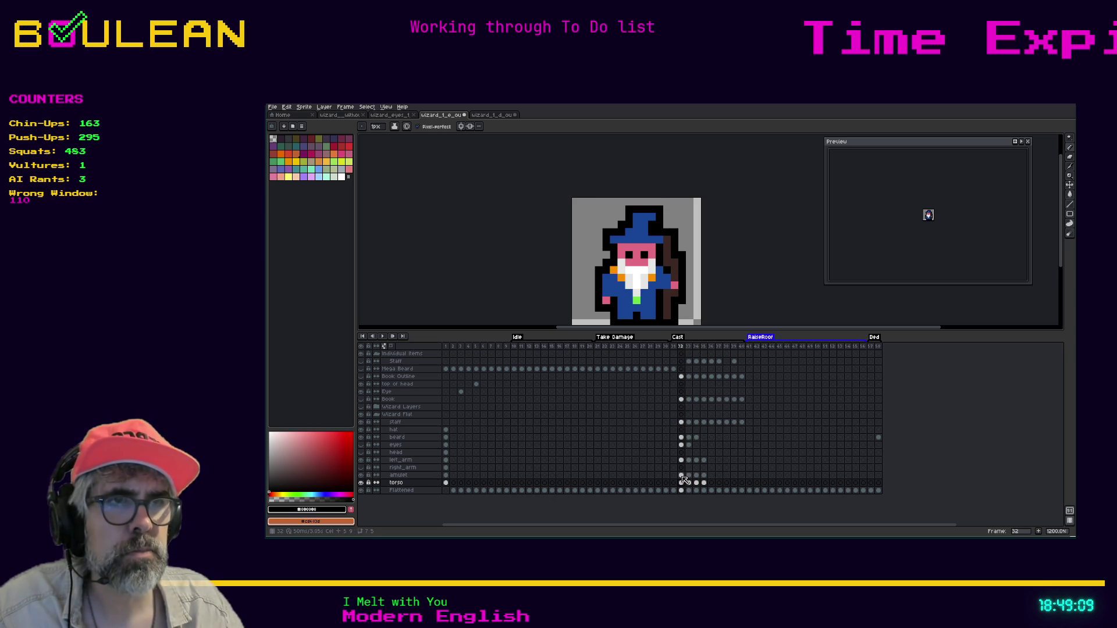
Step: Hide the Flattened layer and undo the eraser stroke on the frame-32 left_arm cel
click(421, 476)
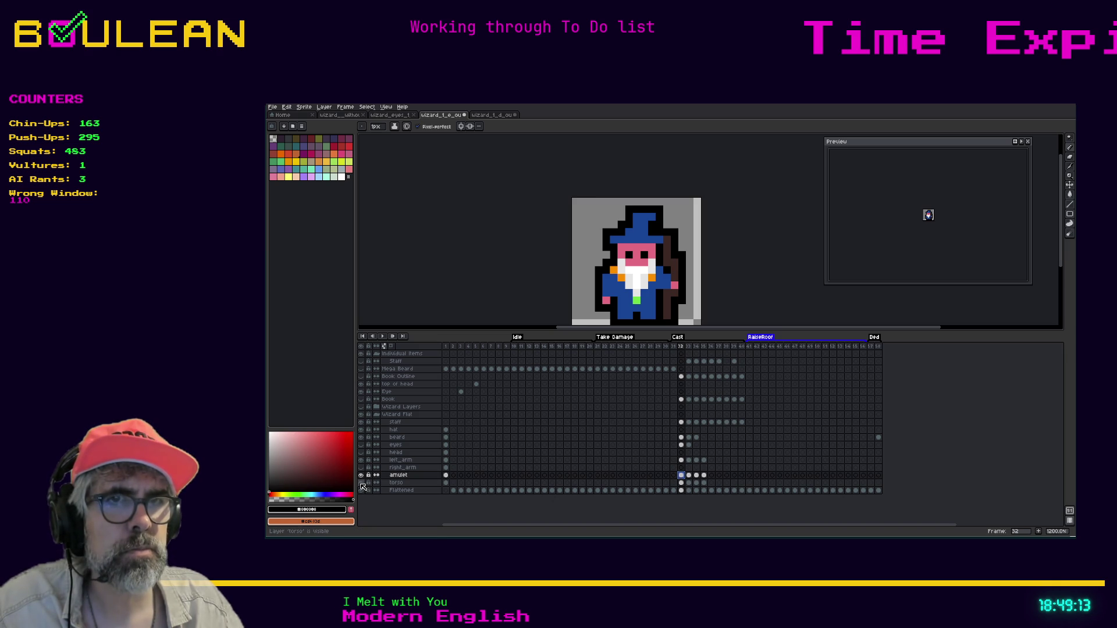
click(361, 490)
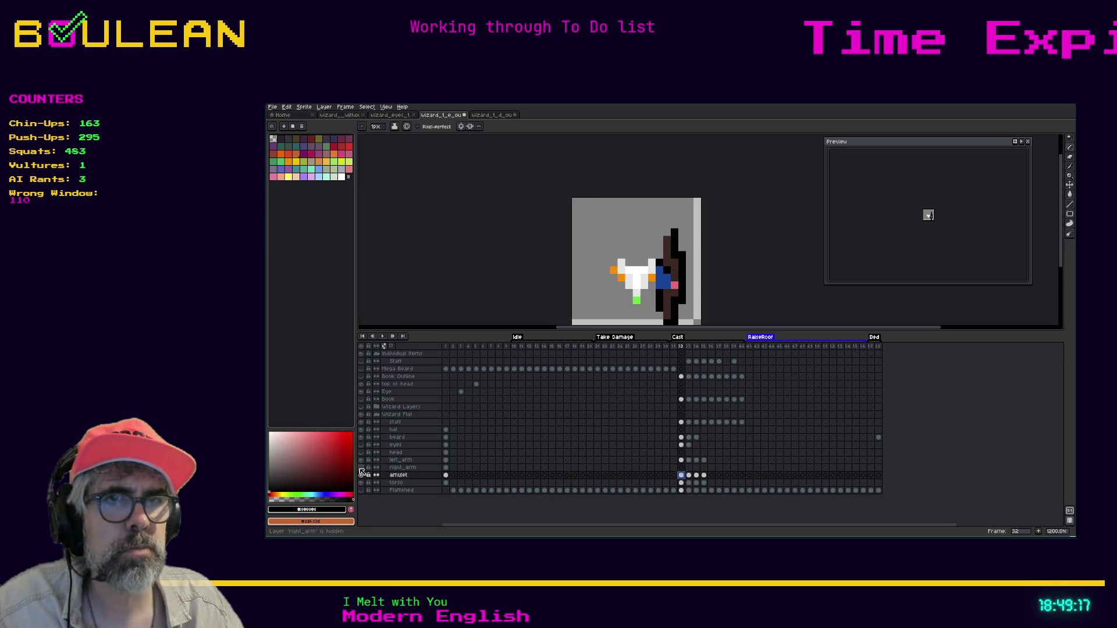
click(360, 460)
click(361, 463)
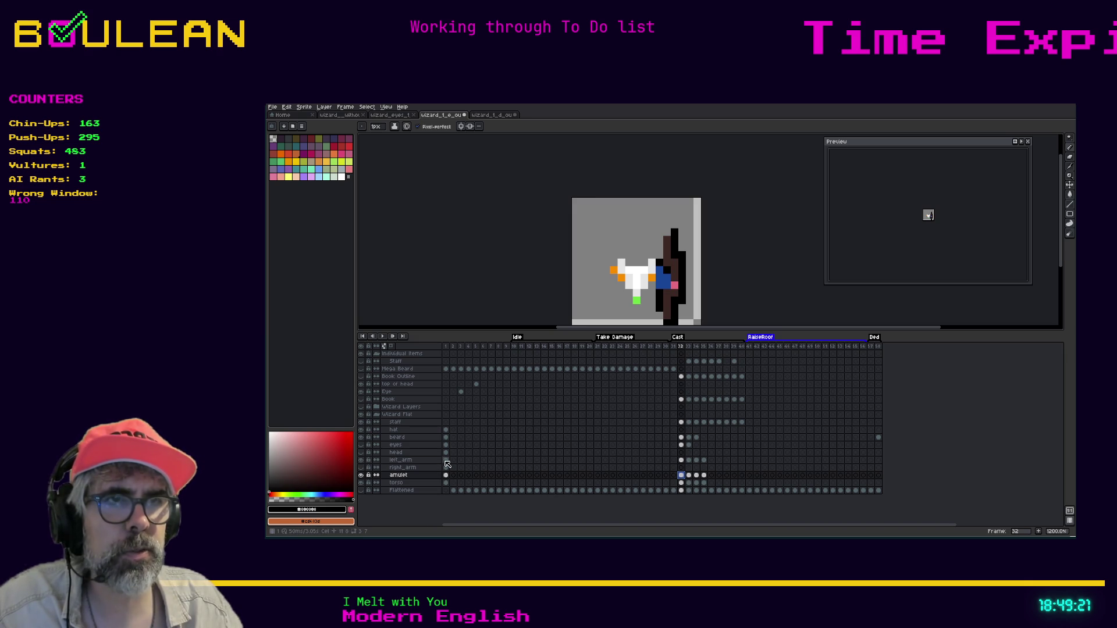
click(683, 460)
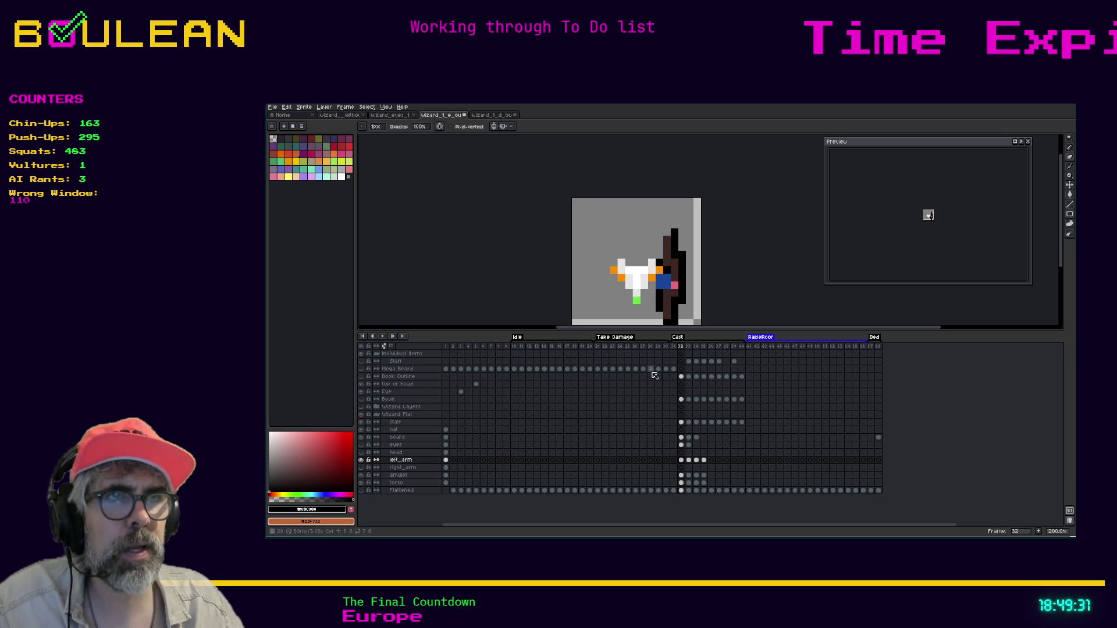
key(ctrl+z)
Step: Drag the amulet layer above left_arm and make the head and Flattened layers visible again
click(409, 476)
drag(410, 482, 412, 459)
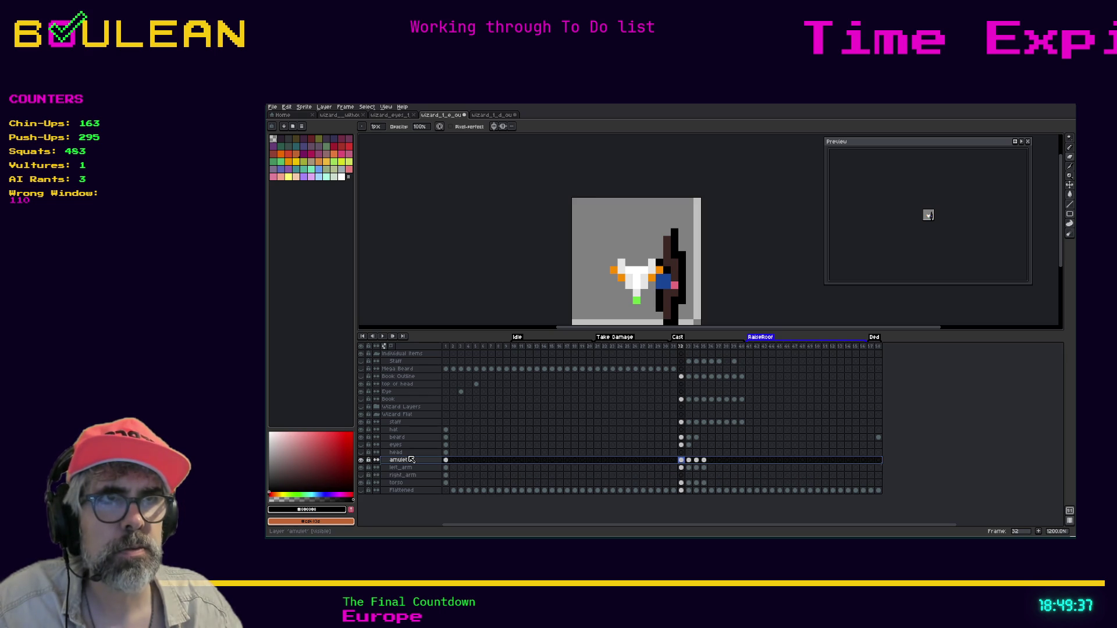
click(361, 453)
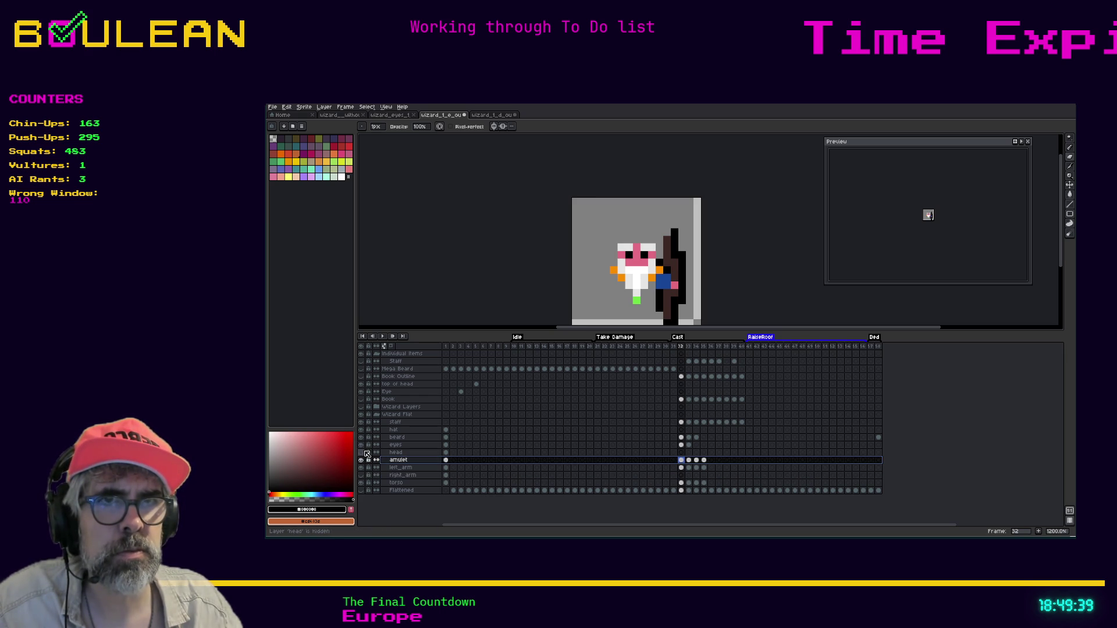
click(364, 492)
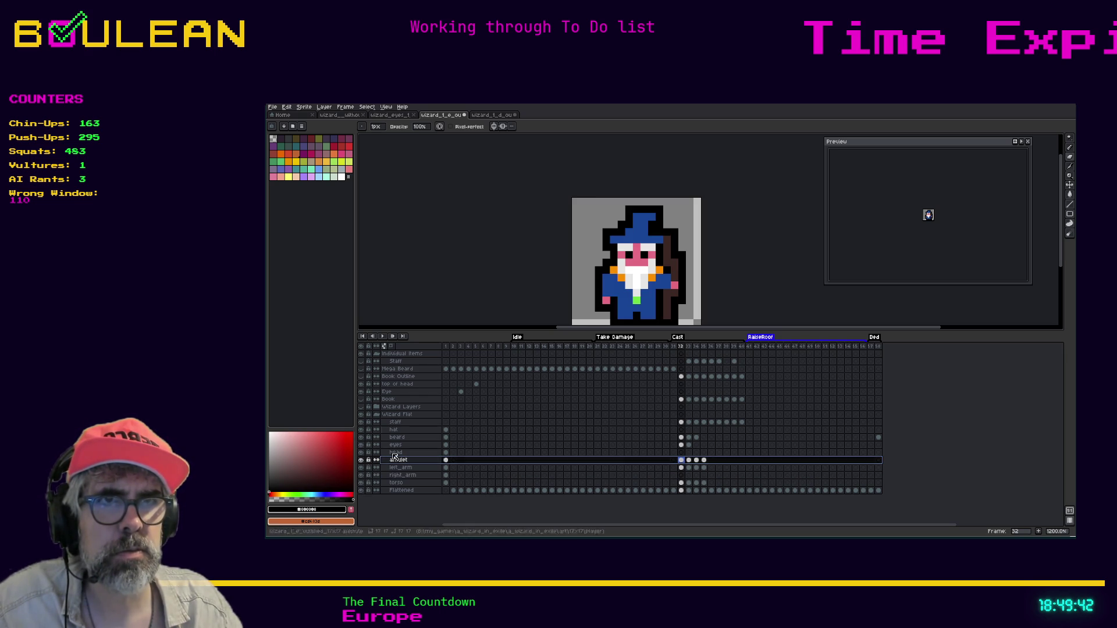
click(449, 347)
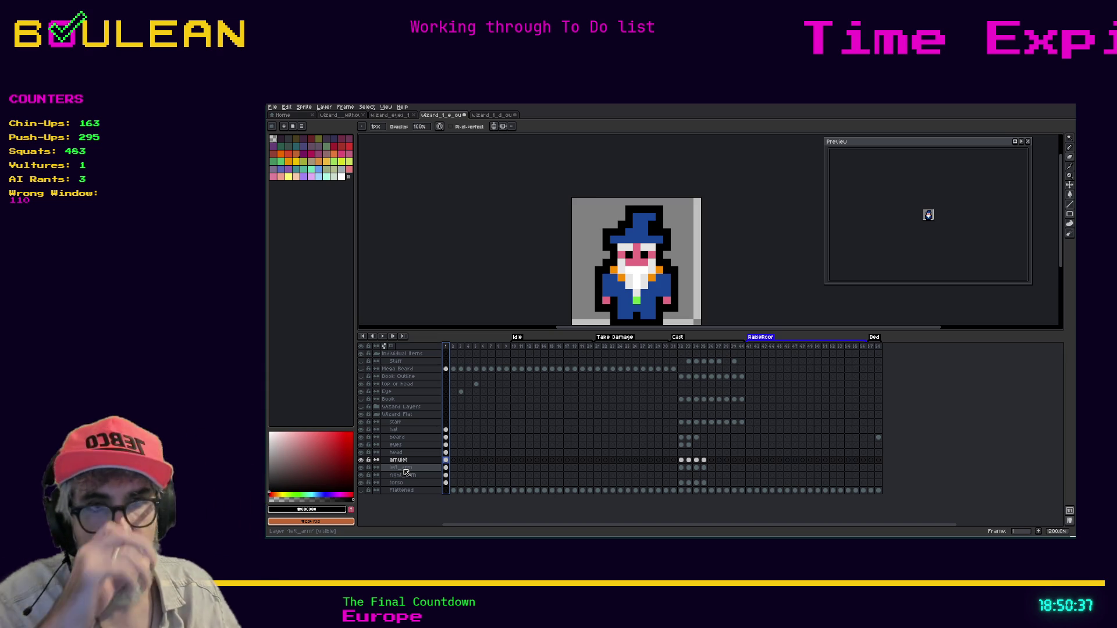
Step: Select left_arm and hide the right_arm, torso and amulet layers
click(406, 469)
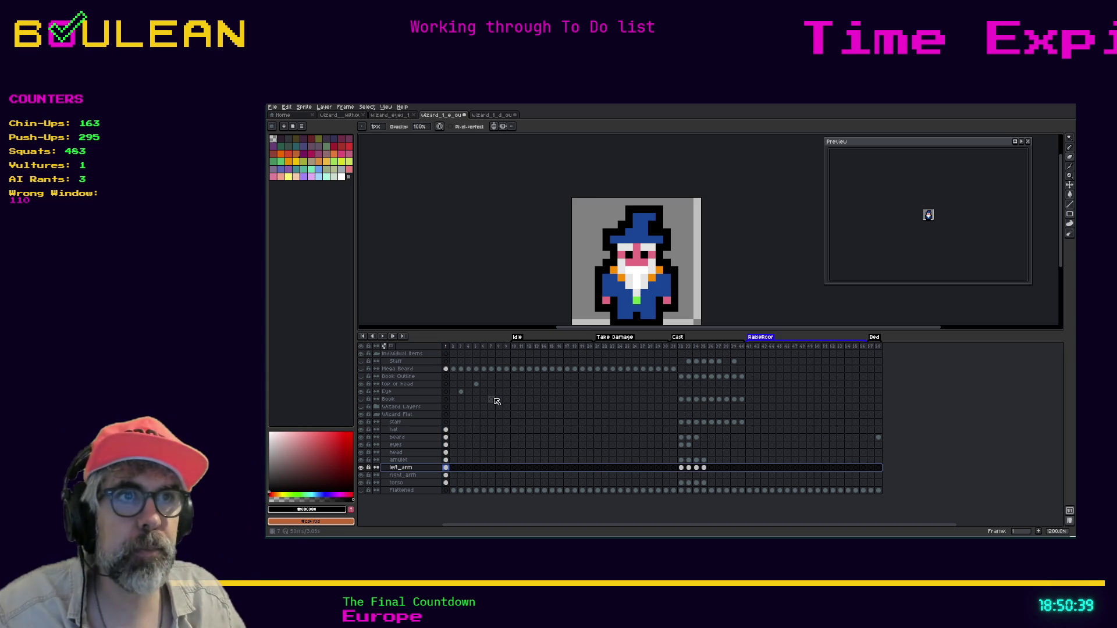
click(361, 474)
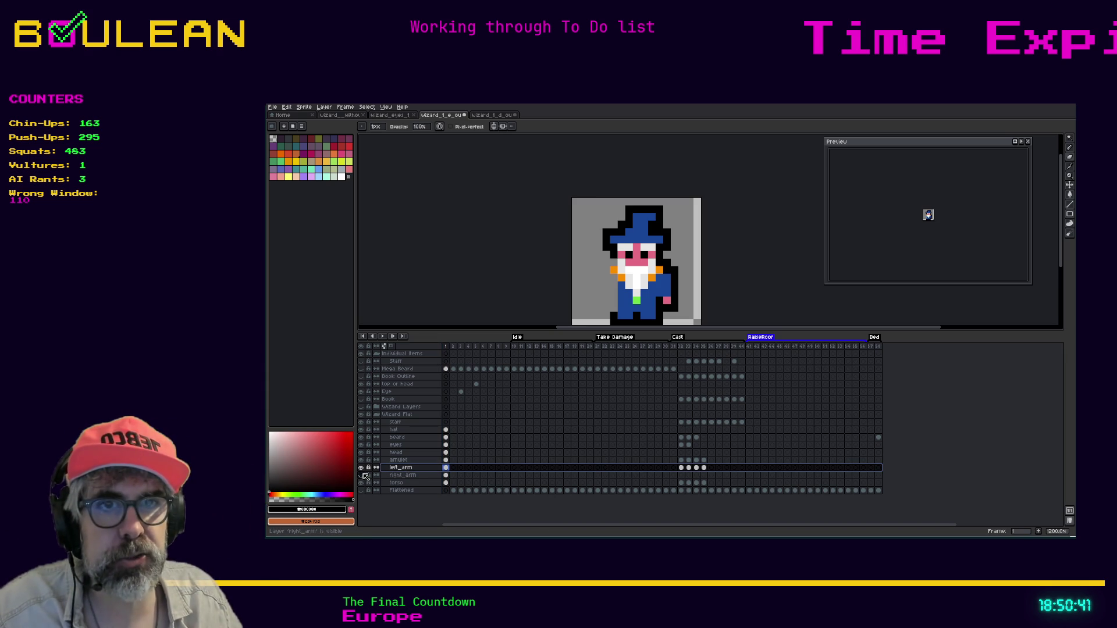
click(361, 482)
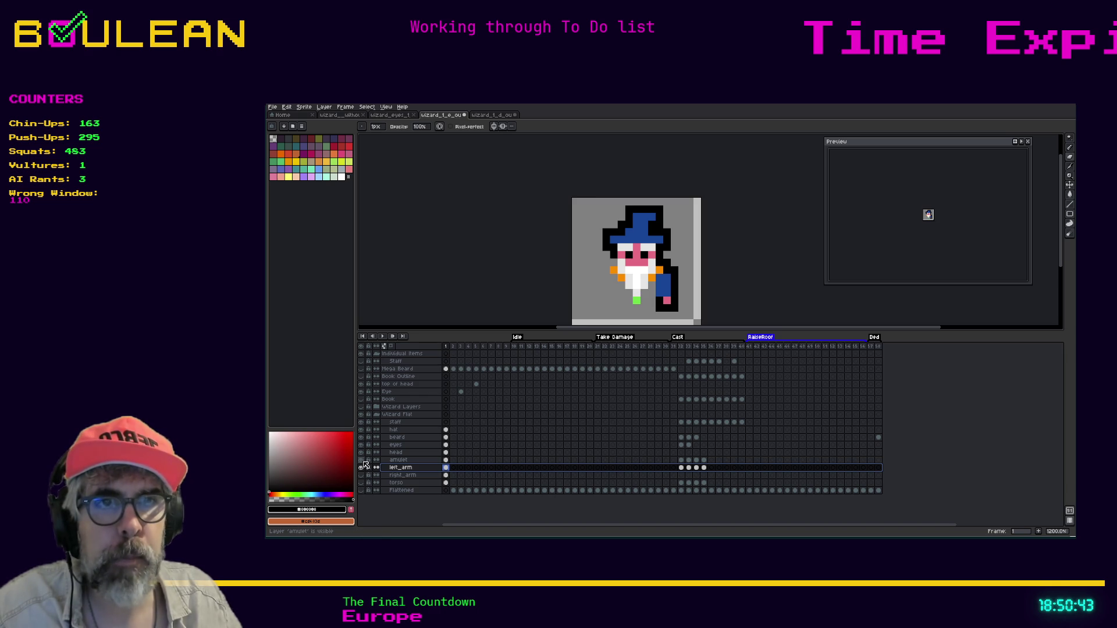
click(361, 460)
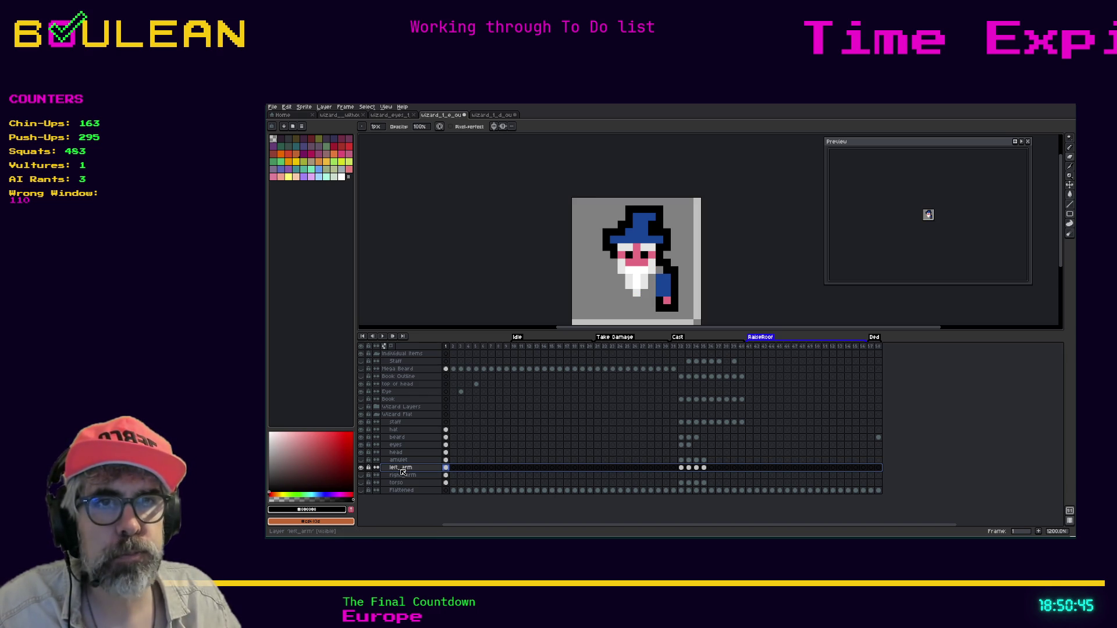
Step: Step through the left_arm Cast poses at frames 32, 33 and 34
click(683, 469)
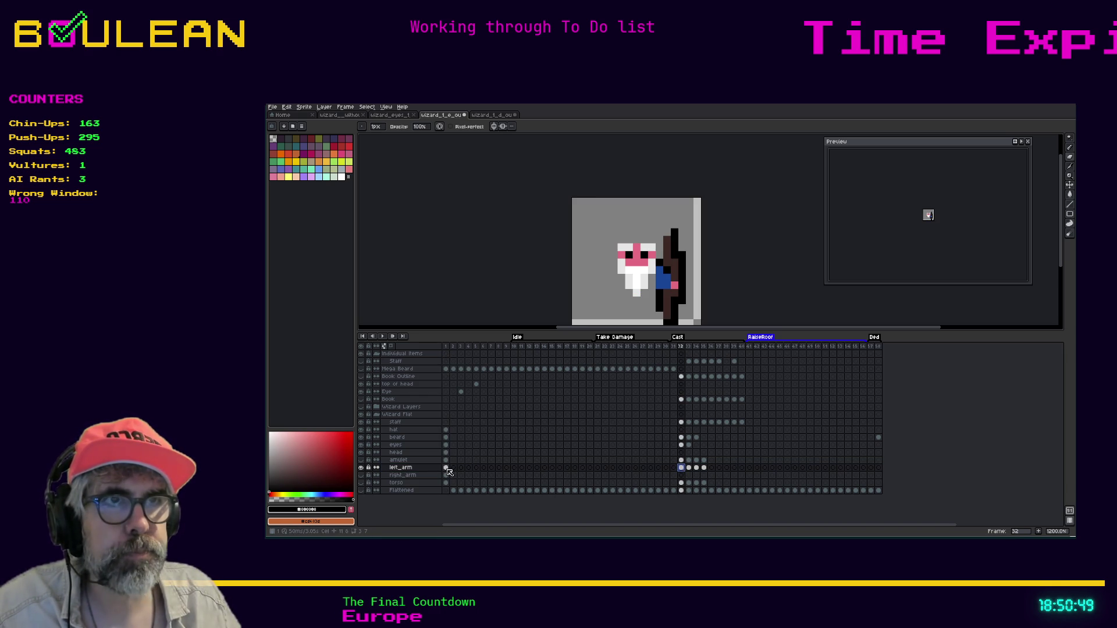
click(446, 470)
click(682, 469)
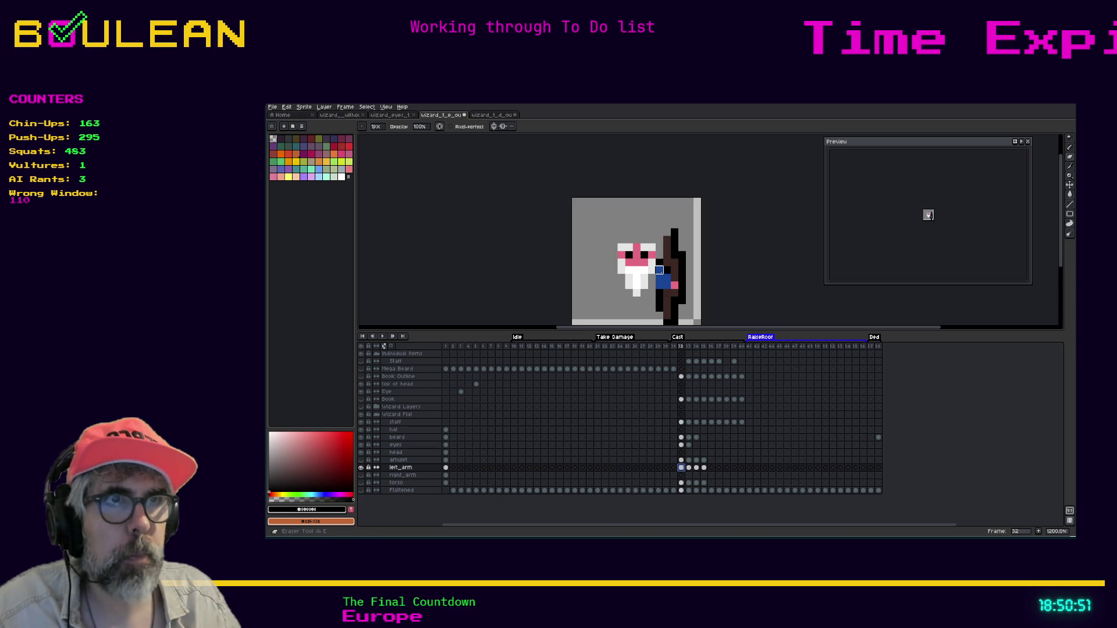
click(689, 468)
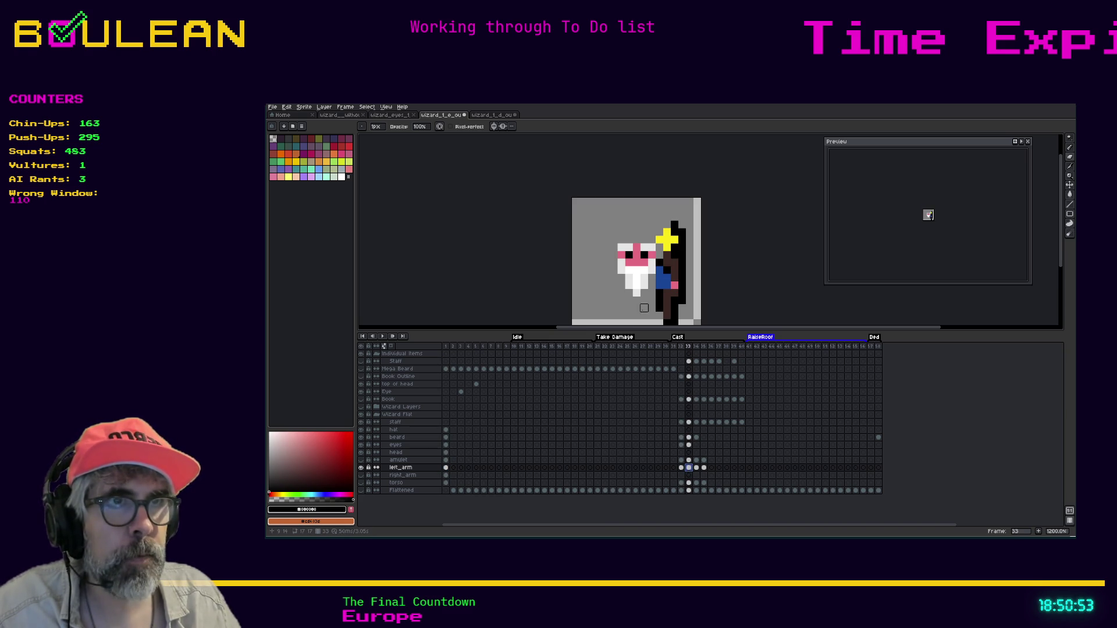
click(697, 468)
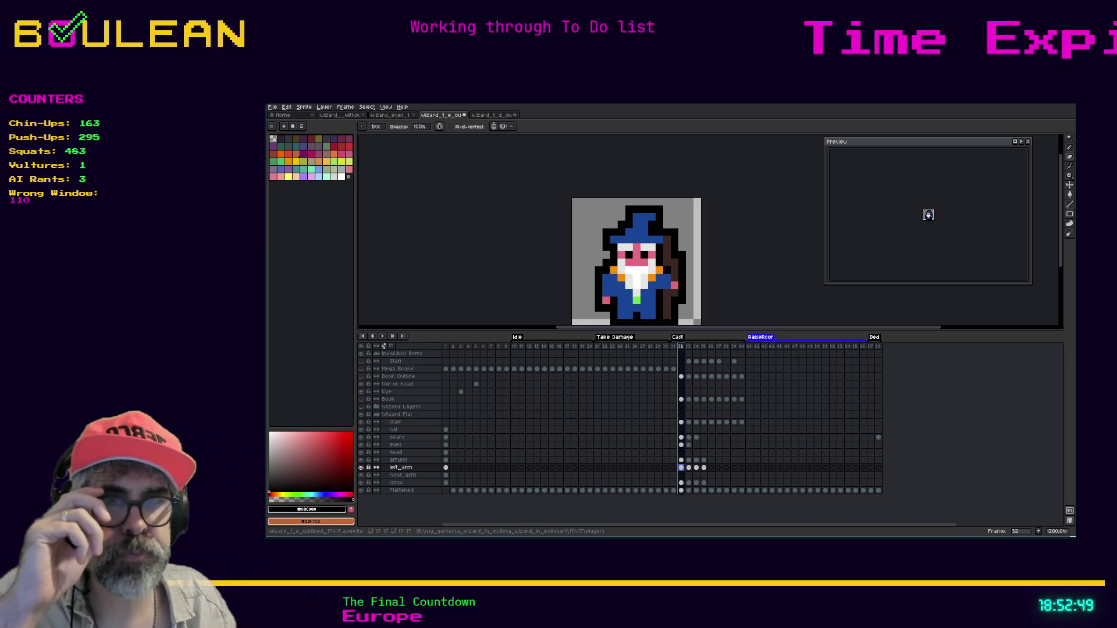
Step: Hide Flattened, show the torso layer, and compare the frame-1 and frame-32 torso cels
click(360, 490)
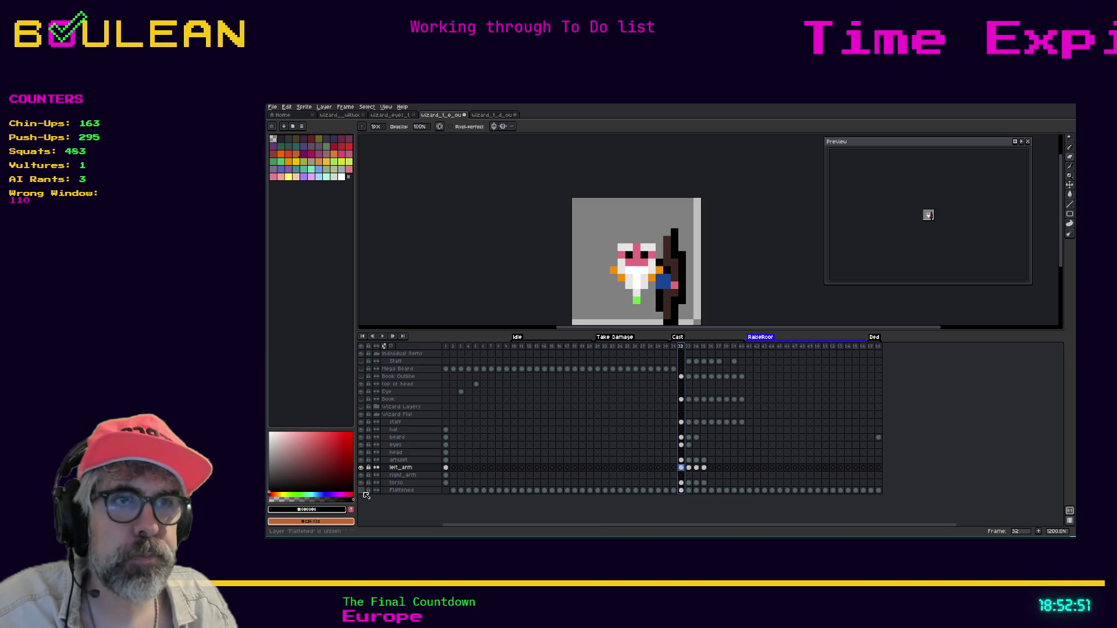
click(681, 482)
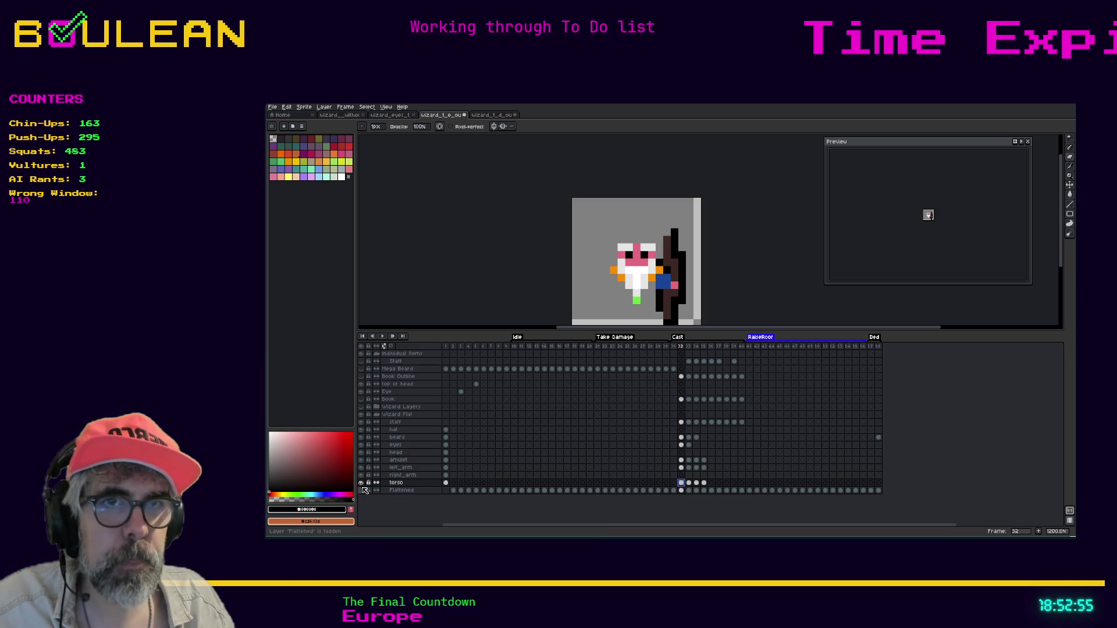
click(446, 483)
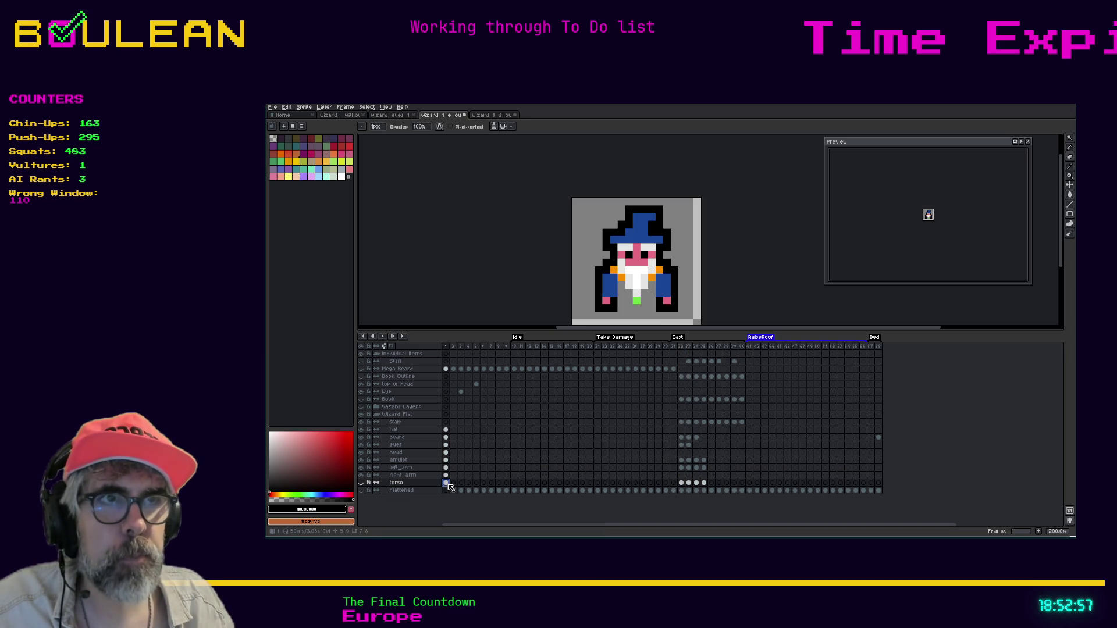
click(361, 482)
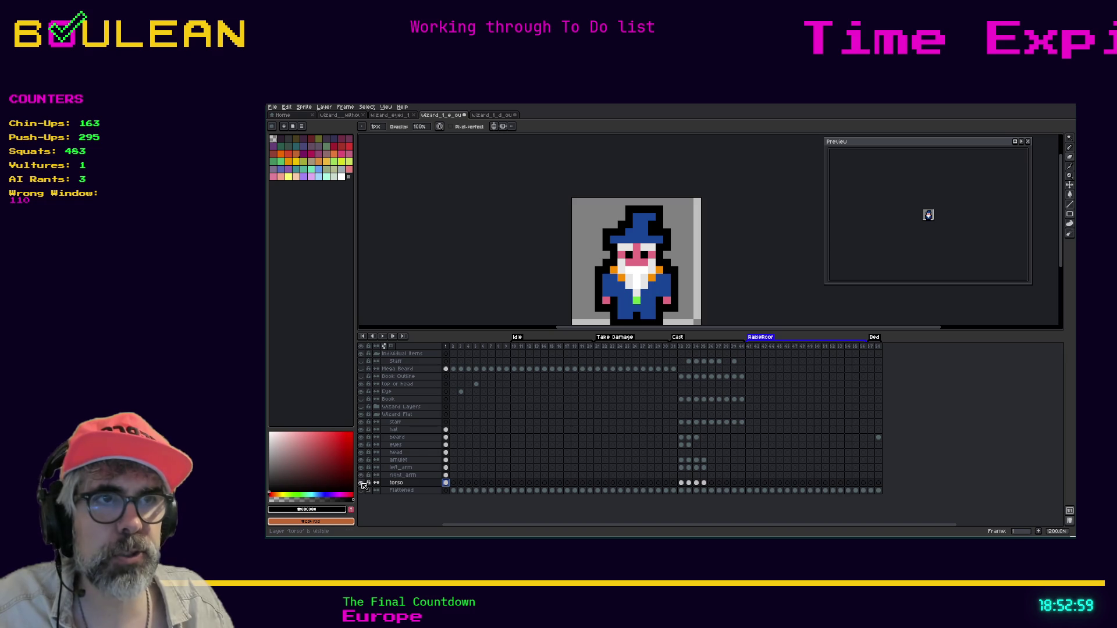
click(682, 483)
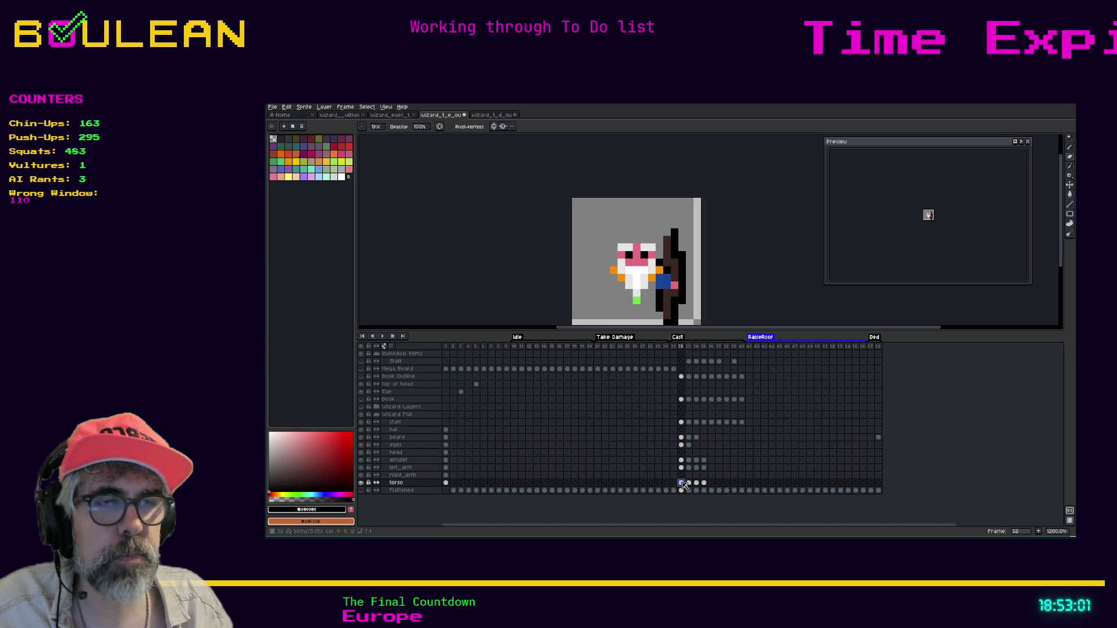
click(447, 483)
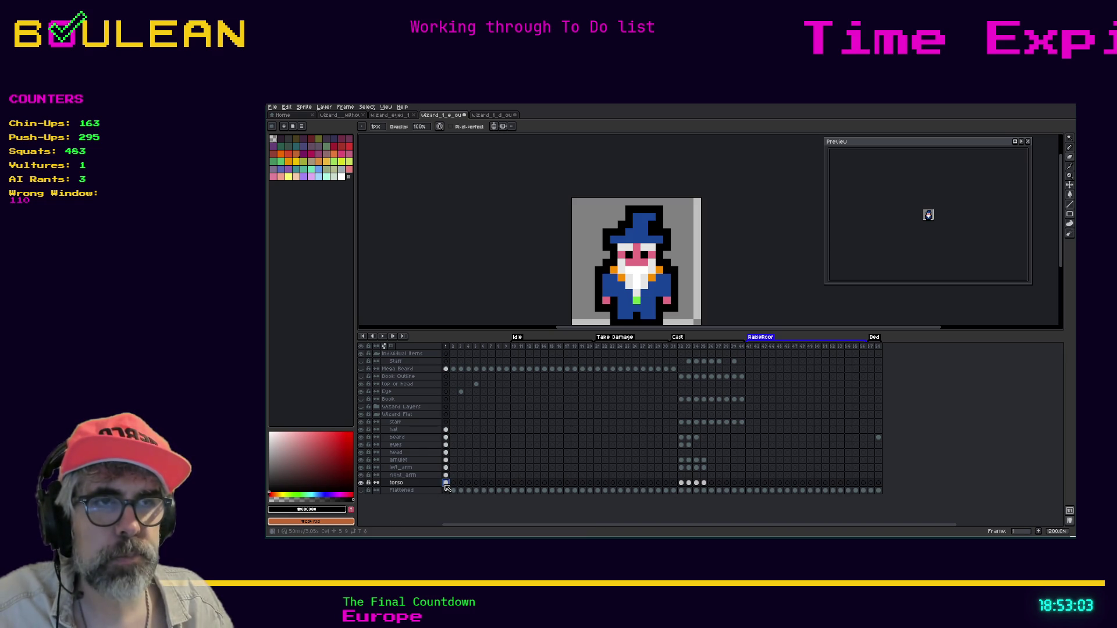
key(ctrl+a)
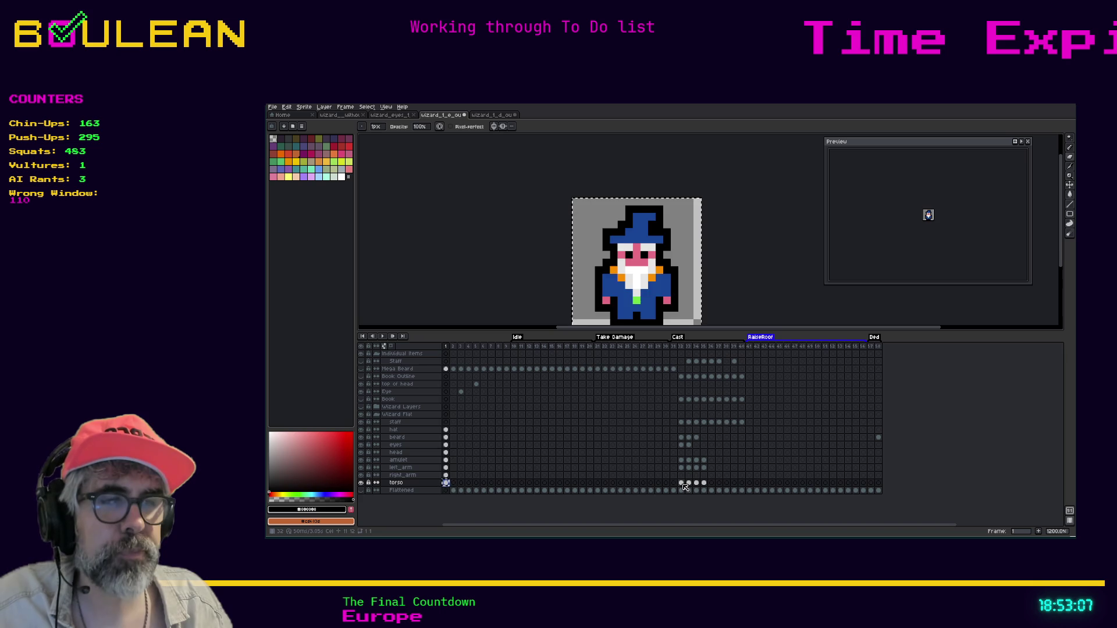
click(683, 482)
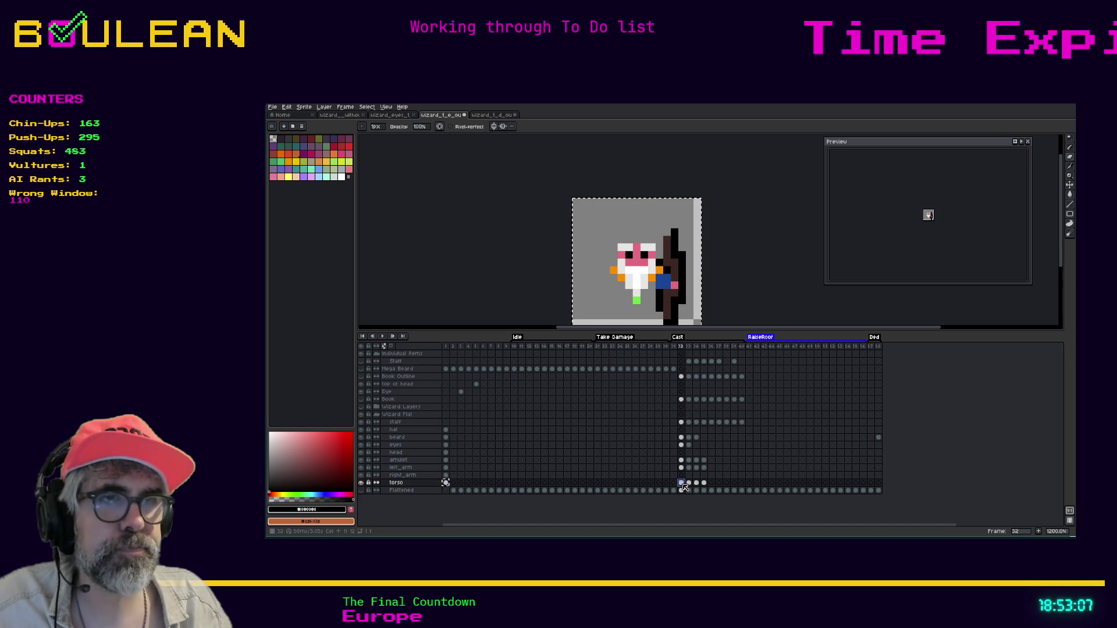
click(447, 484)
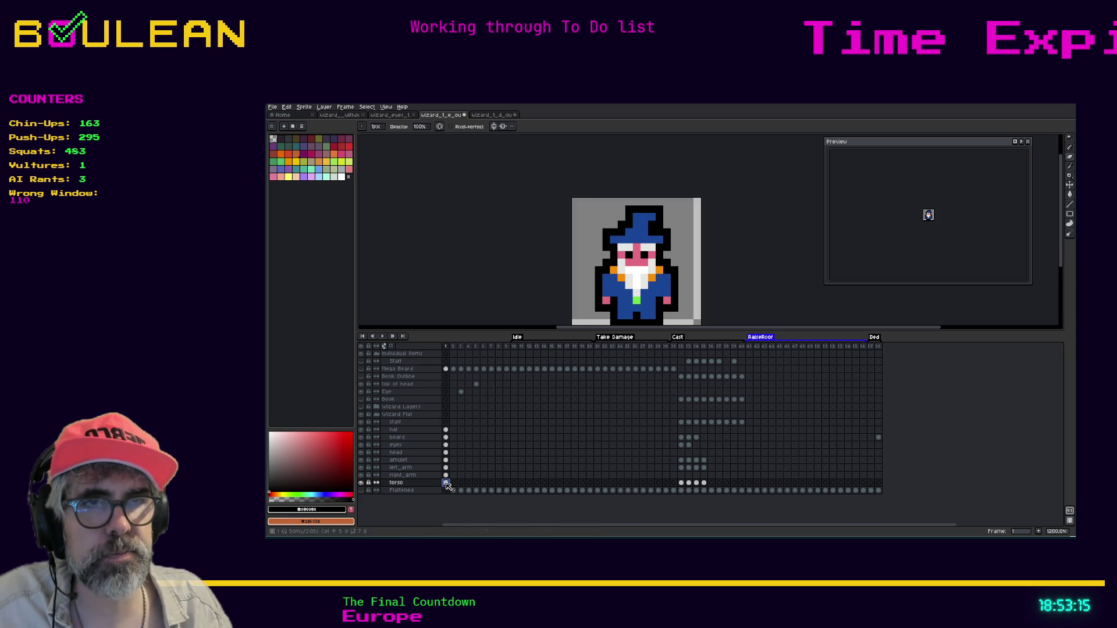
click(682, 484)
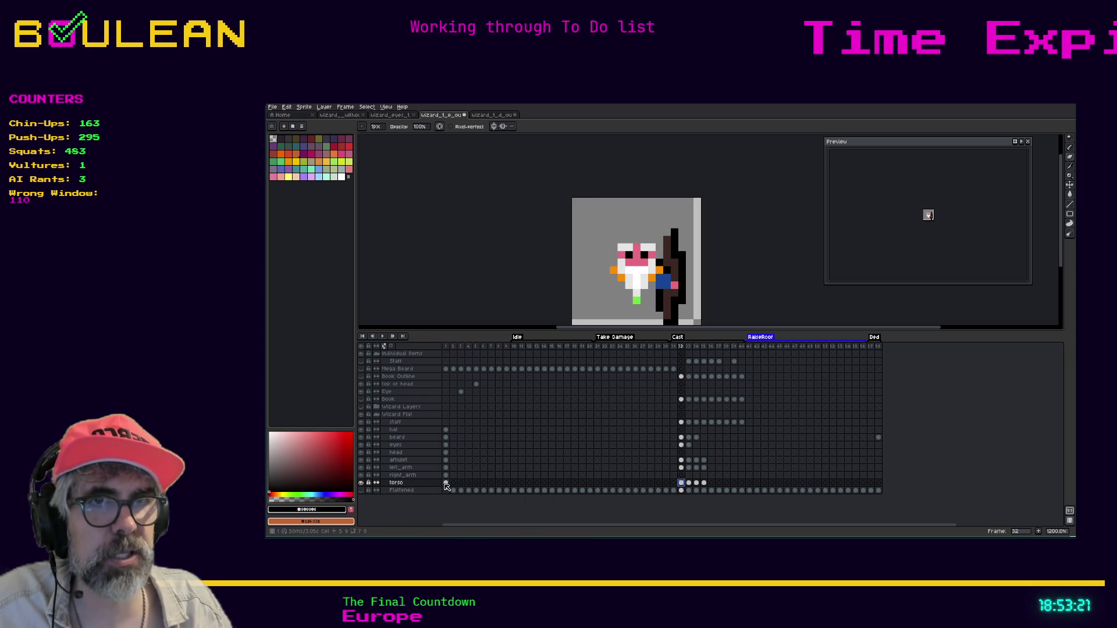
click(446, 483)
Step: Marquee-select the idle wizard's lower robe and paste it into the frame-32 torso cel
key(m)
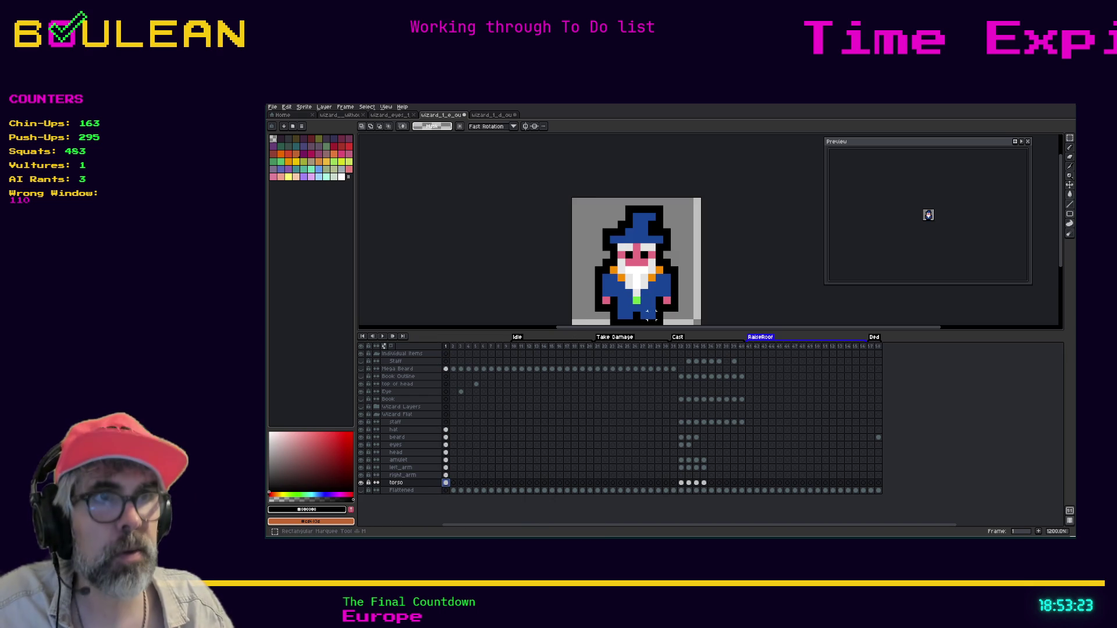
drag(602, 229, 685, 325)
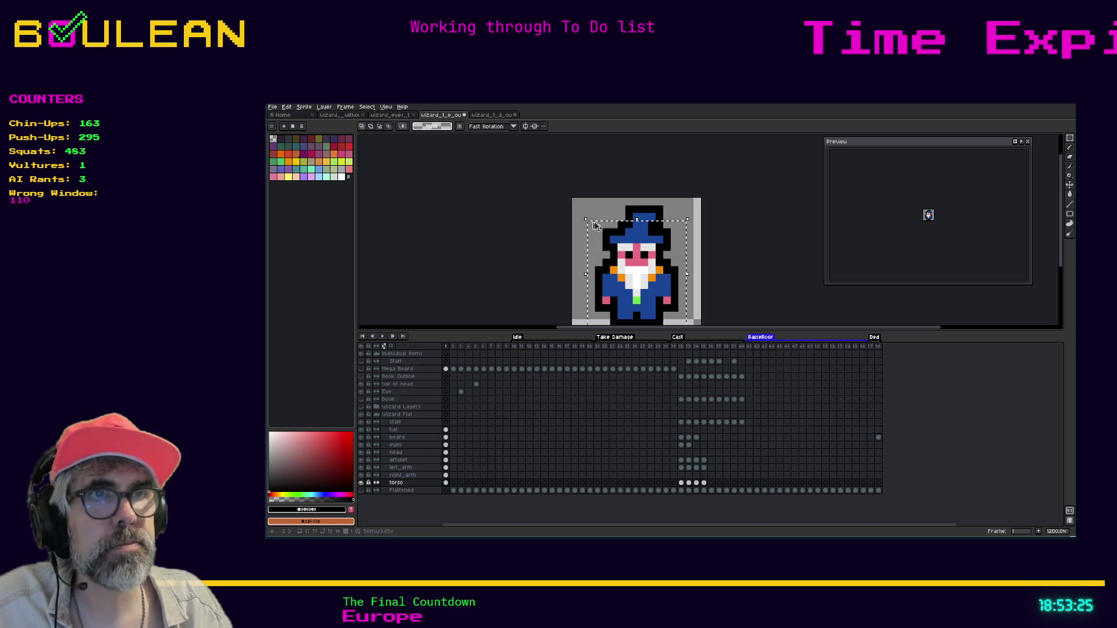
click(682, 483)
click(682, 483)
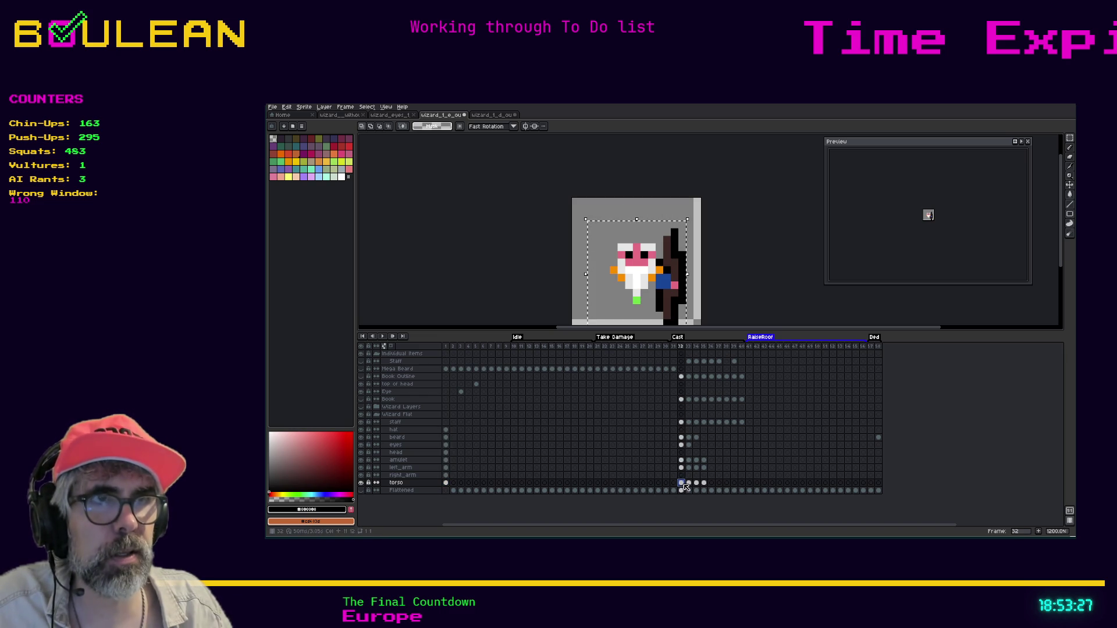
key(ctrl+v)
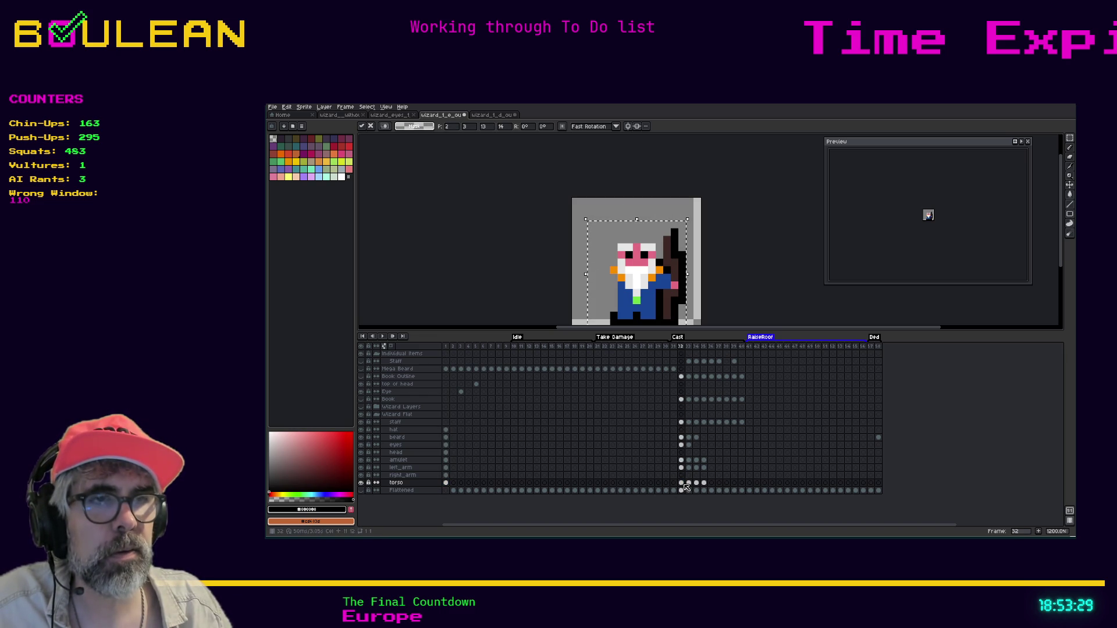
Step: Paste the robe into torso frames 33–35, review them, and copy the frame-1 hat into frame 32
click(690, 486)
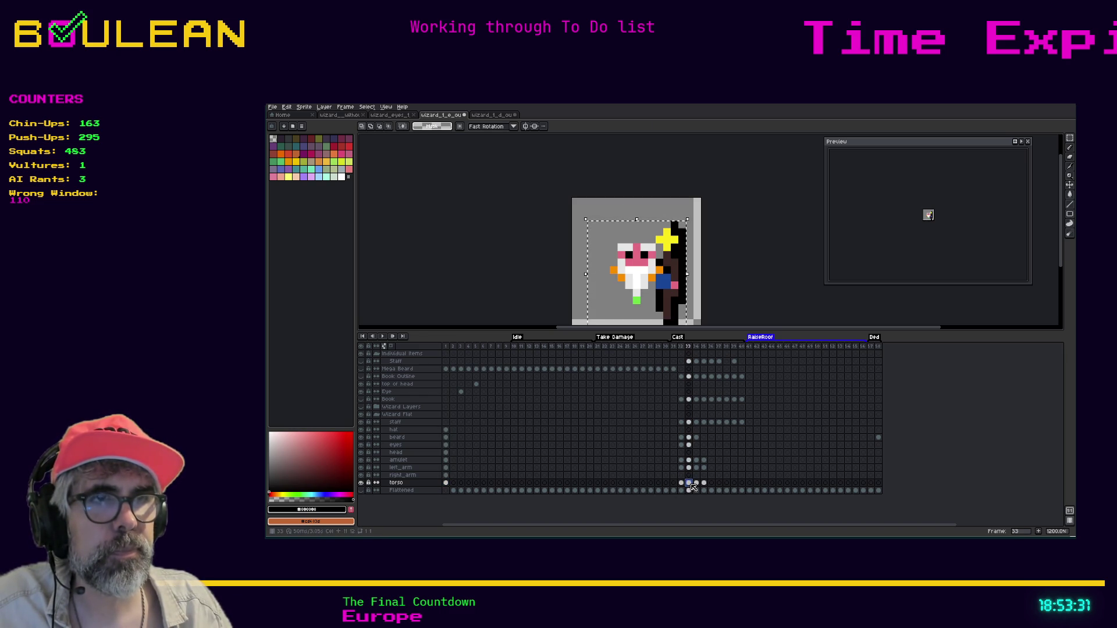
key(ctrl+v)
click(697, 484)
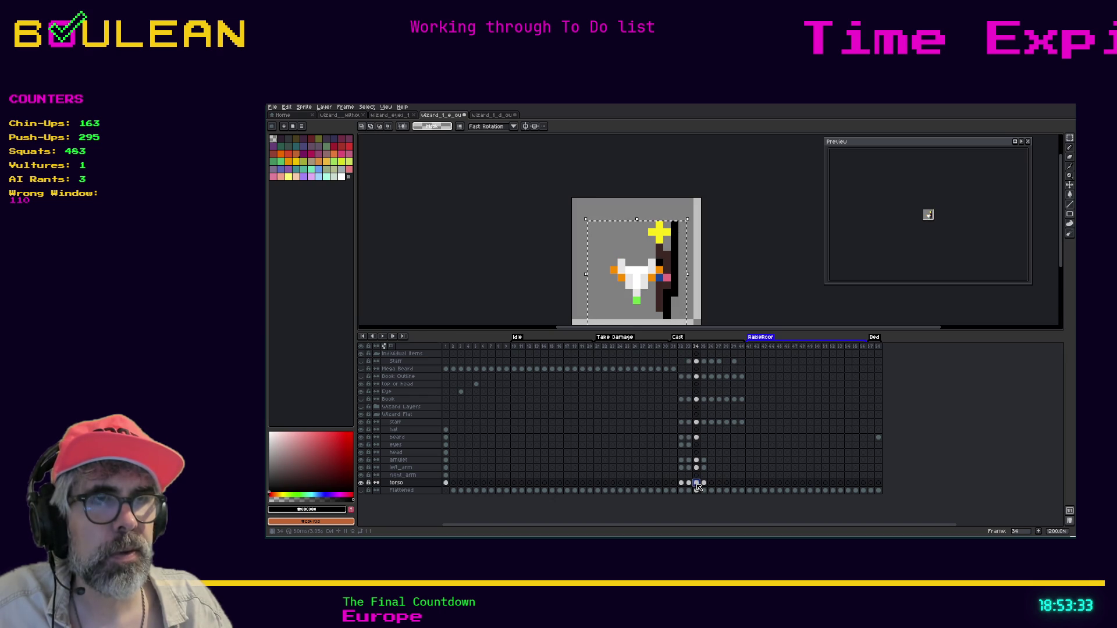
click(705, 484)
key(ctrl+v)
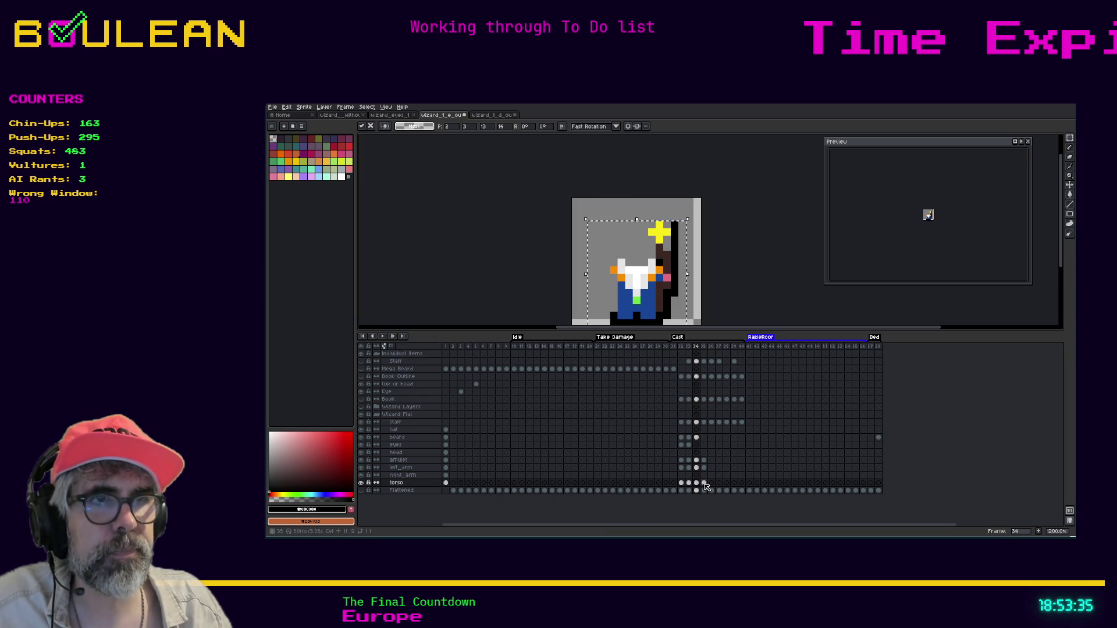
key(Escape)
key(ctrl+v)
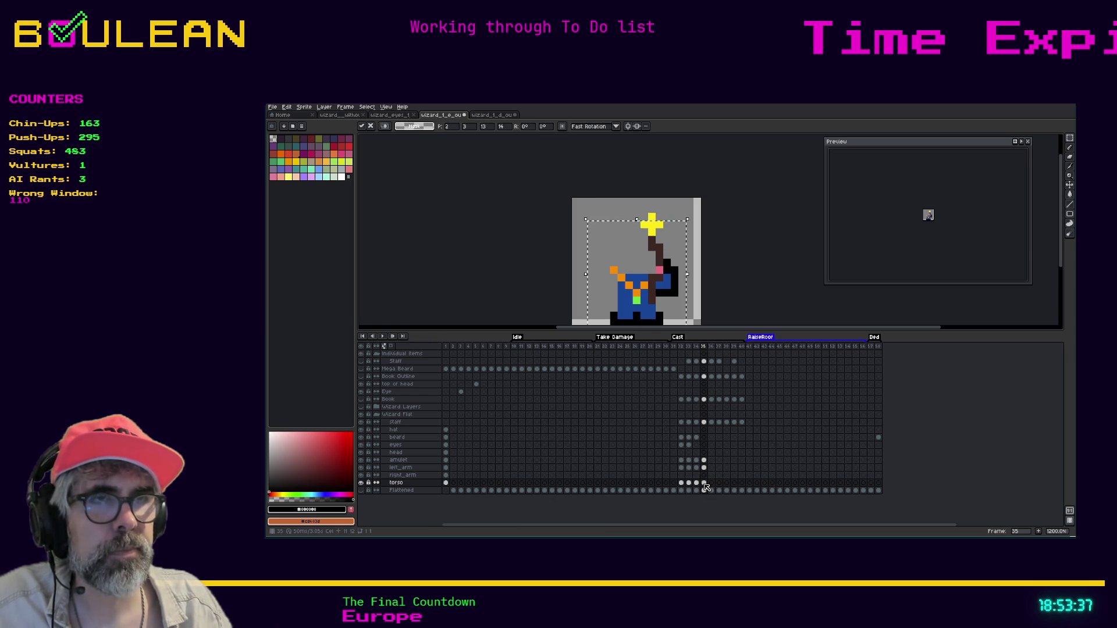
click(698, 483)
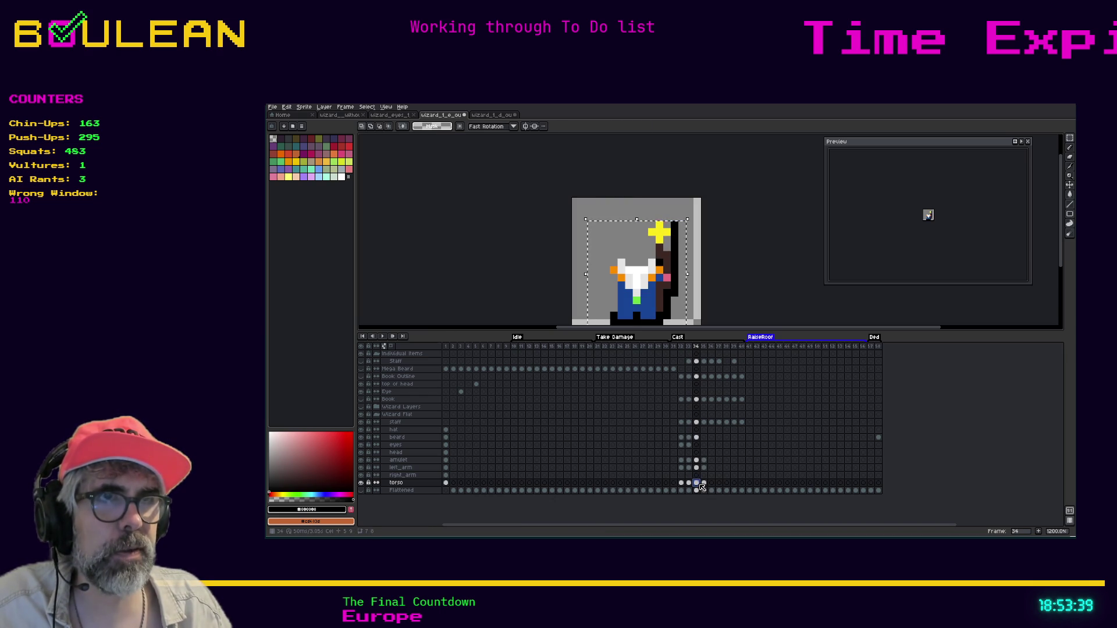
click(689, 484)
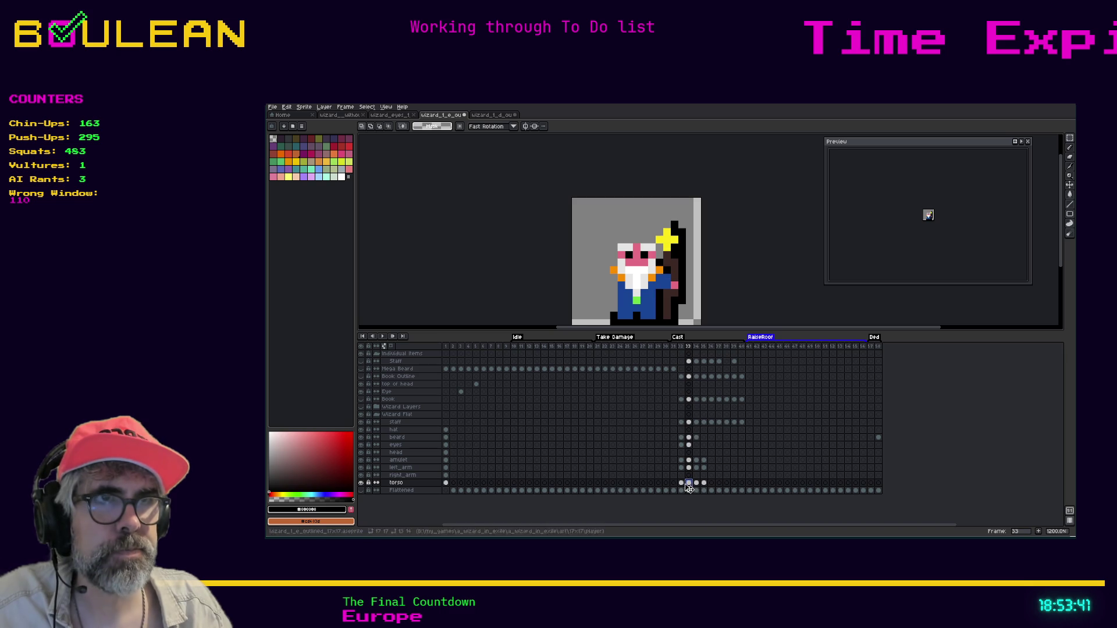
key(Left)
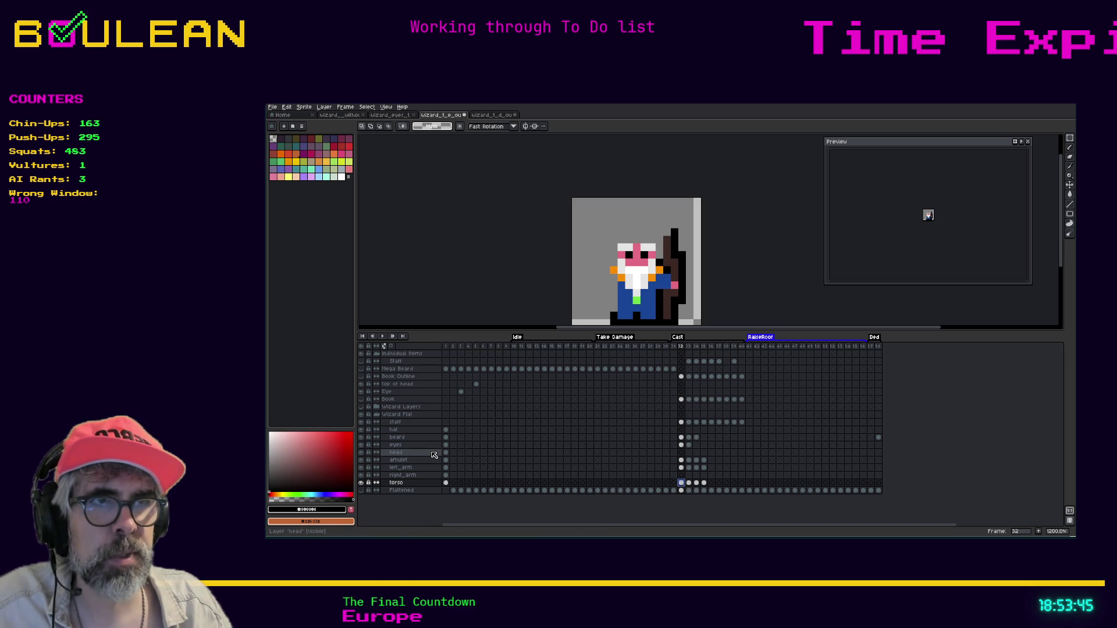
click(433, 454)
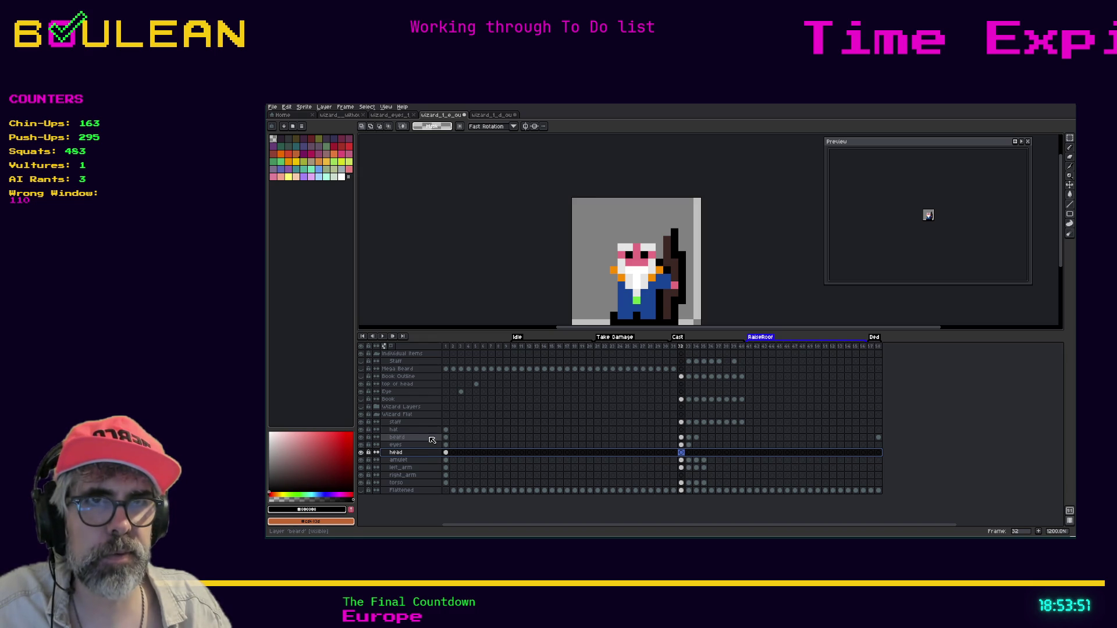
drag(448, 434, 682, 433)
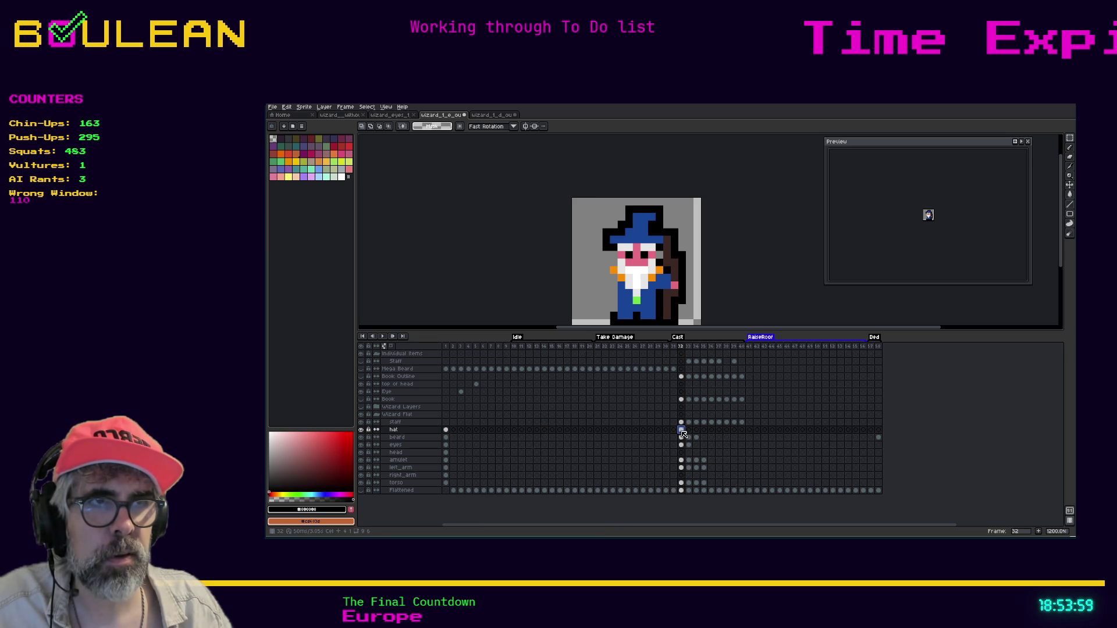
click(689, 433)
click(696, 433)
right_click(696, 433)
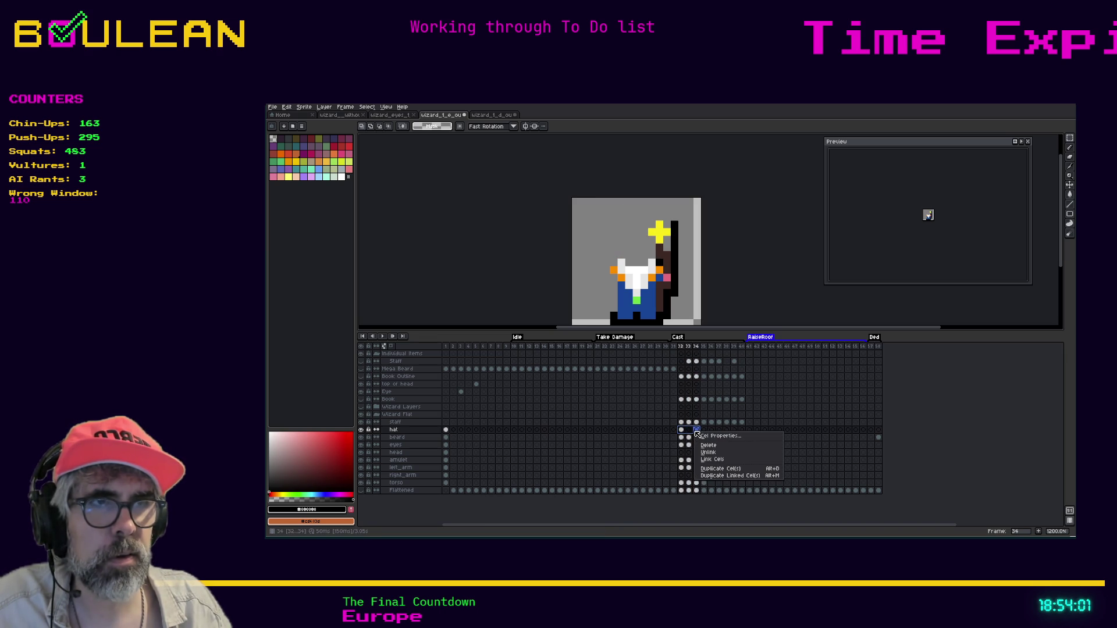
click(719, 463)
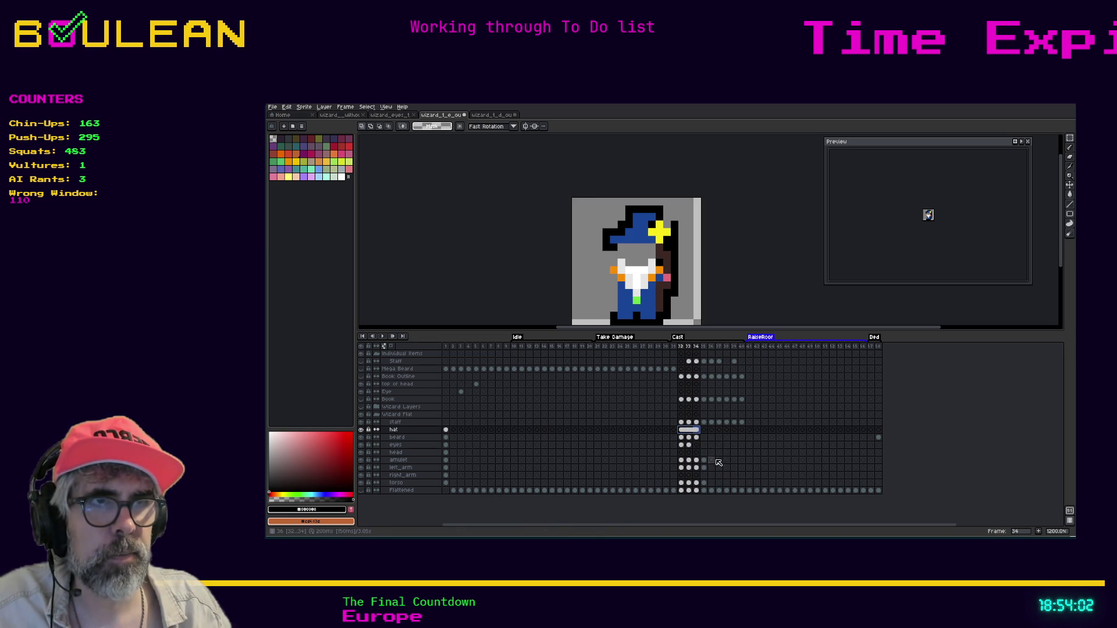
click(681, 430)
click(689, 431)
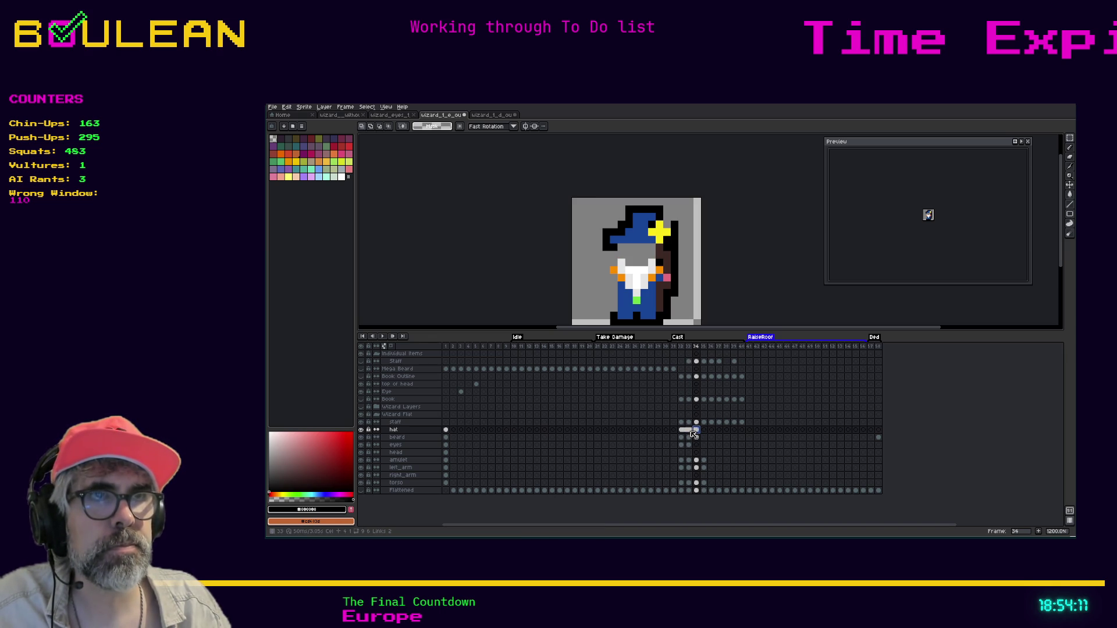
click(691, 430)
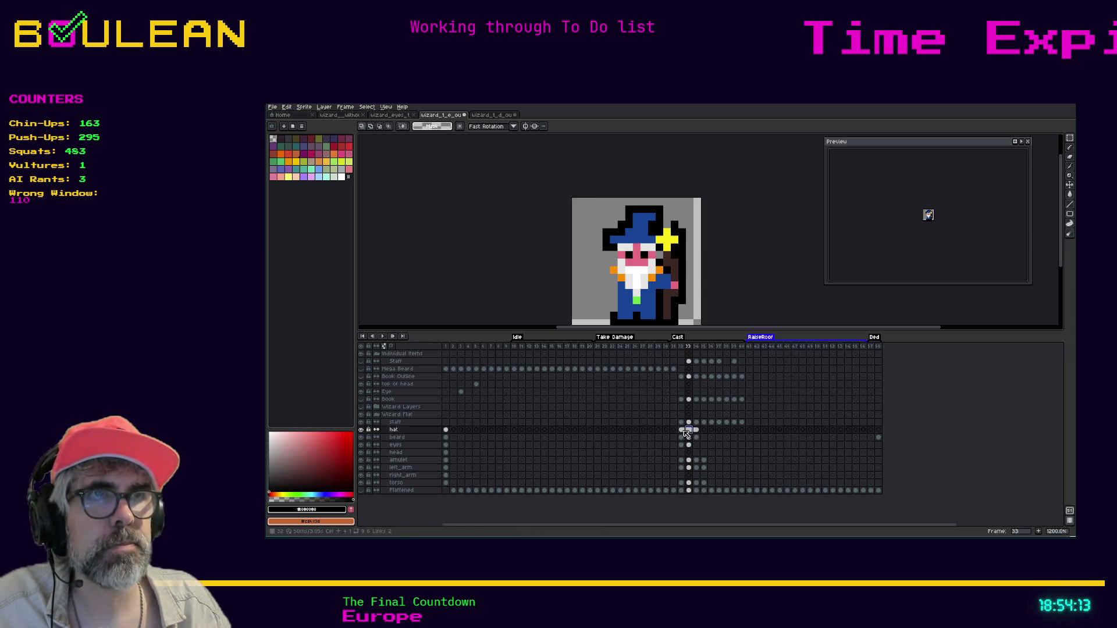
click(695, 431)
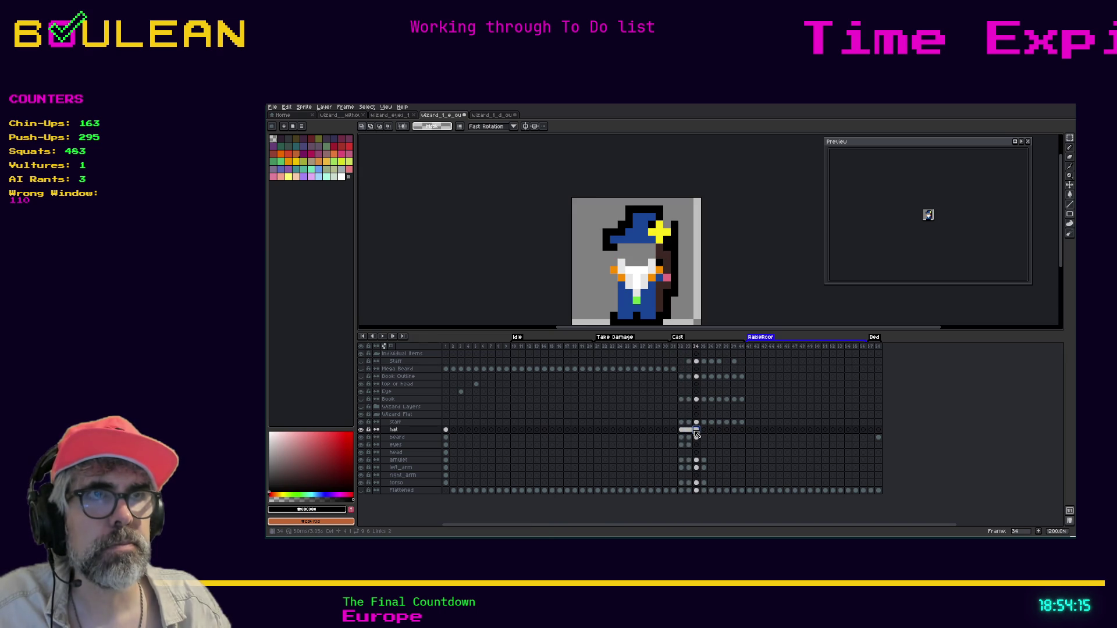
click(361, 422)
click(360, 421)
click(401, 424)
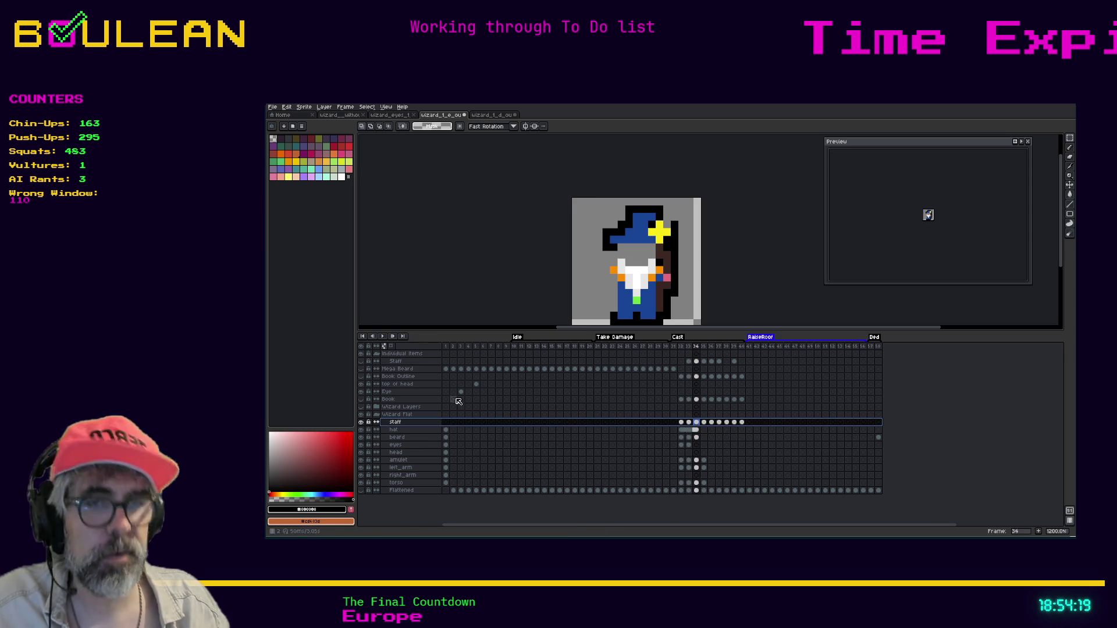
key(i)
key(b)
click(688, 346)
click(690, 423)
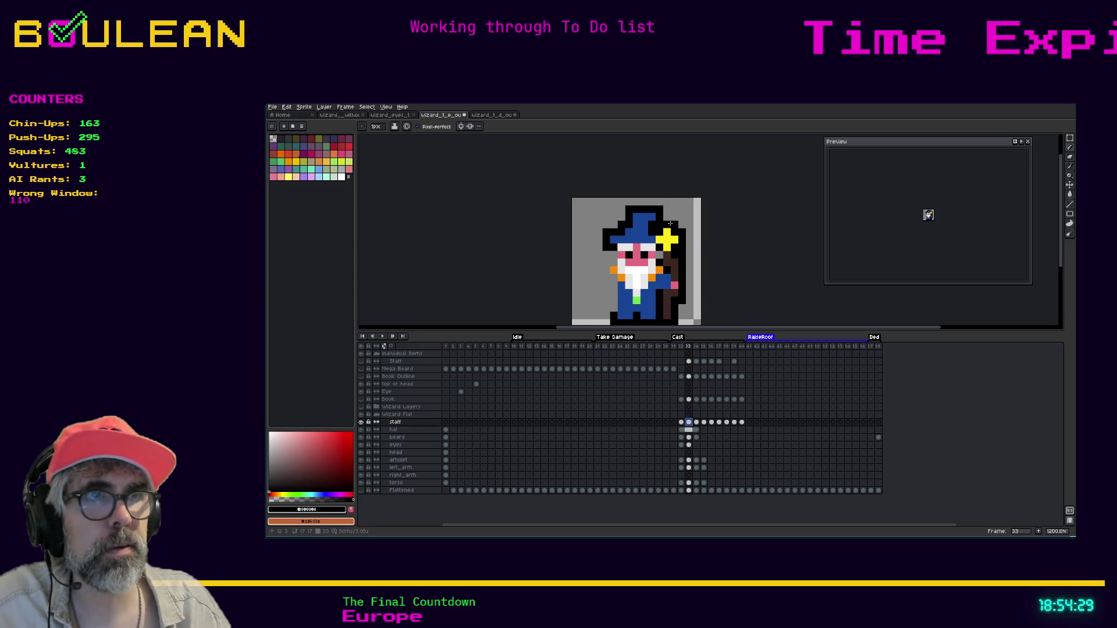
click(681, 423)
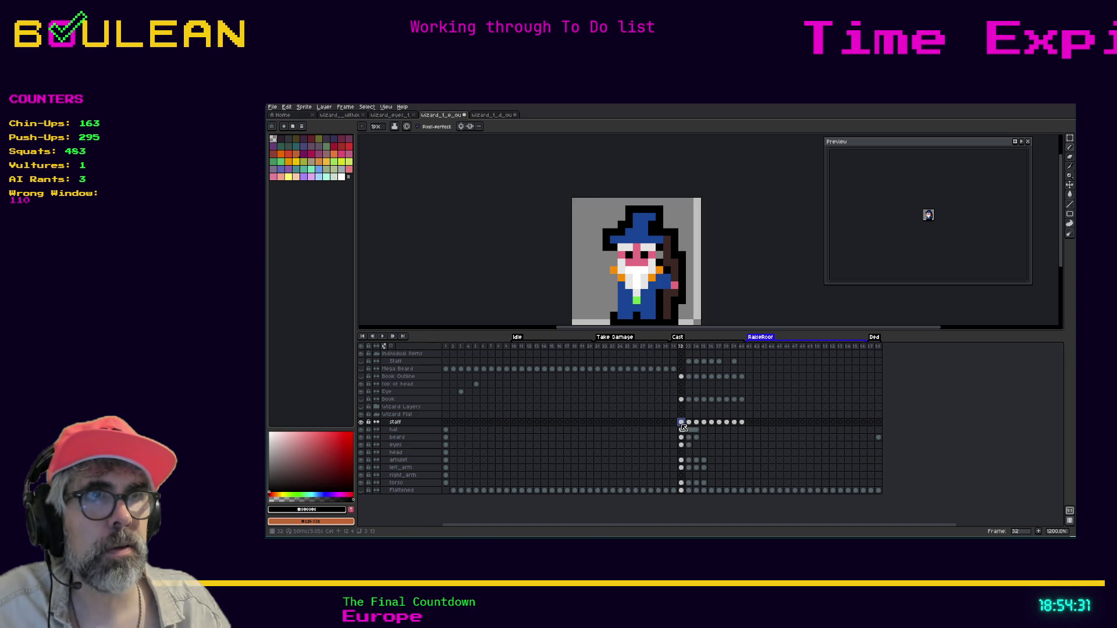
click(689, 423)
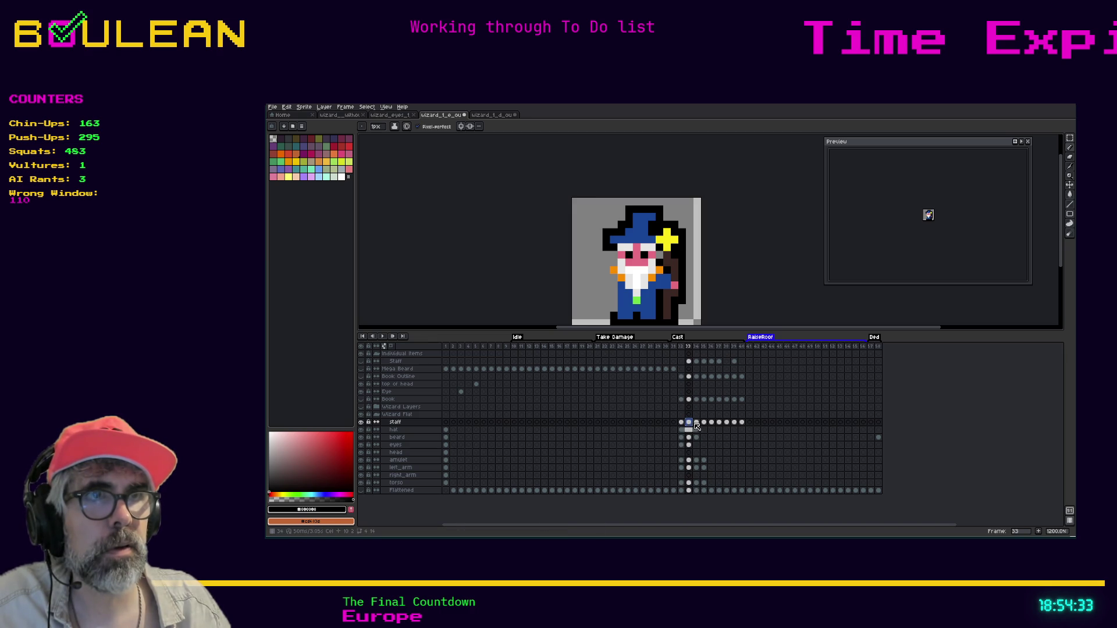
click(697, 424)
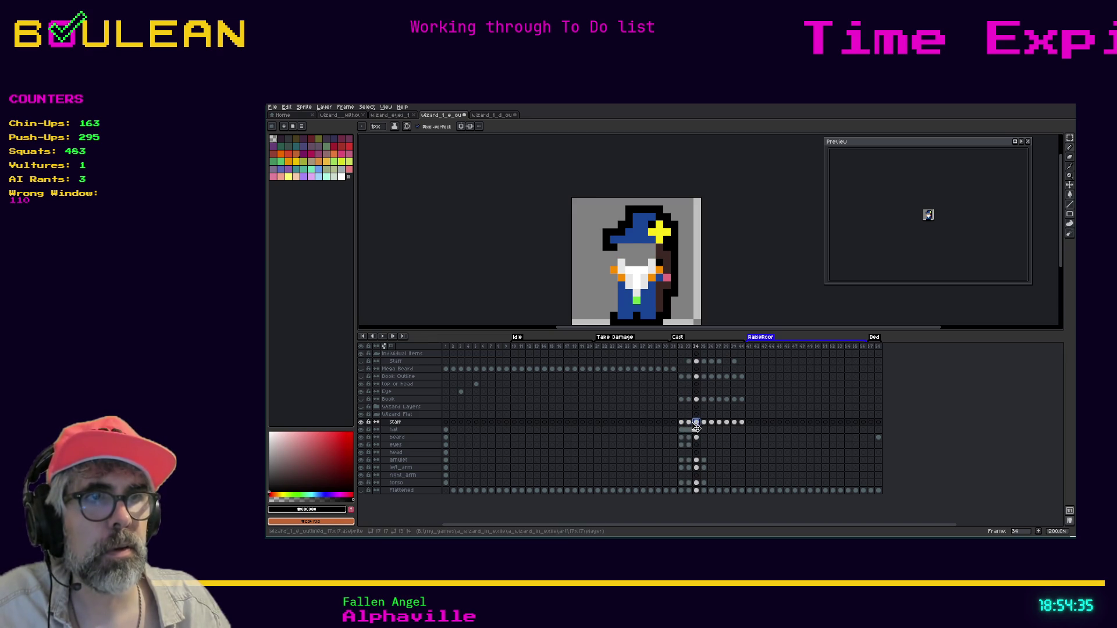
click(690, 423)
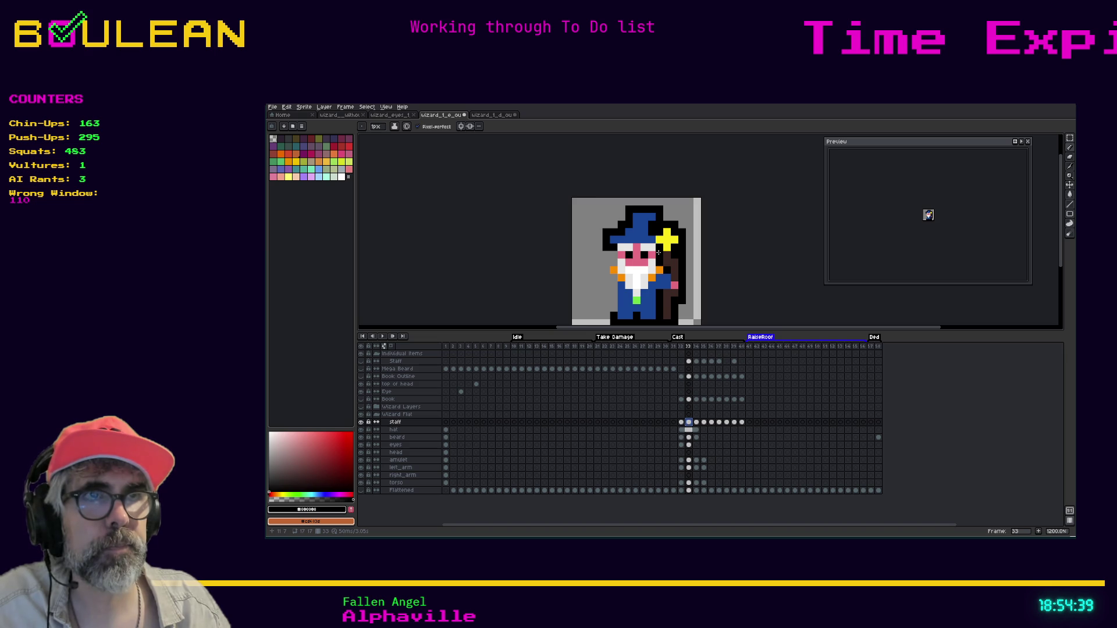
key(Escape)
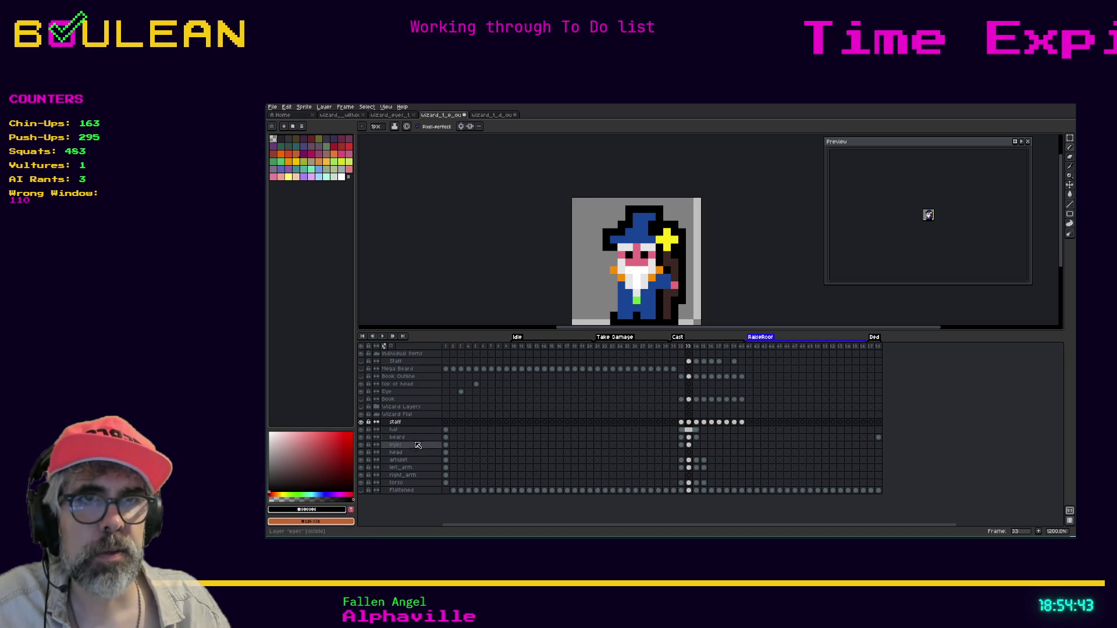
Step: Undo the accidental right_arm layer copy and check right_arm at frames 1 and 32
click(425, 476)
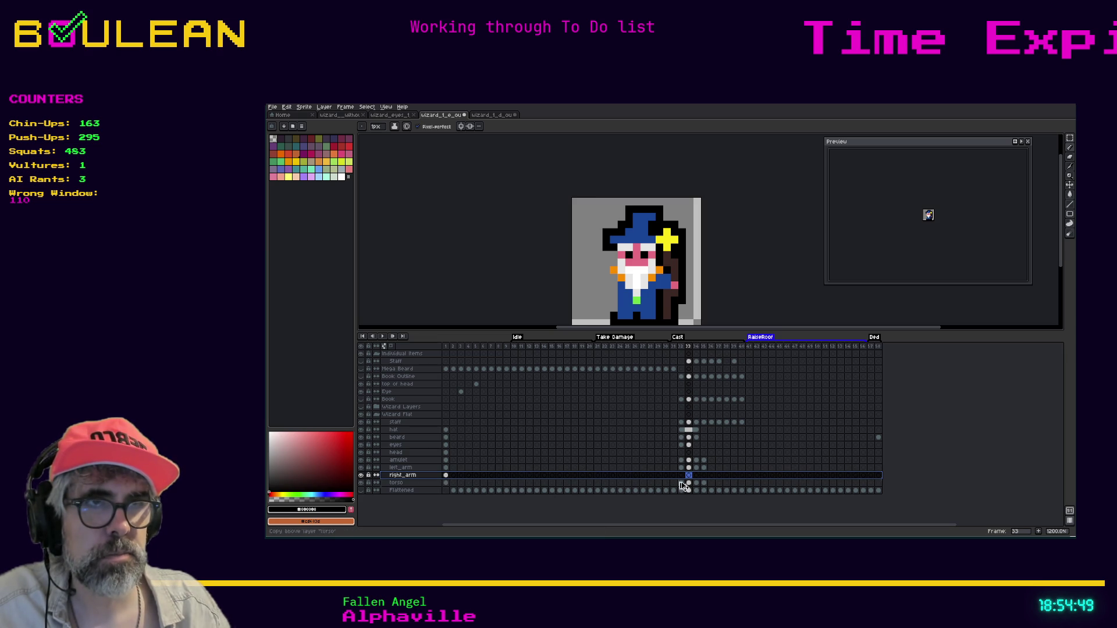
drag(685, 480, 686, 481)
key(ctrl+z)
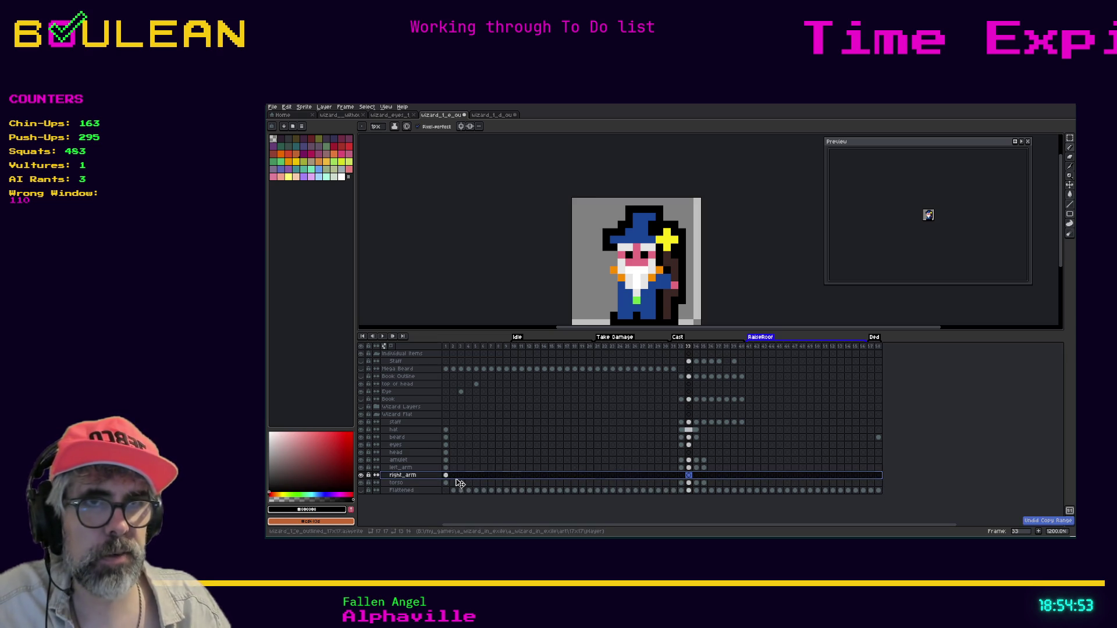
click(462, 468)
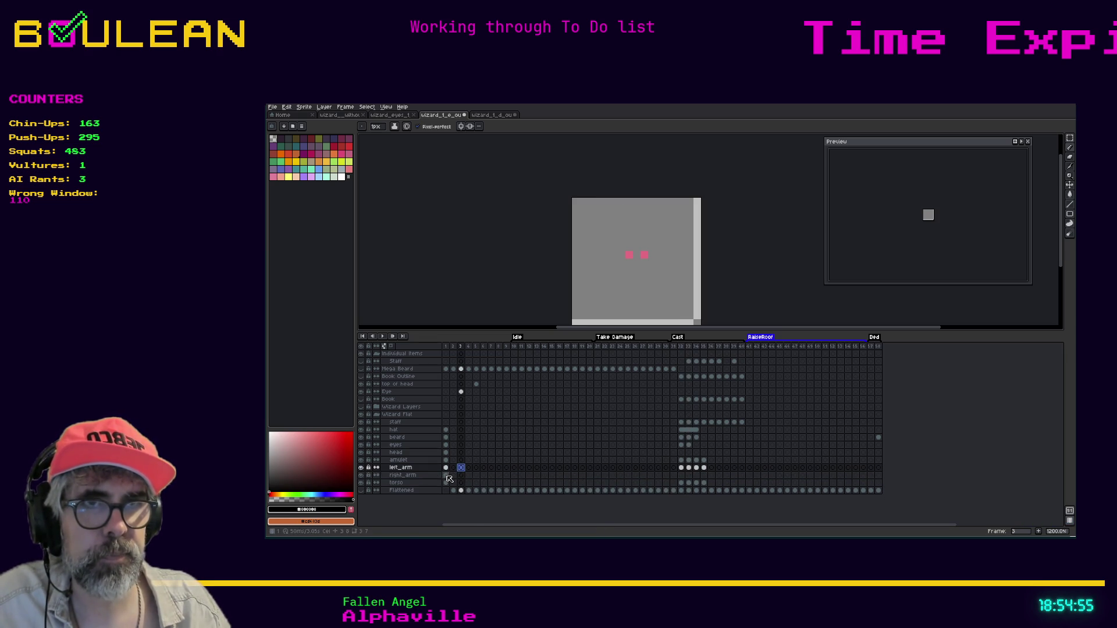
click(446, 476)
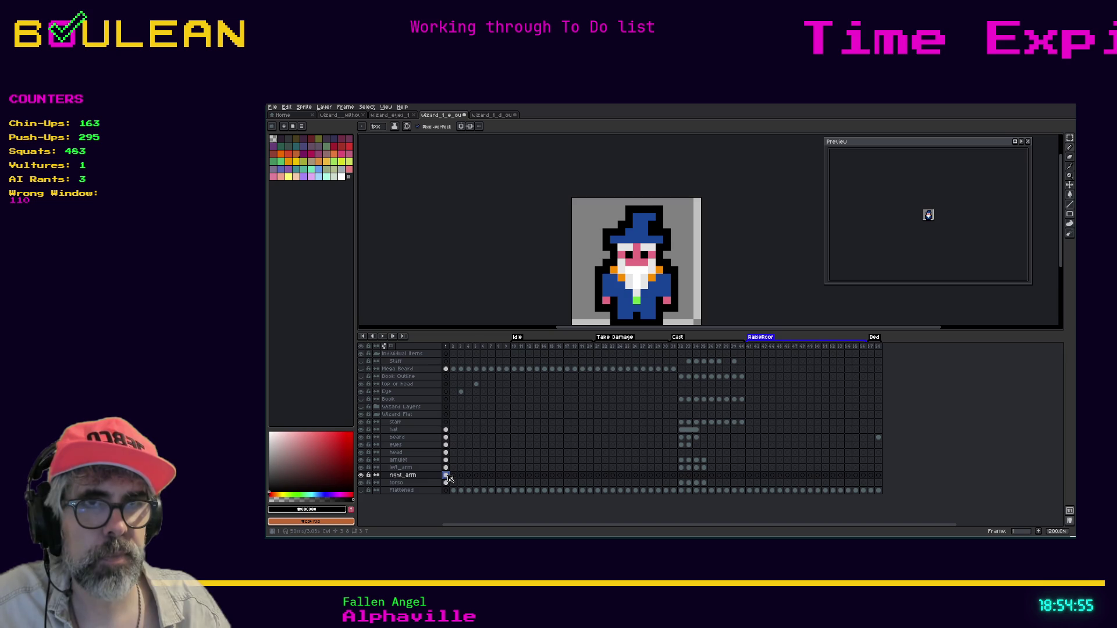
click(682, 475)
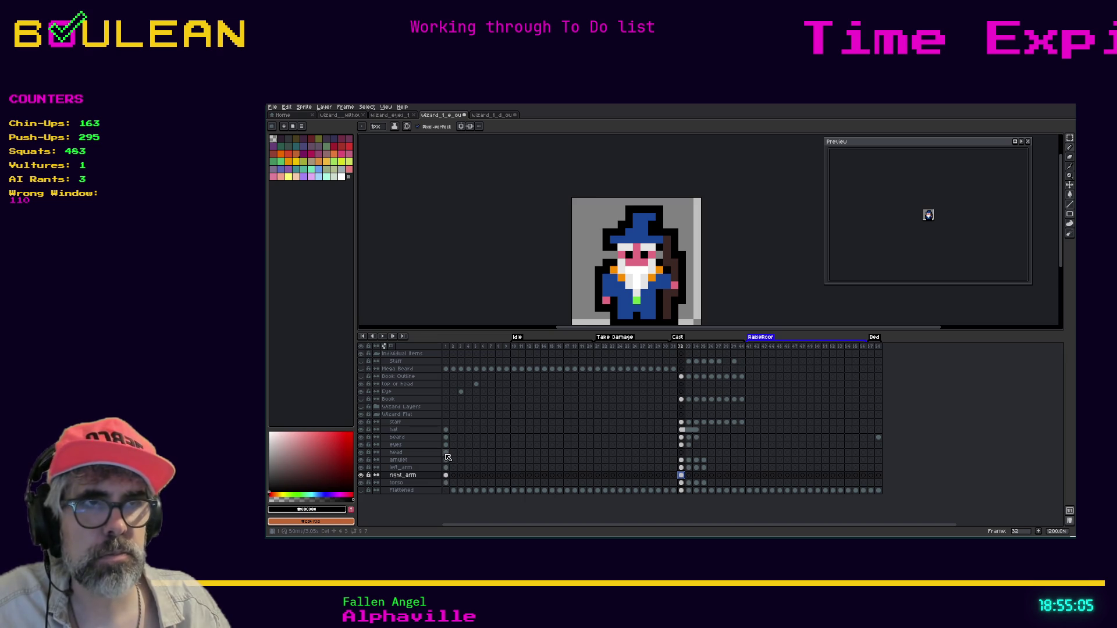
Step: Select the head cels from Cast frame 32 through 35
click(446, 454)
drag(446, 455, 682, 457)
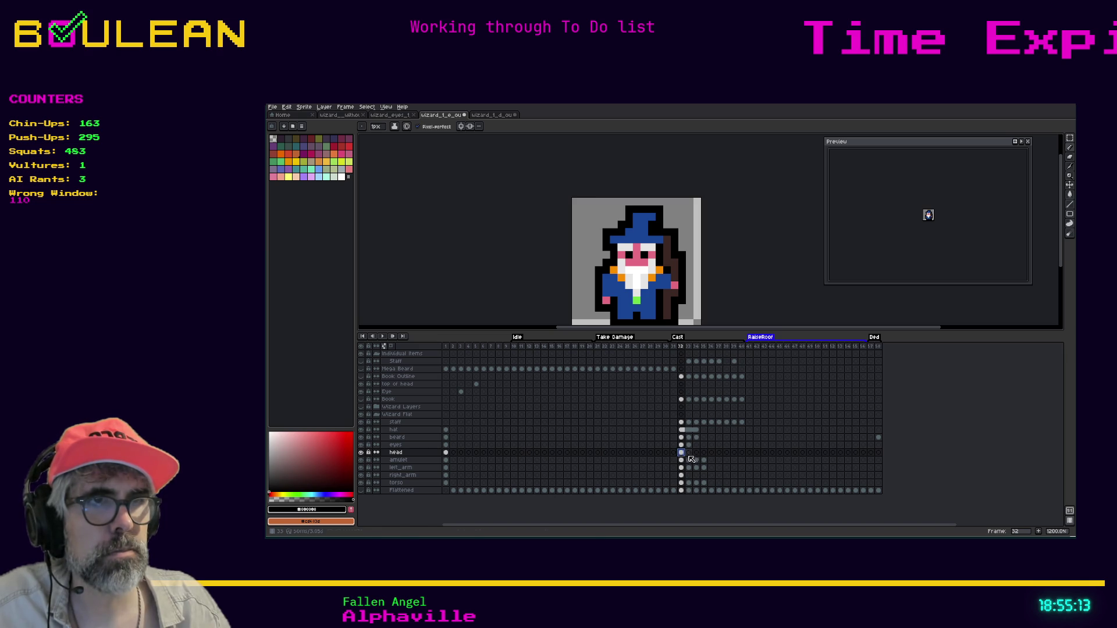
click(689, 453)
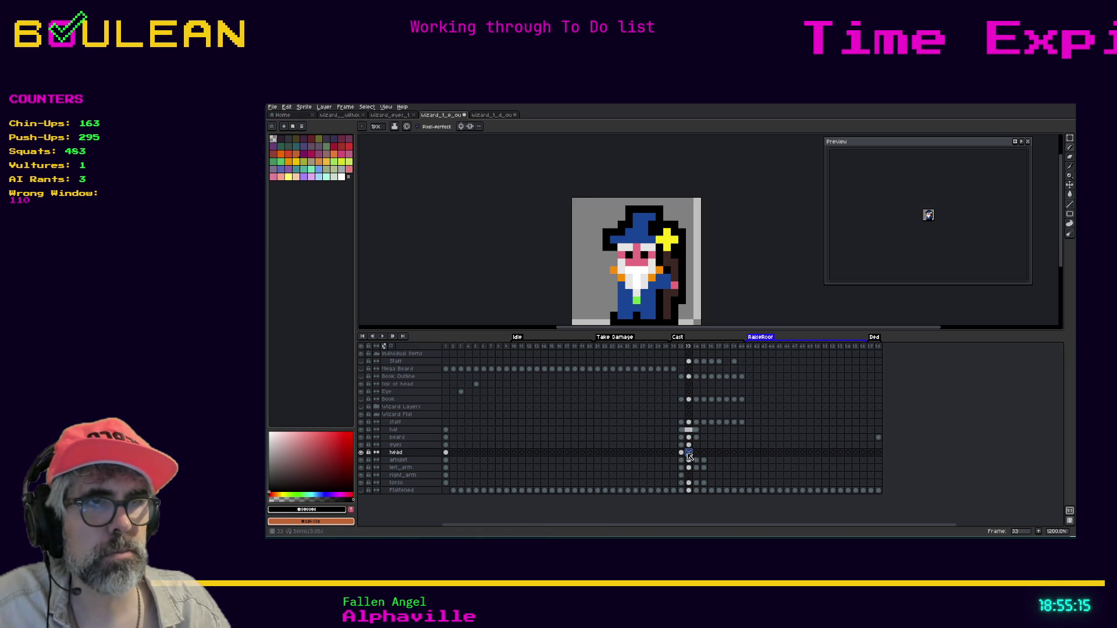
mouse_move(682, 456)
mouse_down()
mouse_move(741, 454)
mouse_move(720, 457)
mouse_up()
Step: Link the selected head cels and step through Cast frames 32–34 to check them
right_click(720, 458)
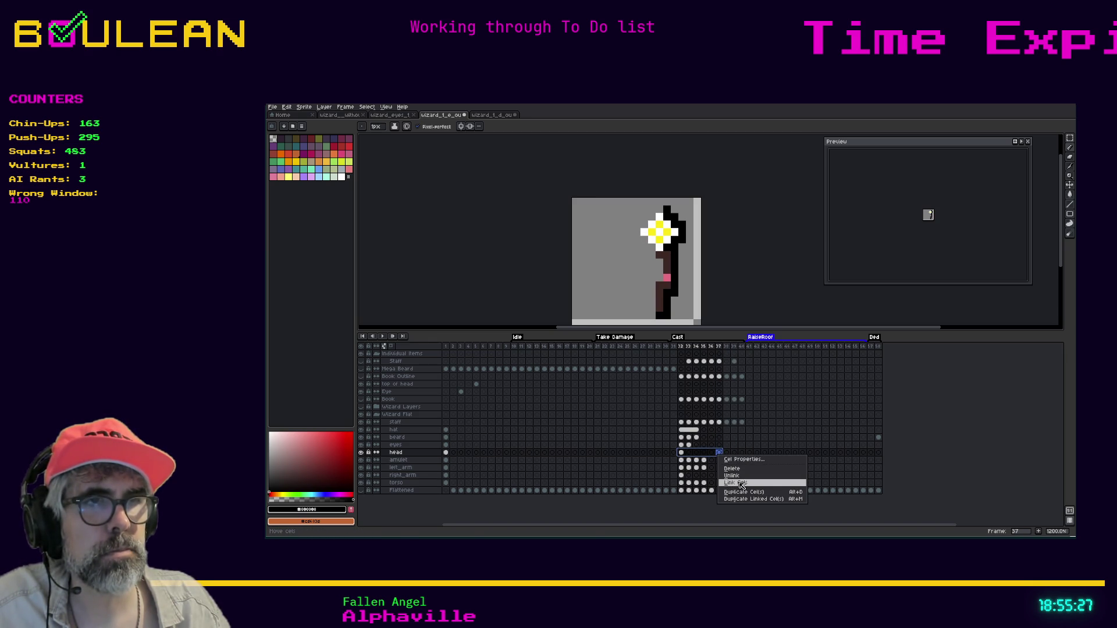
click(741, 484)
click(700, 458)
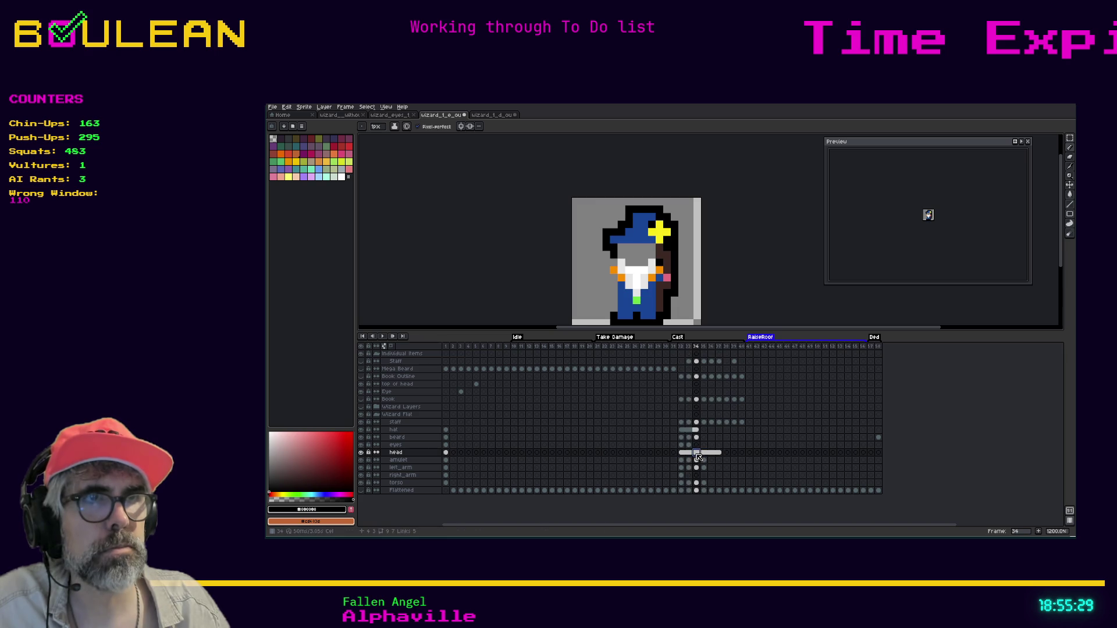
click(685, 454)
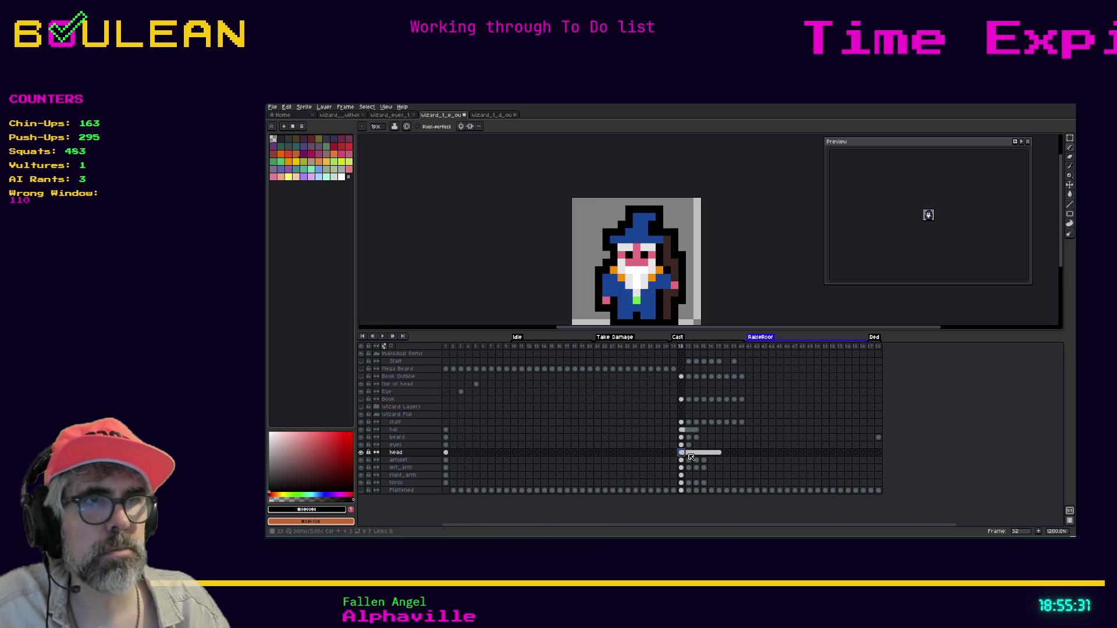
click(689, 455)
click(697, 454)
click(683, 454)
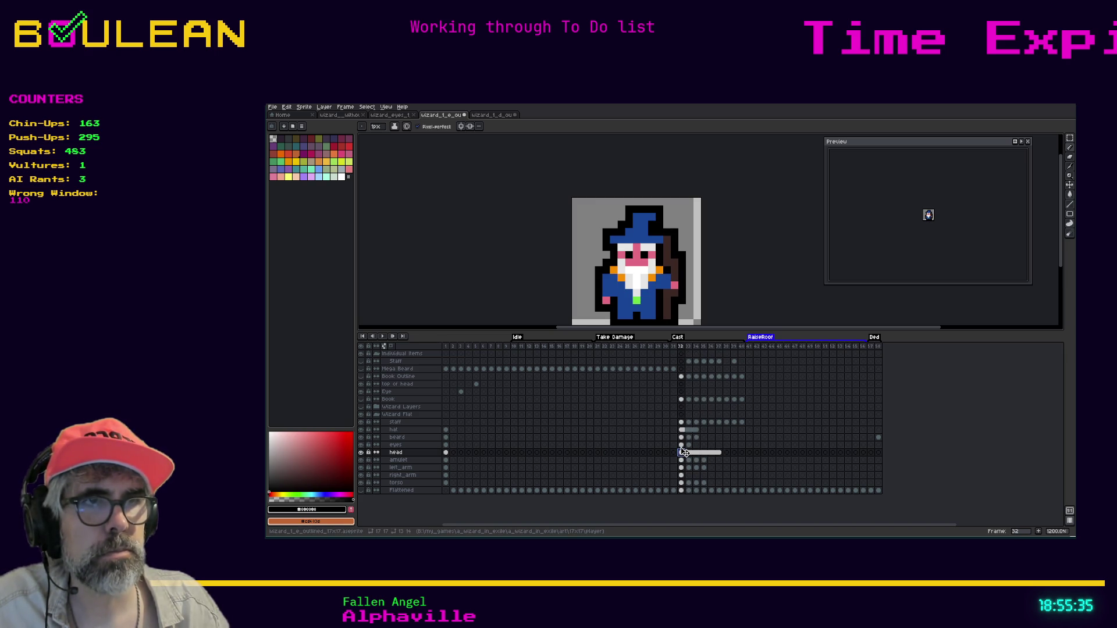
Step: Link the eyes cels and the beard cels across Cast frames 32–37
drag(682, 445, 720, 448)
right_click(710, 452)
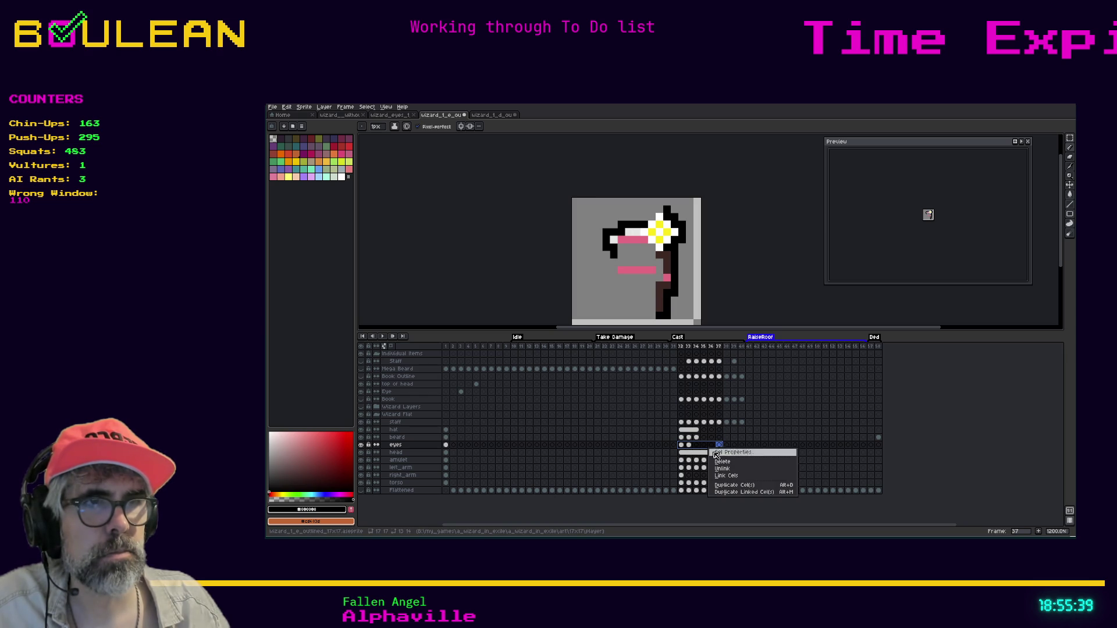
click(728, 476)
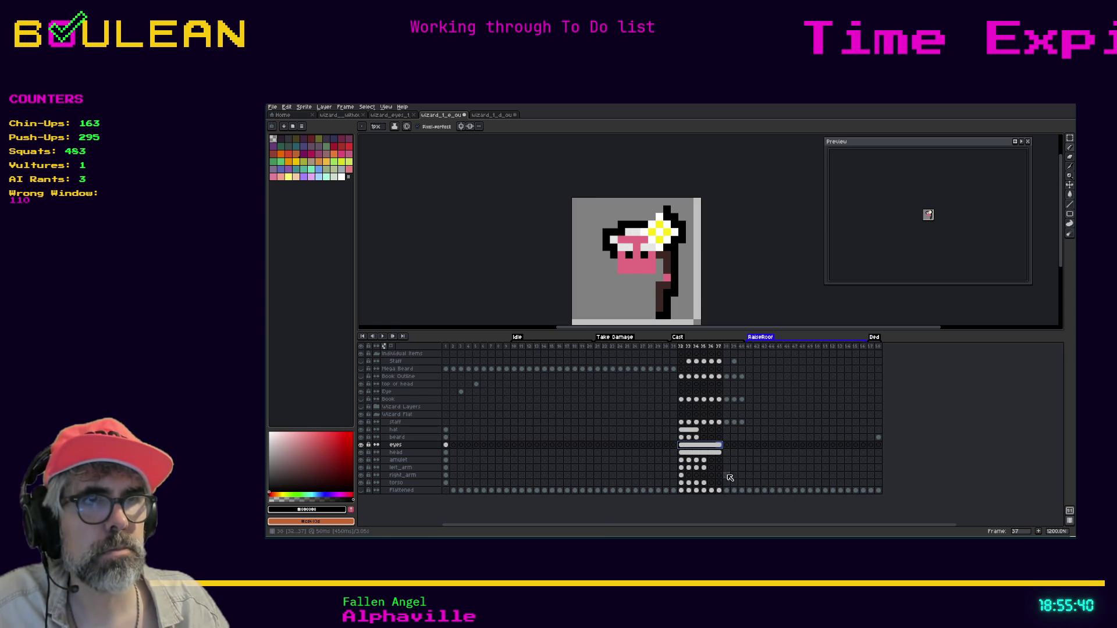
click(683, 452)
click(682, 438)
drag(682, 440, 720, 440)
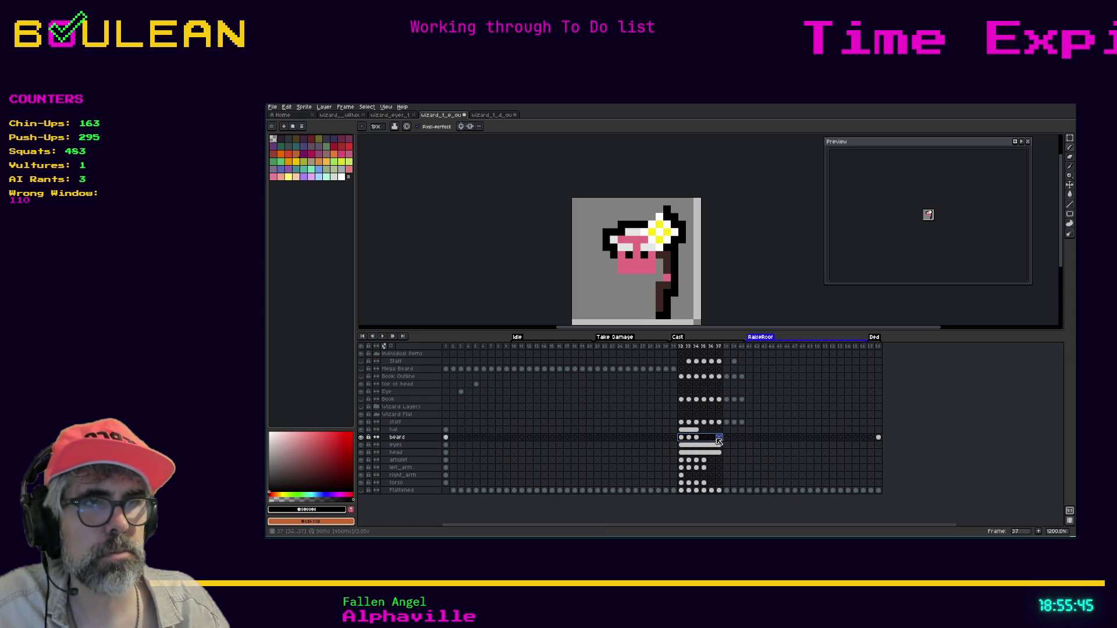
right_click(719, 440)
click(726, 469)
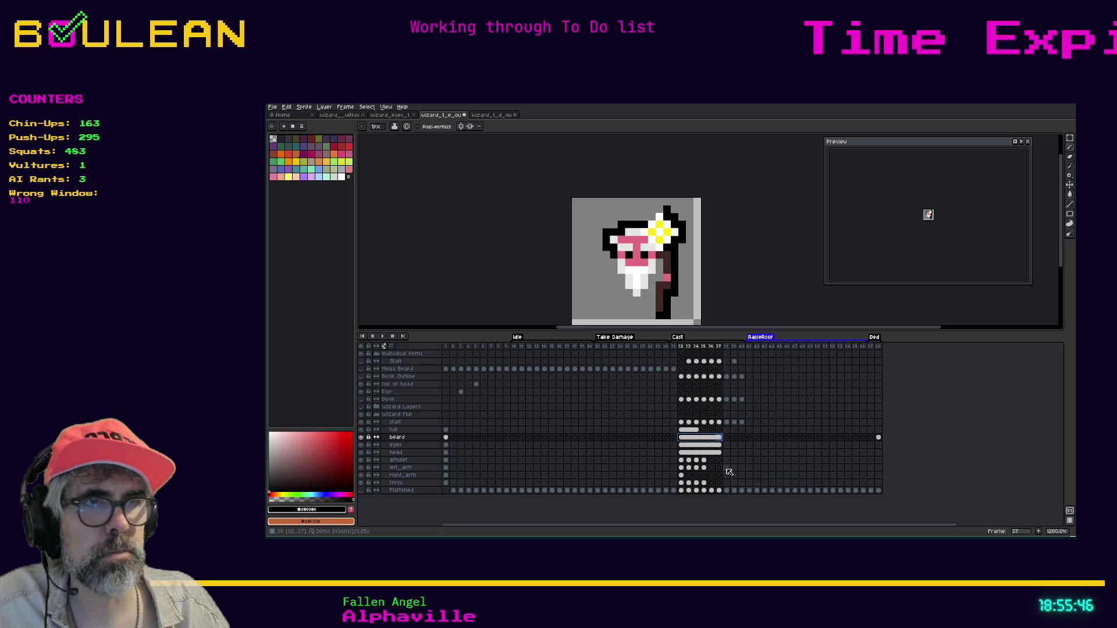
click(684, 441)
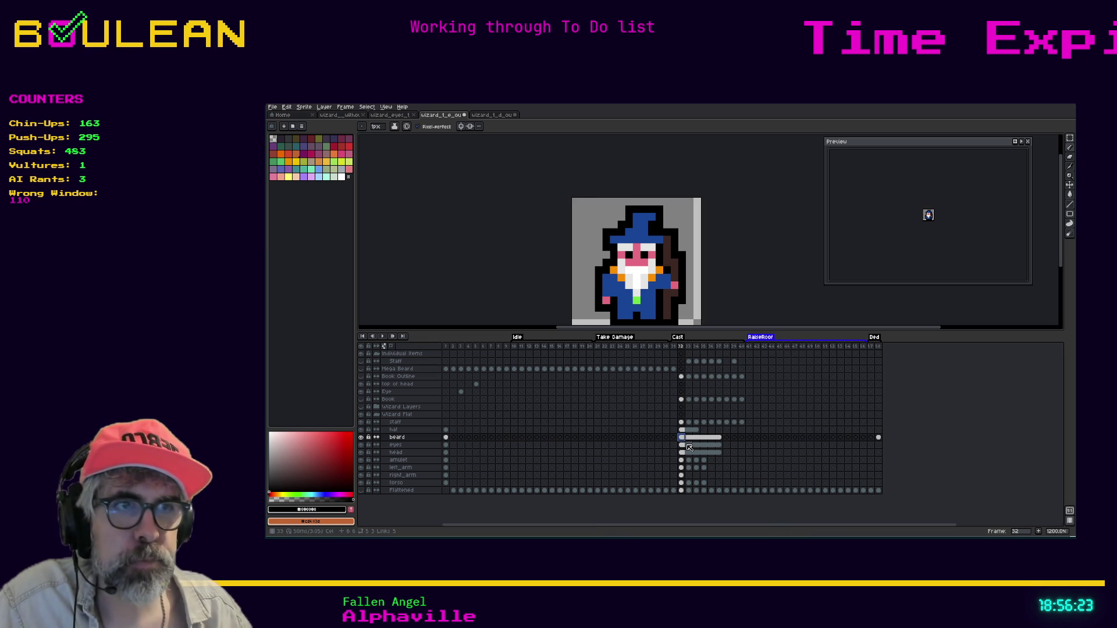
Step: Link the amulet cels and the right_arm cels across Cast frames 32–37
drag(681, 460, 722, 463)
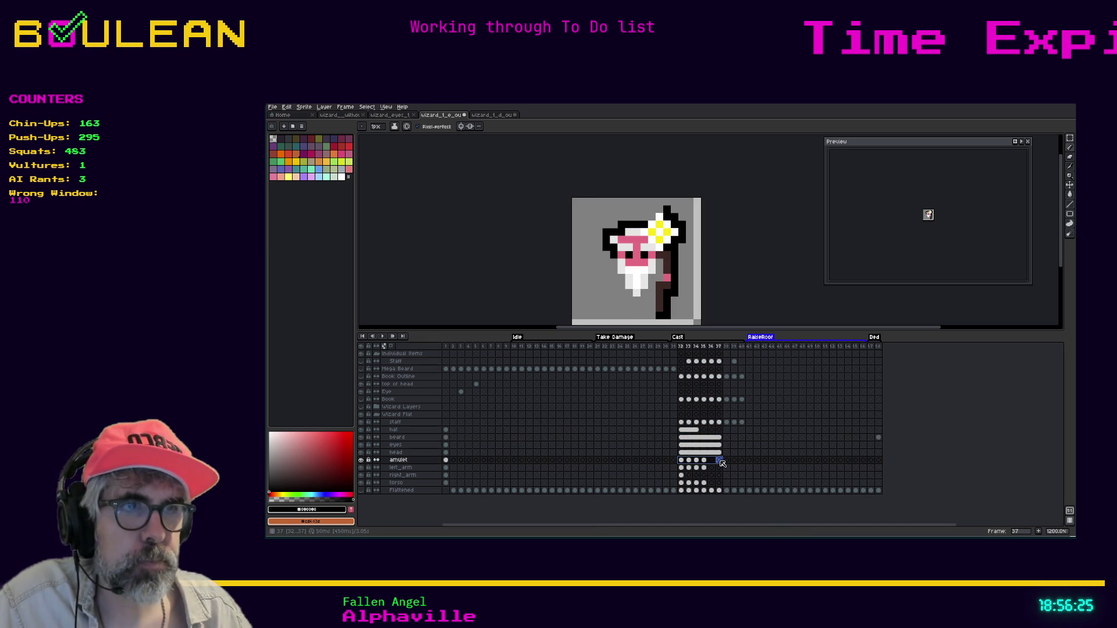
right_click(722, 462)
click(746, 490)
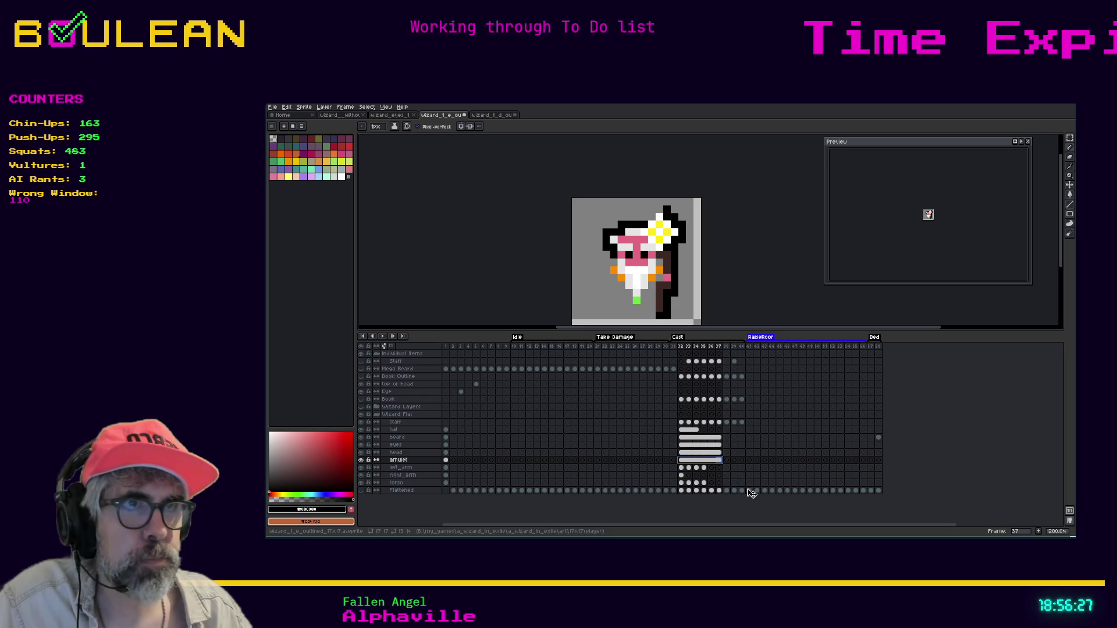
click(681, 438)
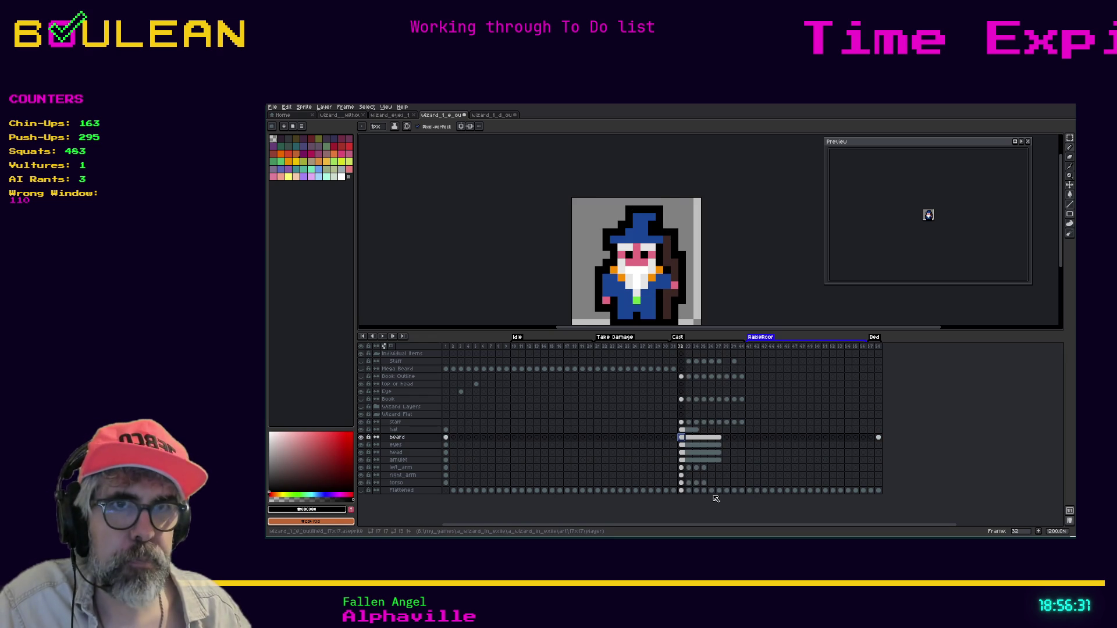
click(683, 478)
drag(683, 477, 719, 476)
right_click(720, 477)
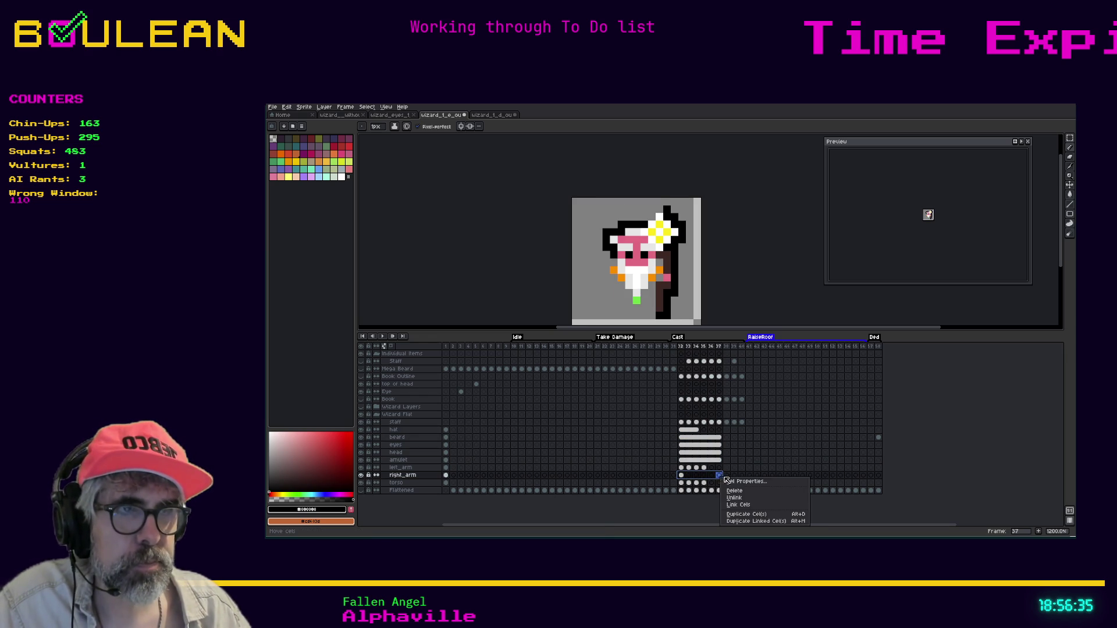
click(742, 505)
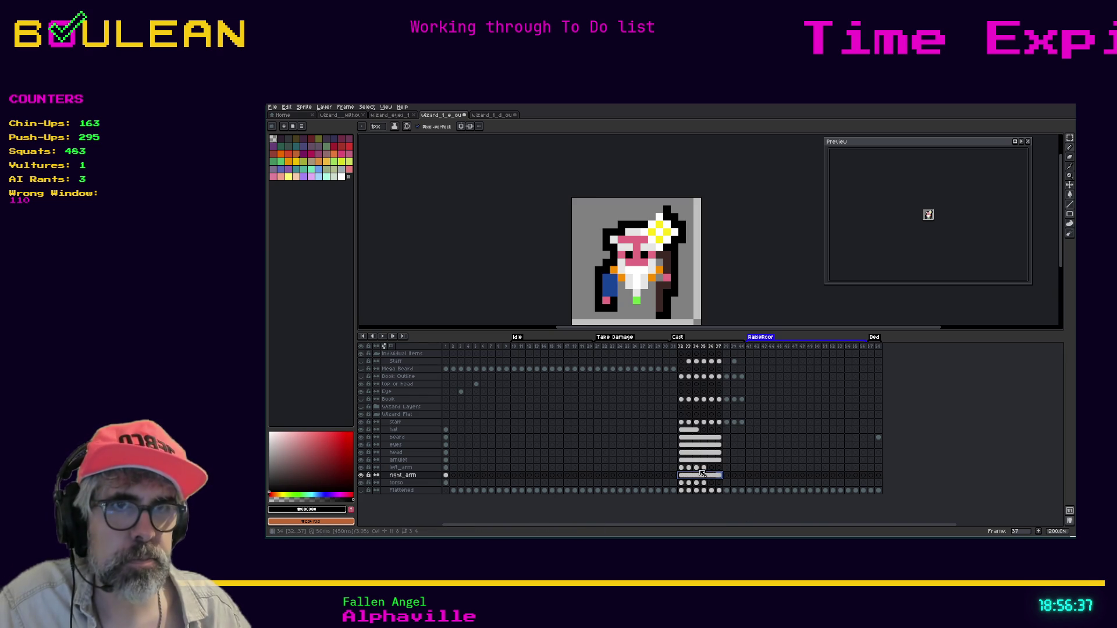
Step: Review left_arm frames 32–35, then link the hat cels across frames 32–37
click(682, 469)
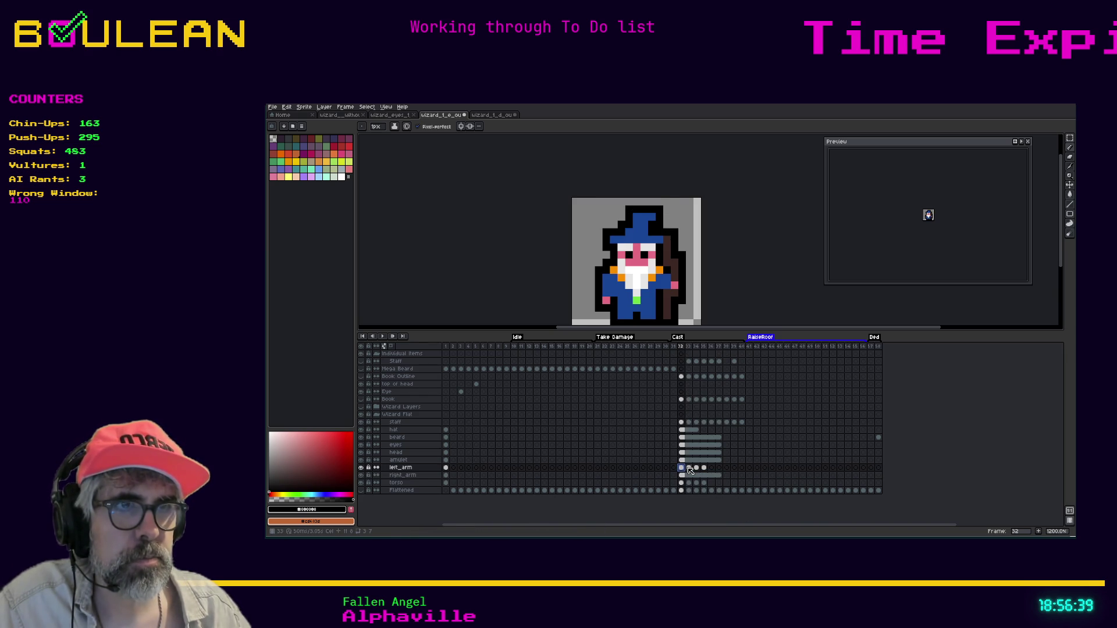
click(689, 469)
click(697, 469)
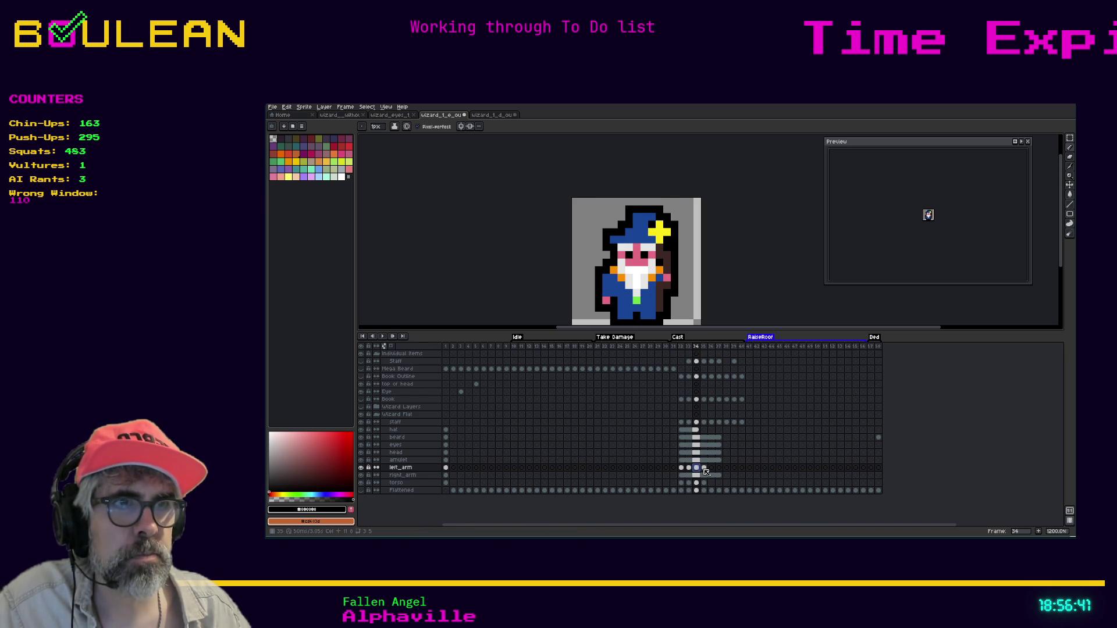
click(705, 468)
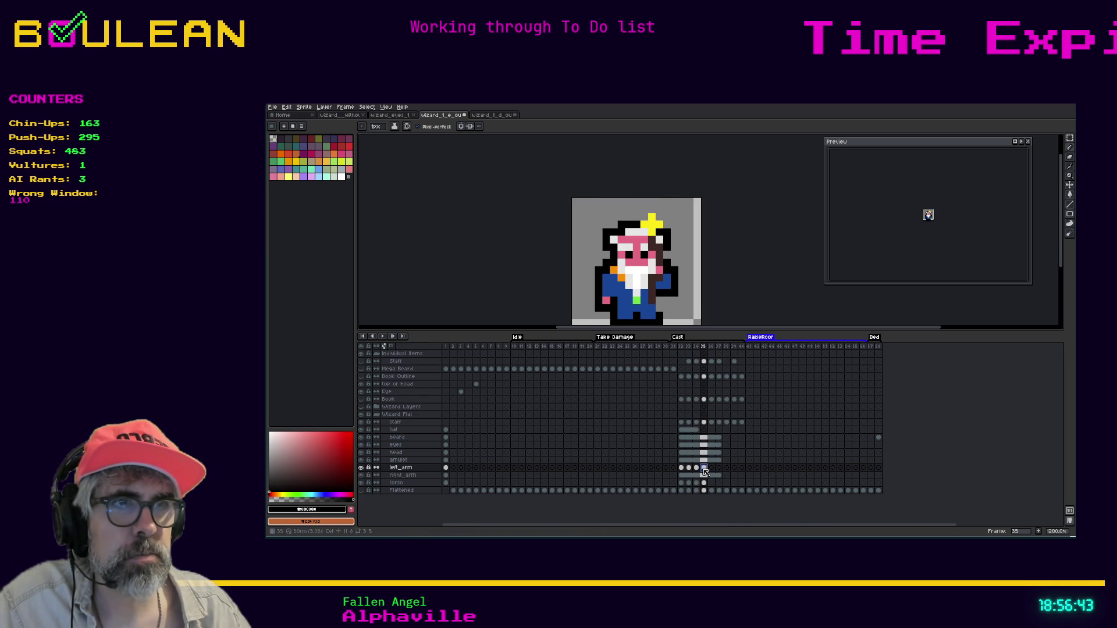
click(683, 431)
drag(685, 433, 719, 432)
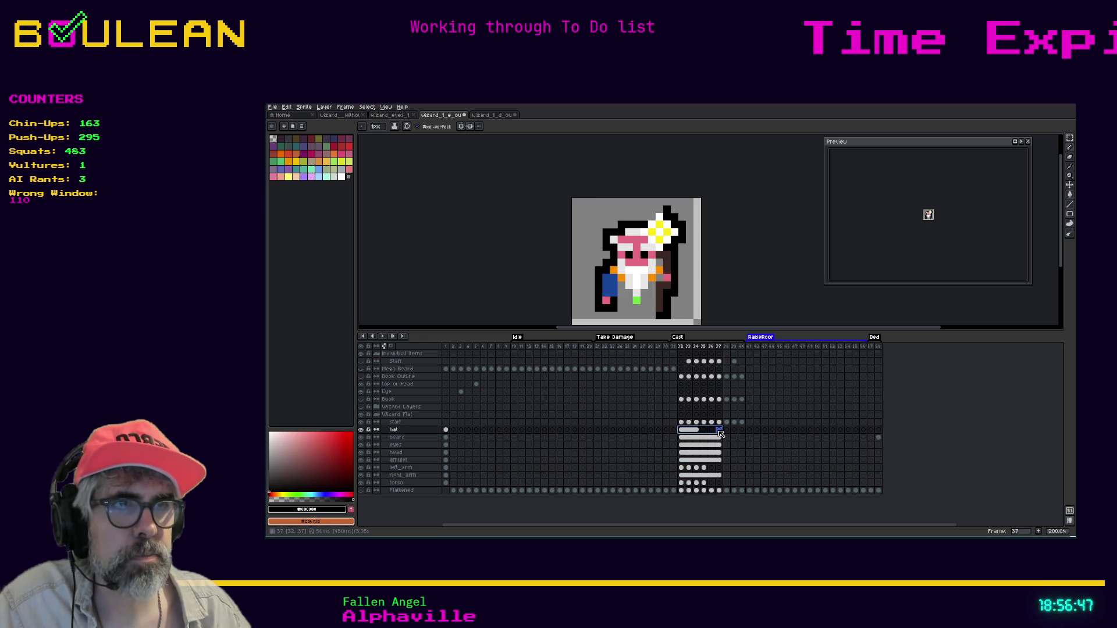
right_click(720, 432)
click(732, 459)
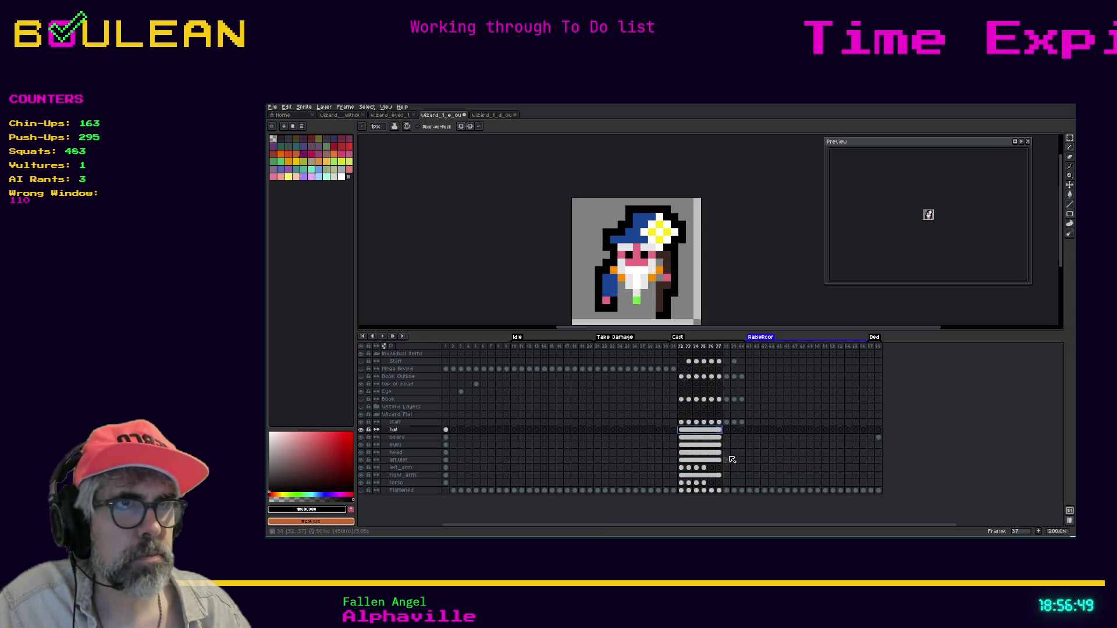
Step: Step through the torso on Cast frames 32 to 35 to check the result
click(682, 483)
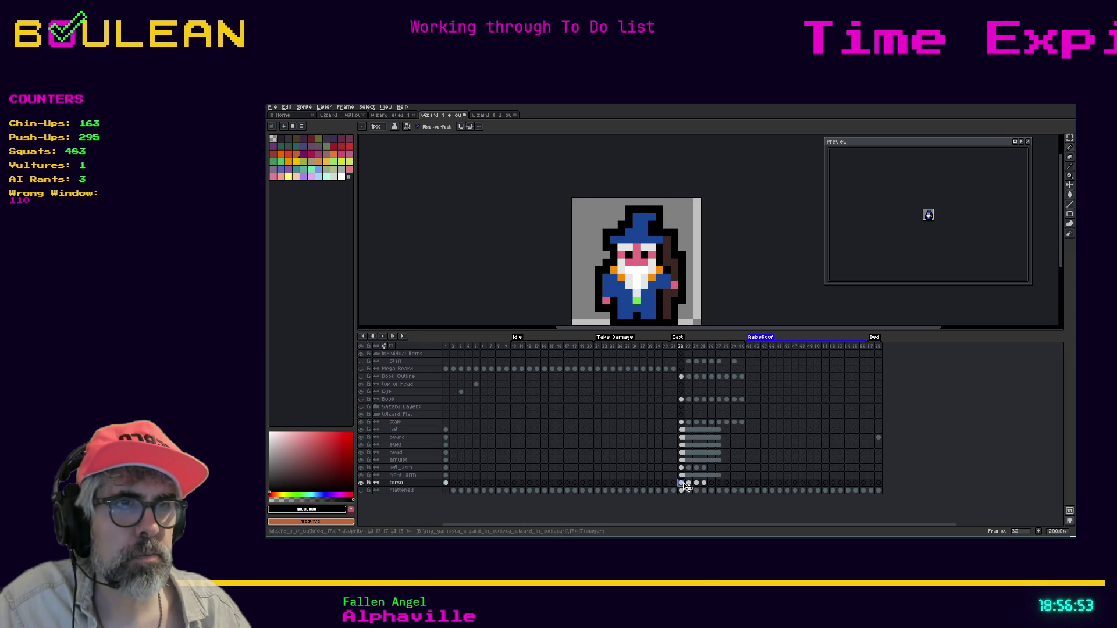
click(690, 483)
click(697, 483)
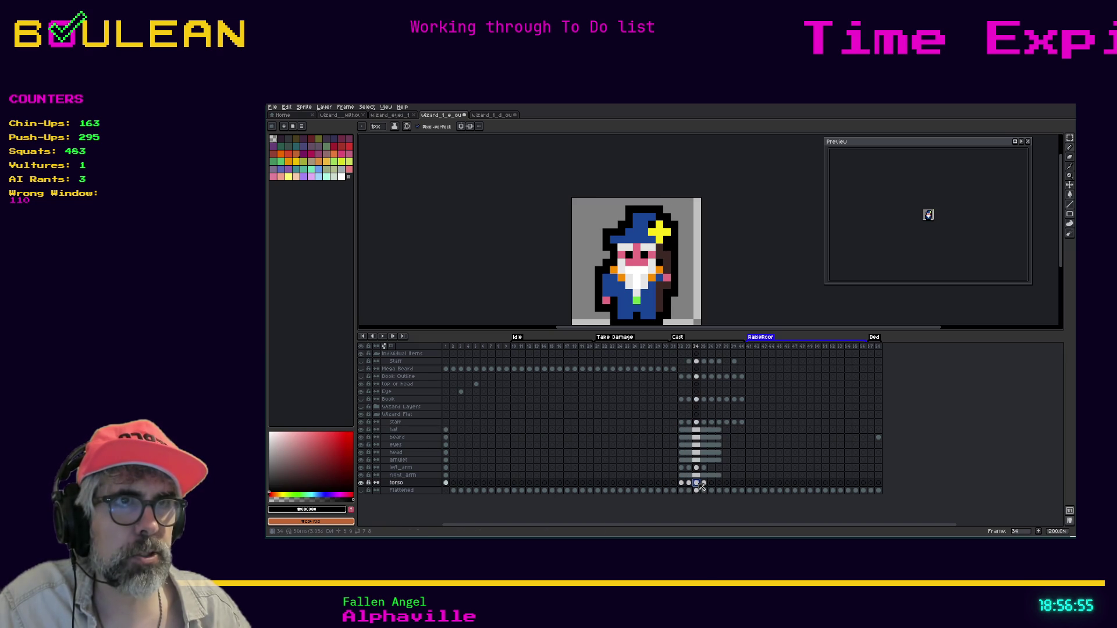
click(705, 483)
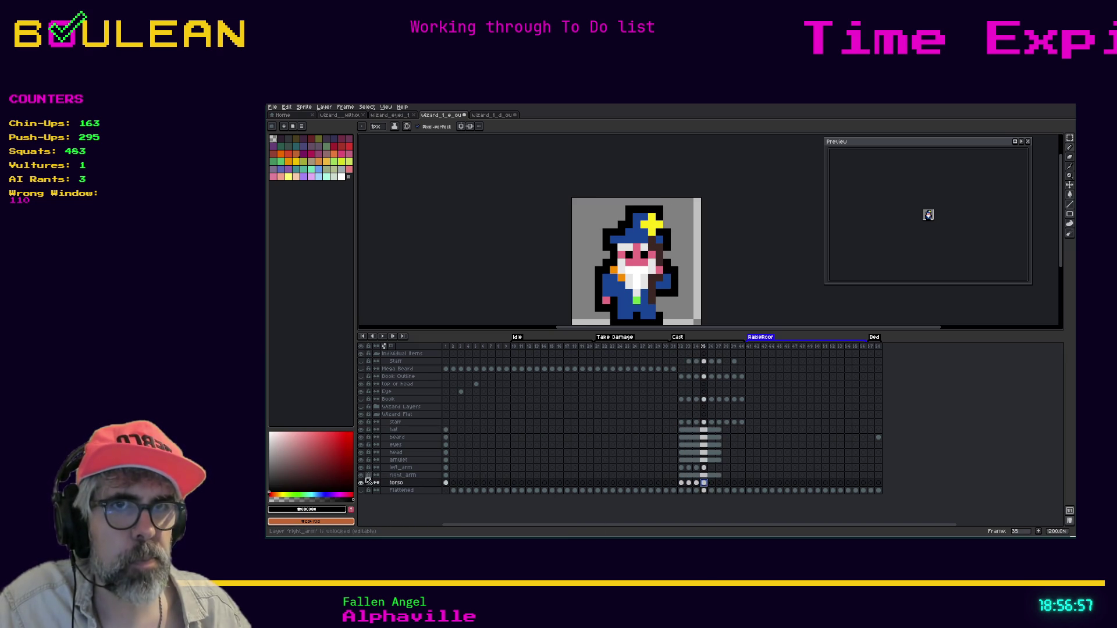
click(401, 475)
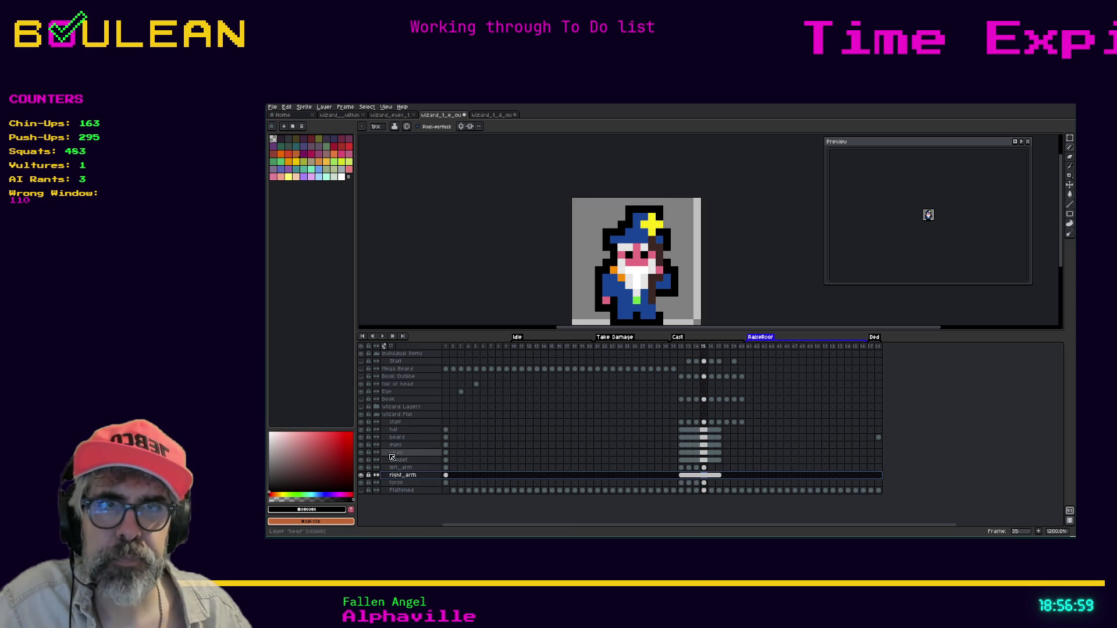
Step: Hide the staff, hat, beard, eyes, head, amulet and both arm layers, leaving only the torso
shift+click(397, 424)
click(360, 422)
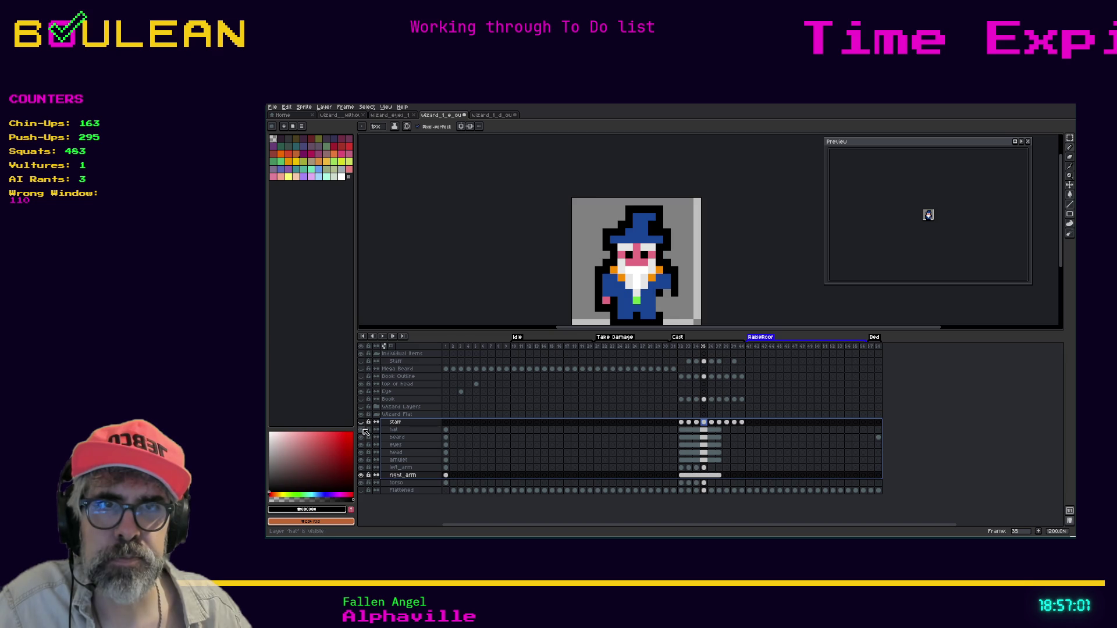
click(361, 430)
drag(365, 442, 363, 469)
click(396, 477)
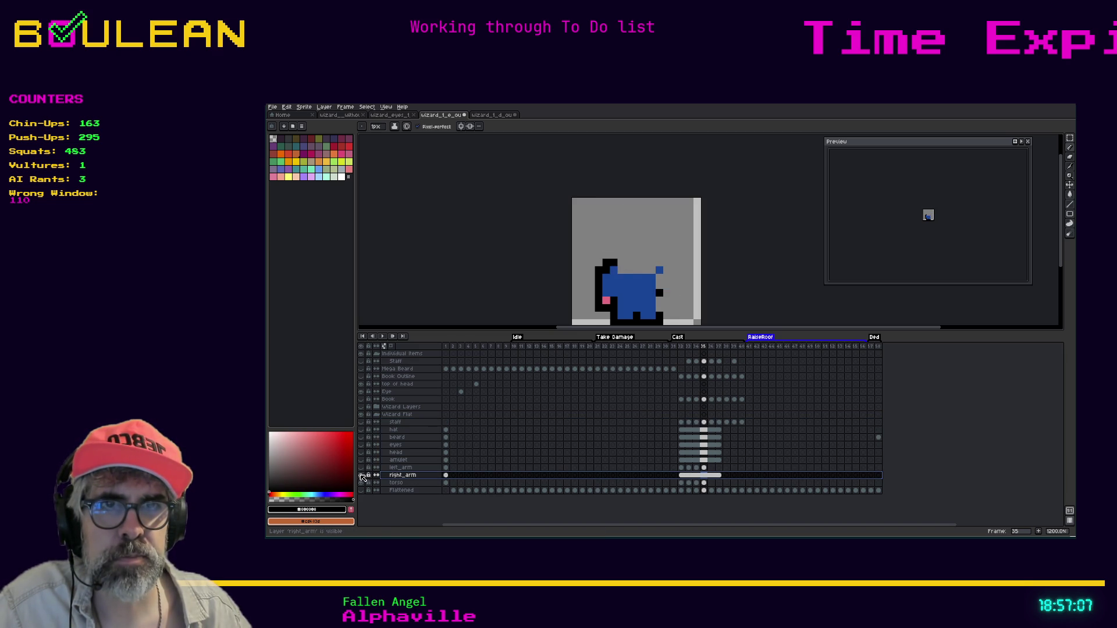
click(361, 476)
Step: Compare the torso on Cast frames 32–35 with frame 1, then select torso cels 32–37
click(399, 483)
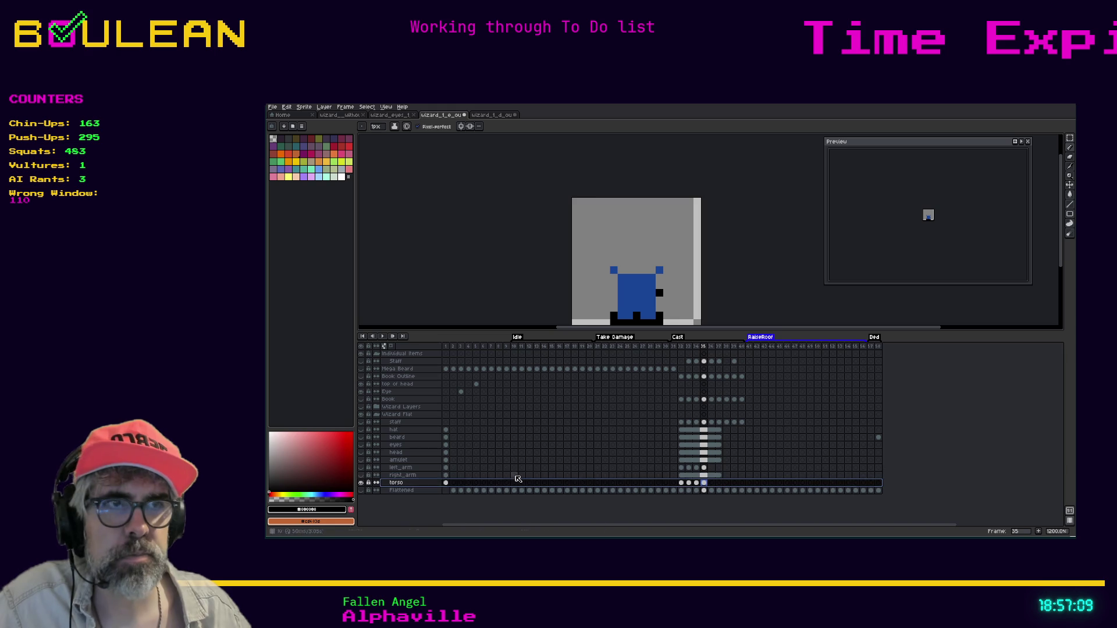
click(682, 483)
click(689, 483)
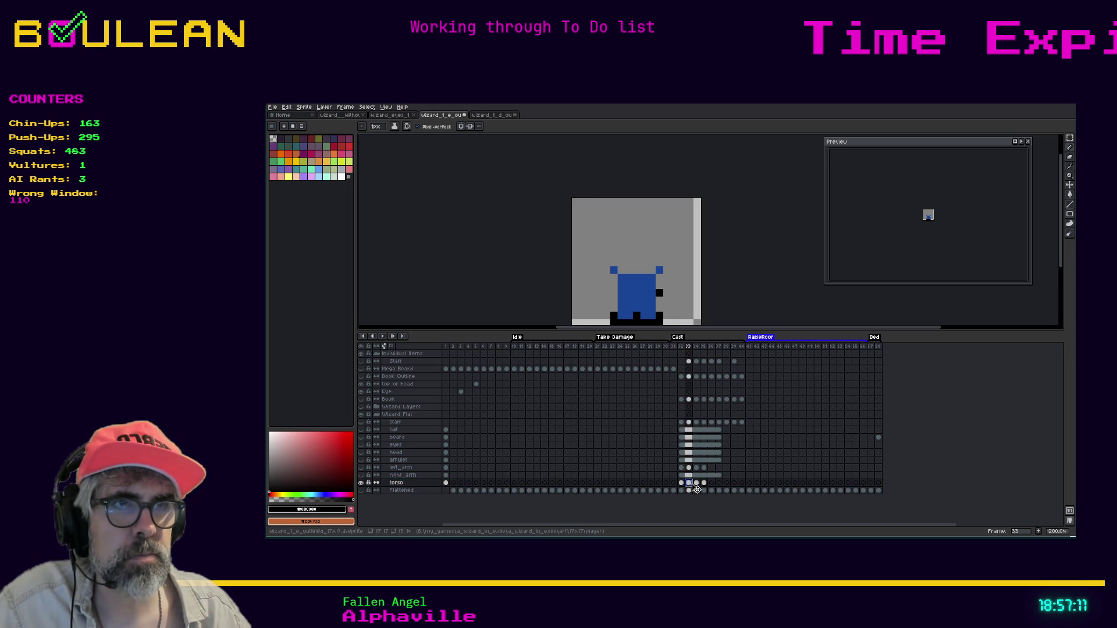
click(696, 483)
click(704, 483)
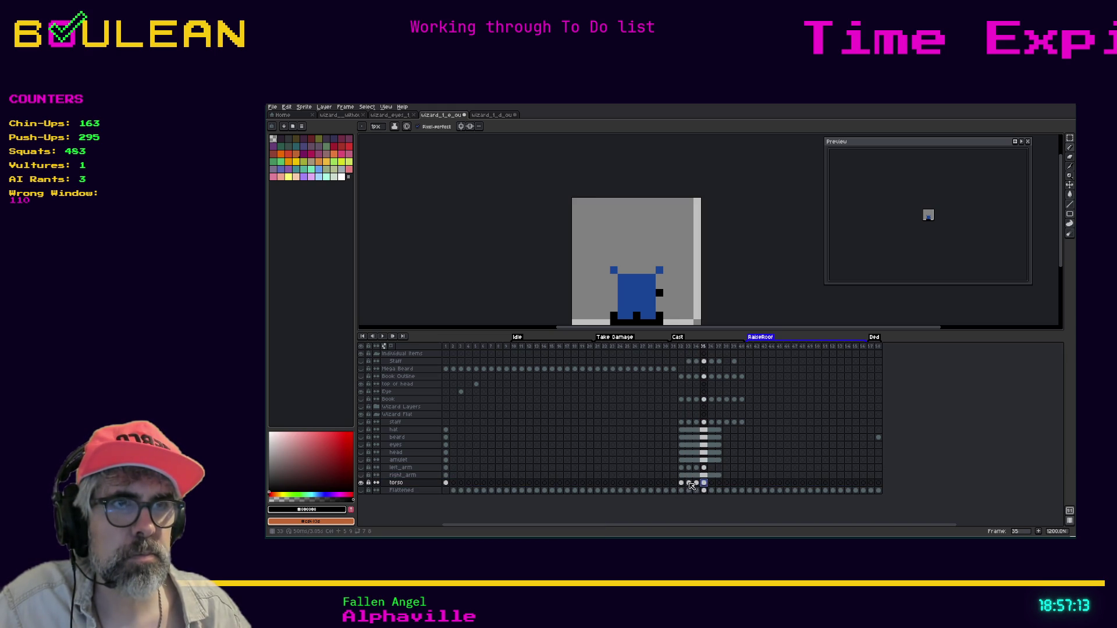
click(682, 484)
click(446, 482)
click(682, 484)
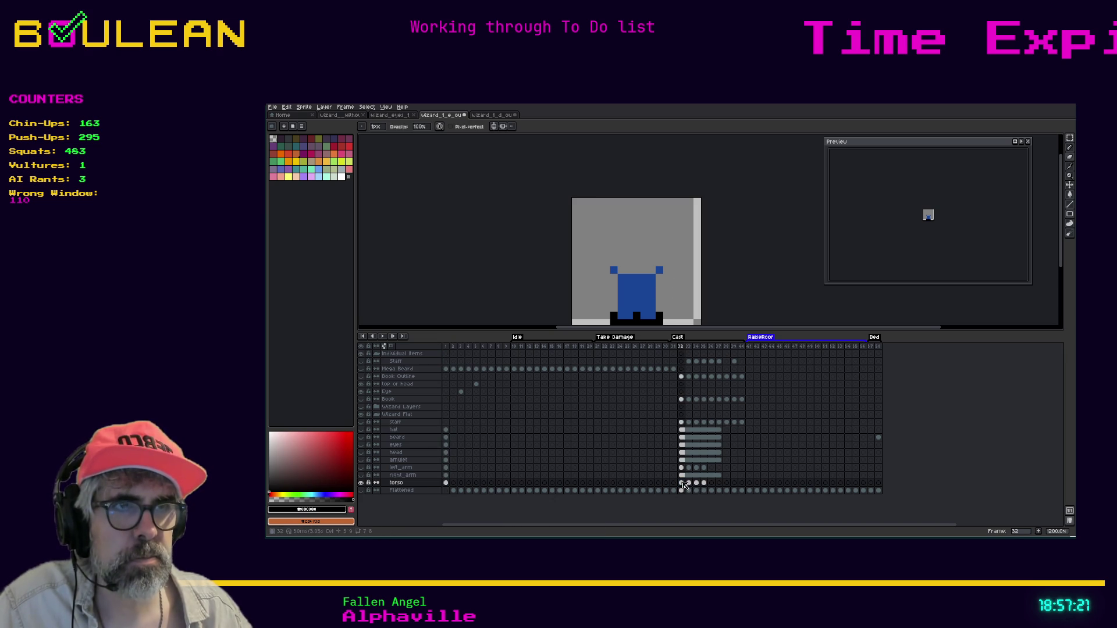
drag(683, 485, 720, 484)
right_click(719, 484)
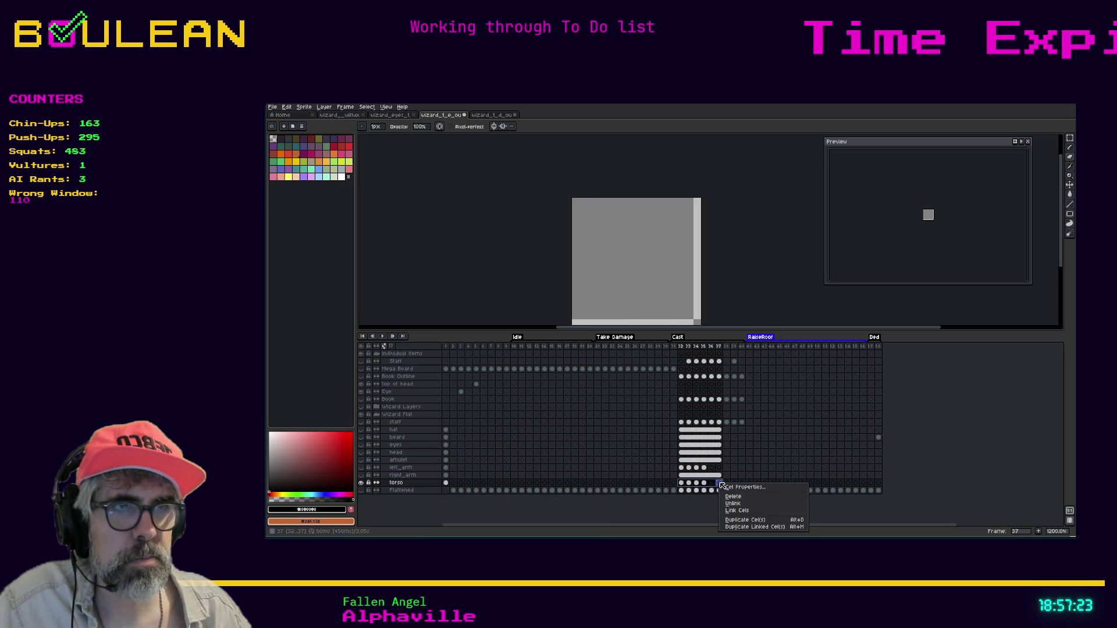
Step: Link the selected torso cels across Cast frames 32–37
click(737, 511)
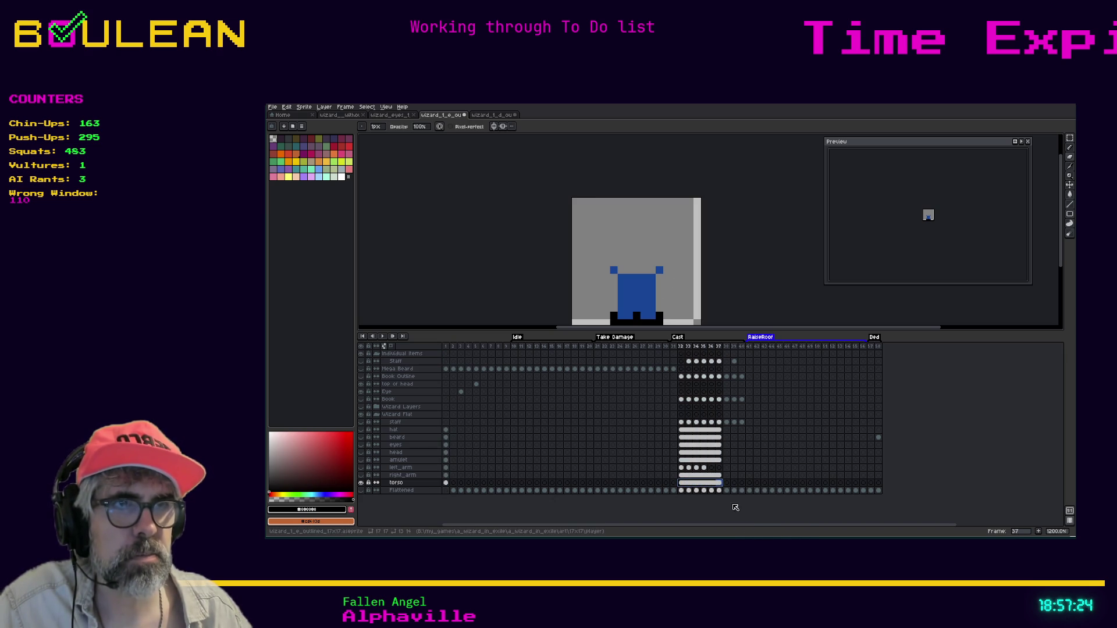
click(682, 483)
click(681, 468)
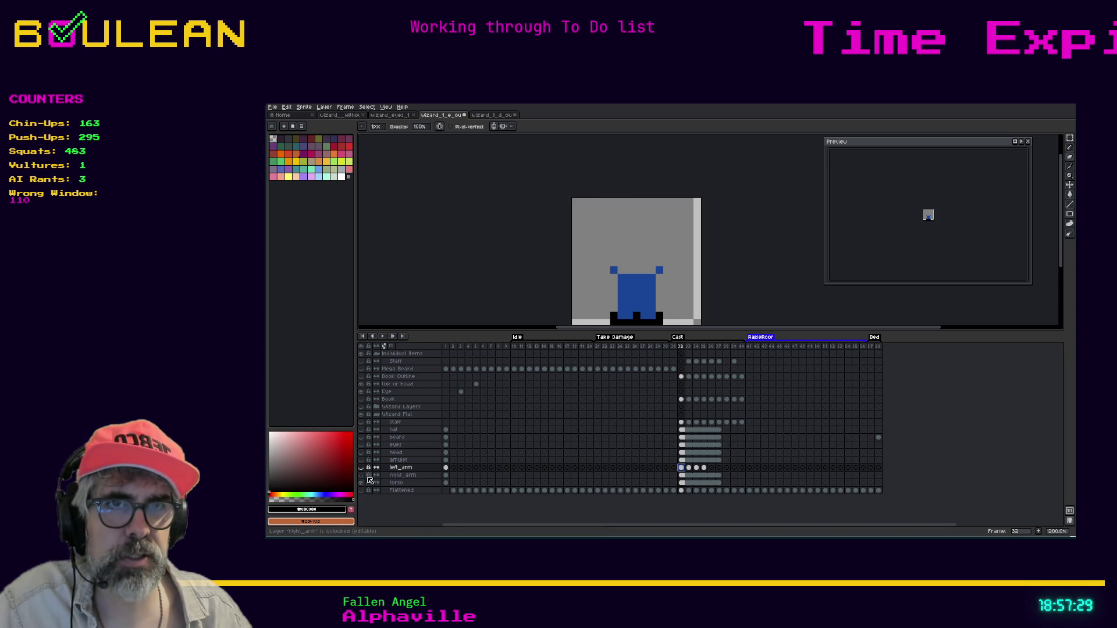
Step: Show the right_arm, left_arm, amulet, head, eyes, beard, hat and staff layers again
click(361, 475)
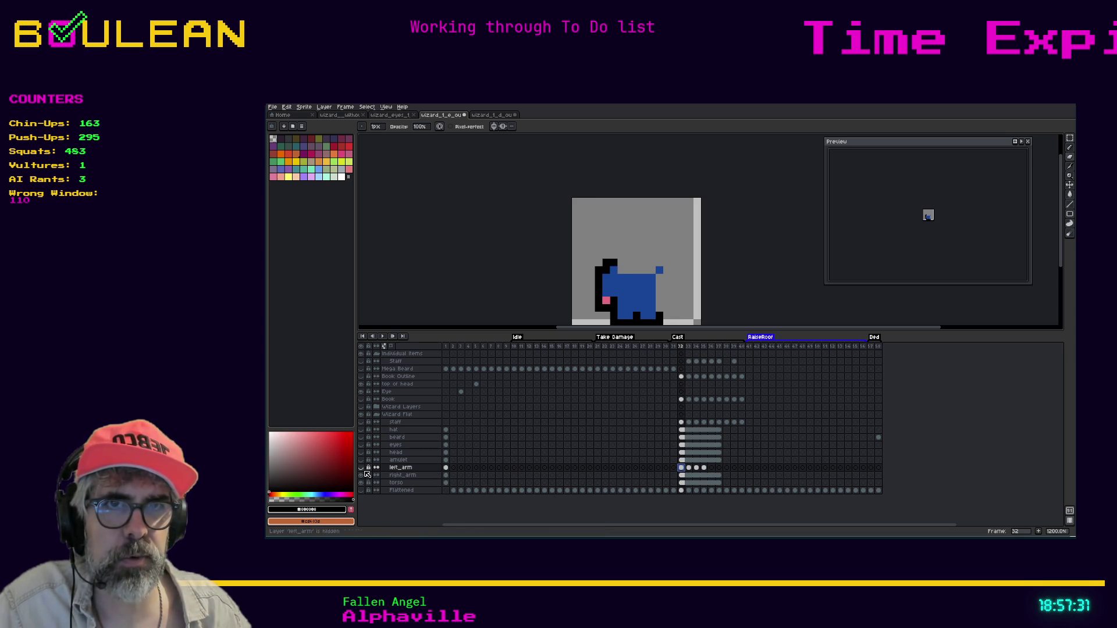
click(361, 467)
click(361, 461)
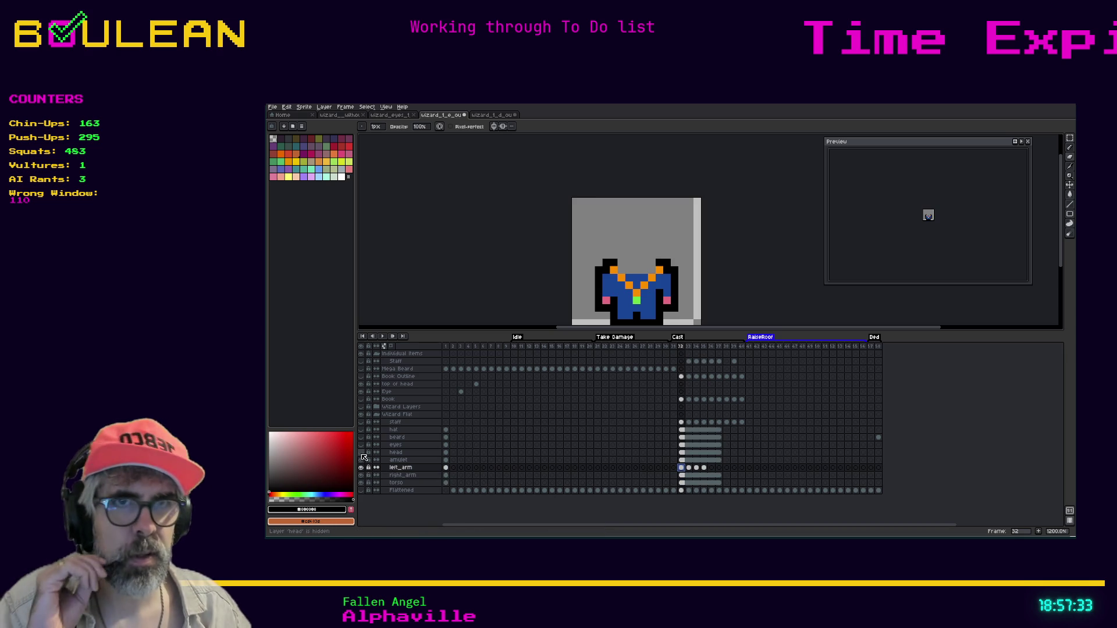
click(361, 453)
click(361, 445)
click(360, 438)
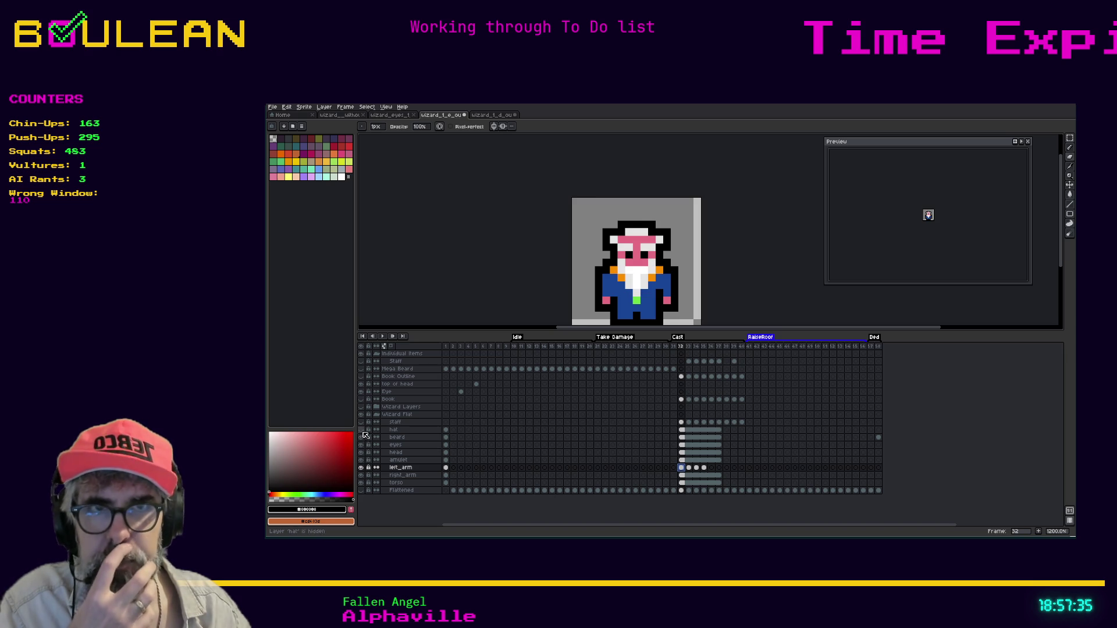
click(360, 430)
click(361, 422)
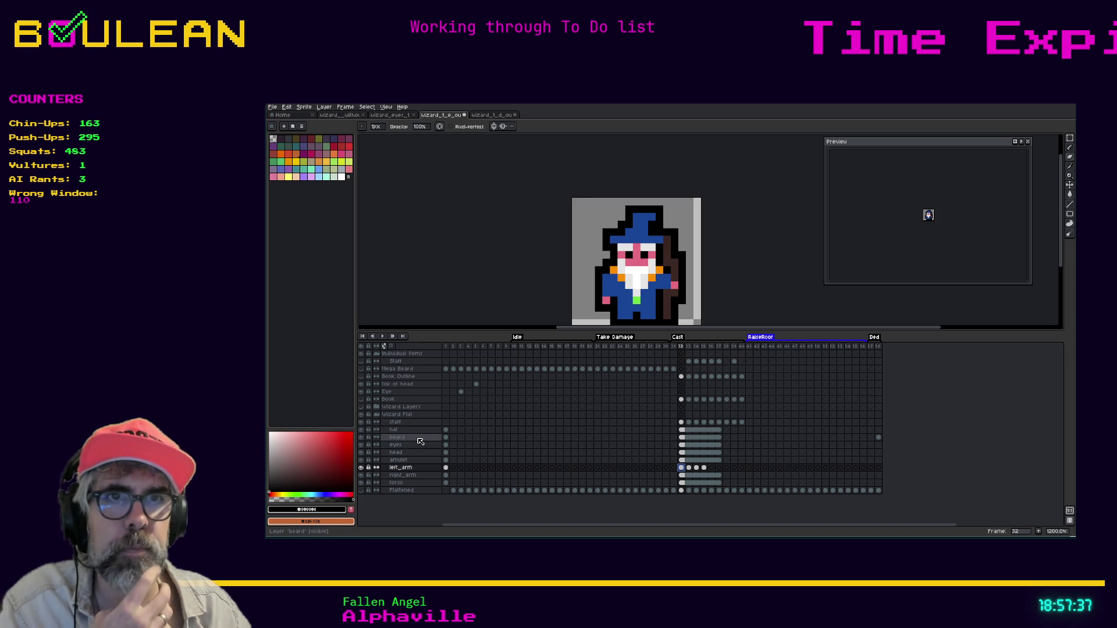
Step: Select the staff layer and step forward to Cast frame 35
click(406, 423)
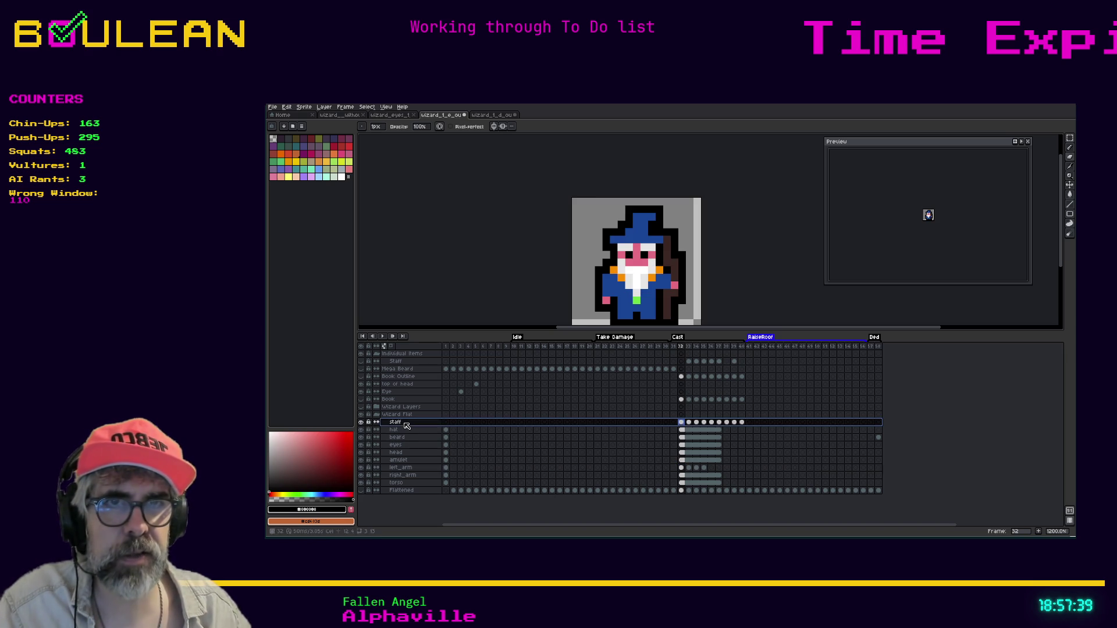
key(Right)
key(Right)
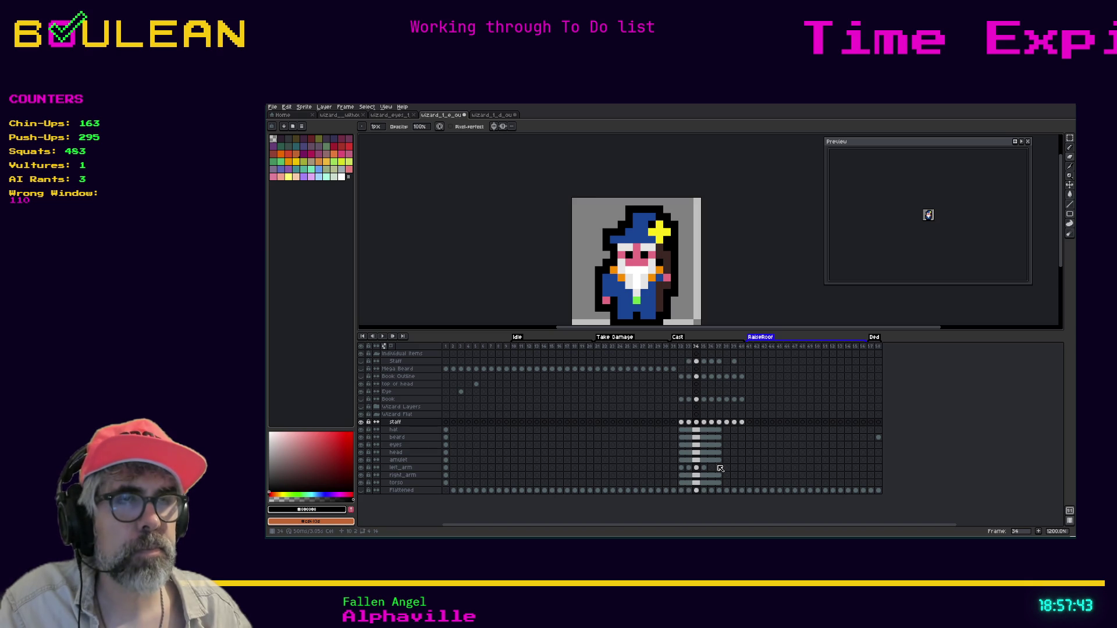
key(Right)
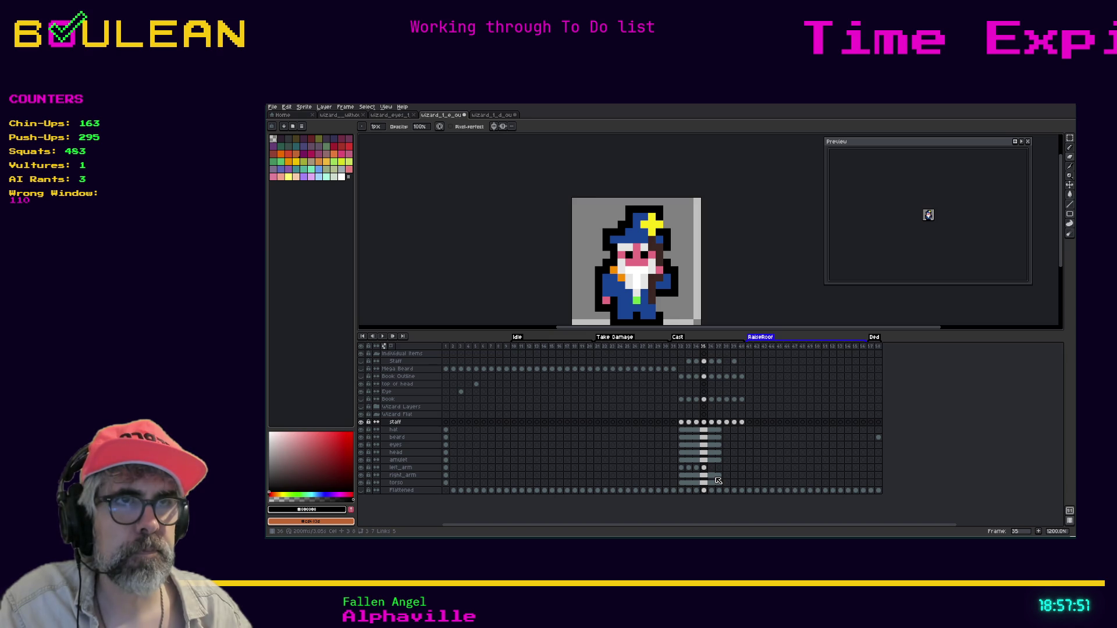
Step: On frame 1, hide arms, amulet and head, draw black outline pixels up both torso sides, and save
click(446, 483)
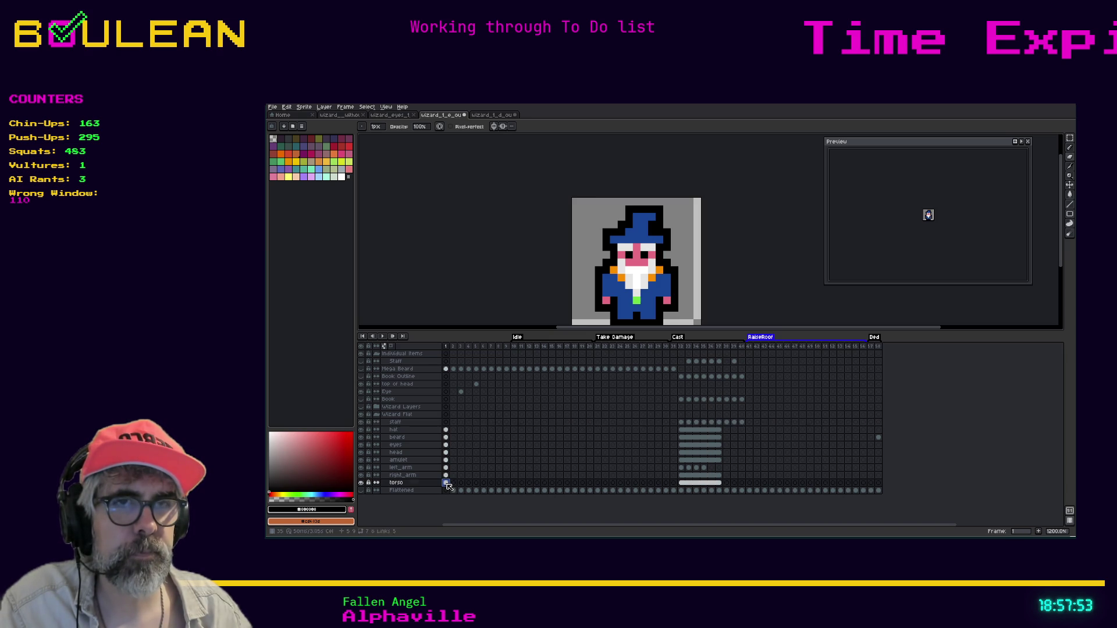
drag(361, 475, 363, 434)
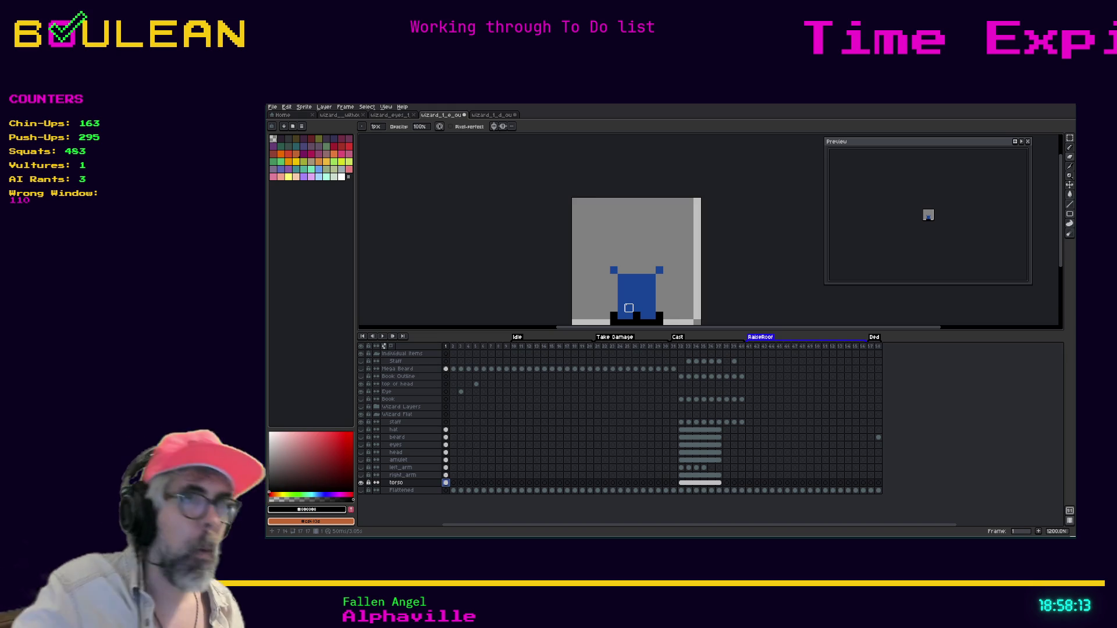
key(e)
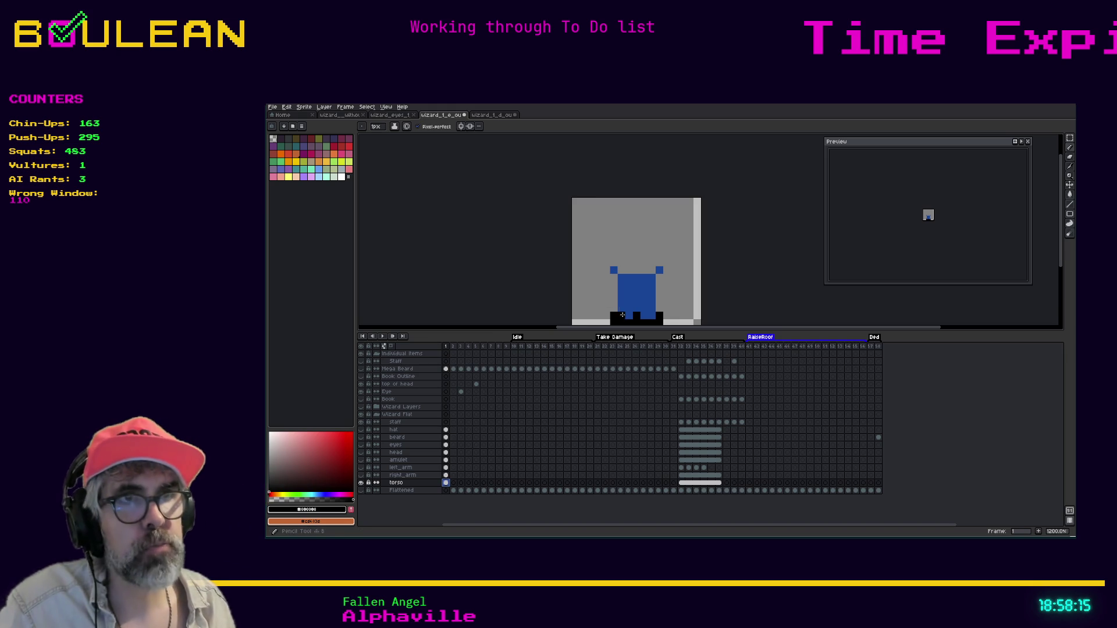
click(613, 295)
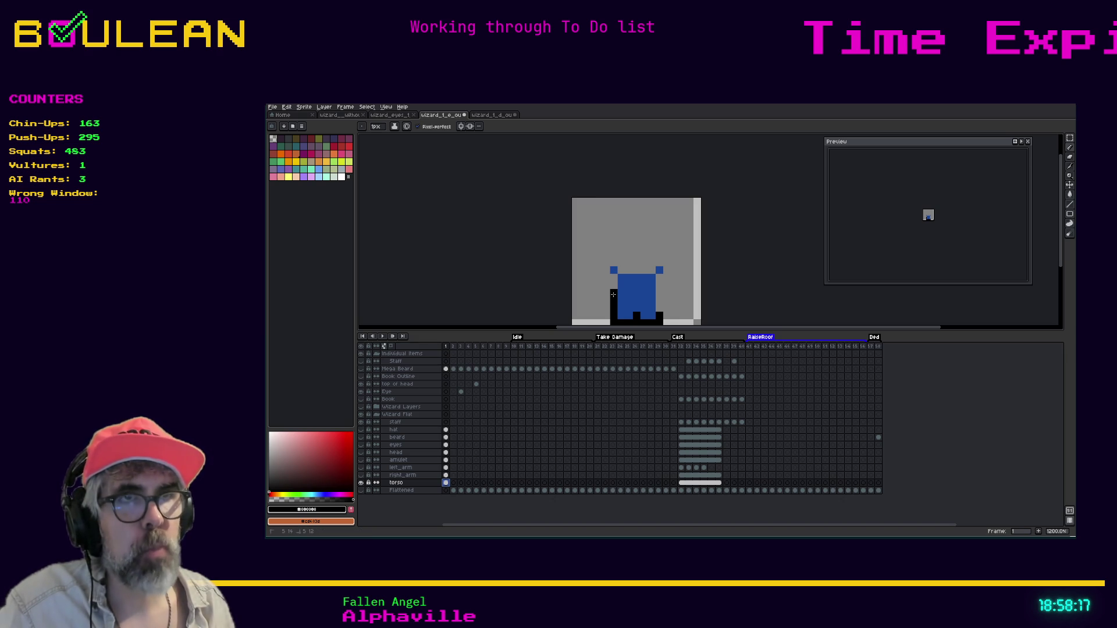
click(613, 277)
drag(659, 312, 662, 282)
key(ctrl+s)
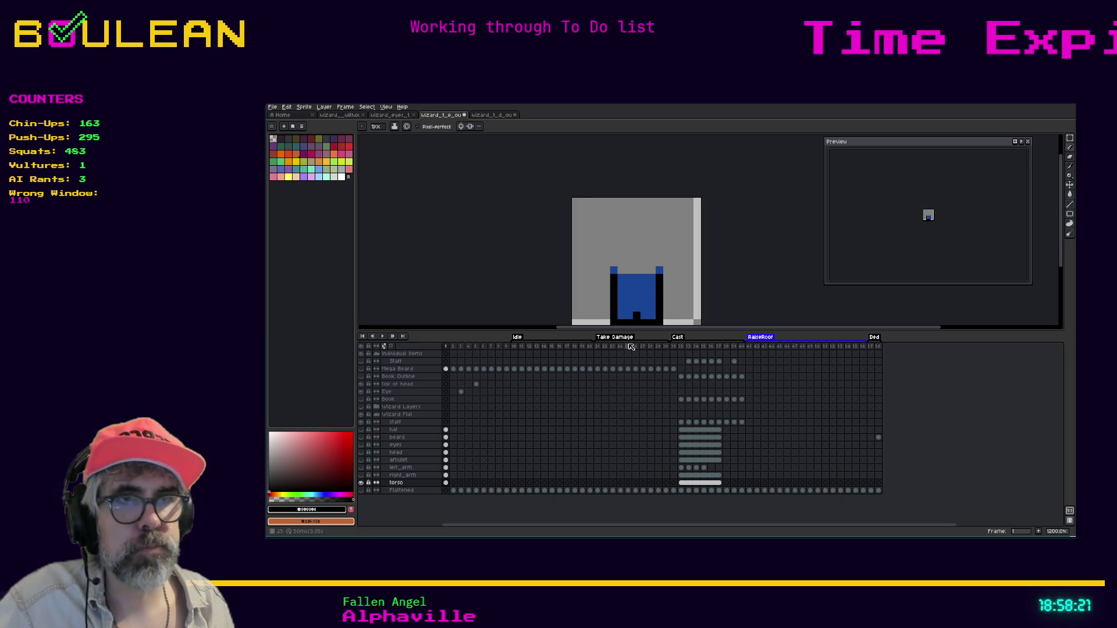
Step: At Cast frame 32, select and transform the whole torso cel, save, and show all layers again
key(v)
key(ctrl+a)
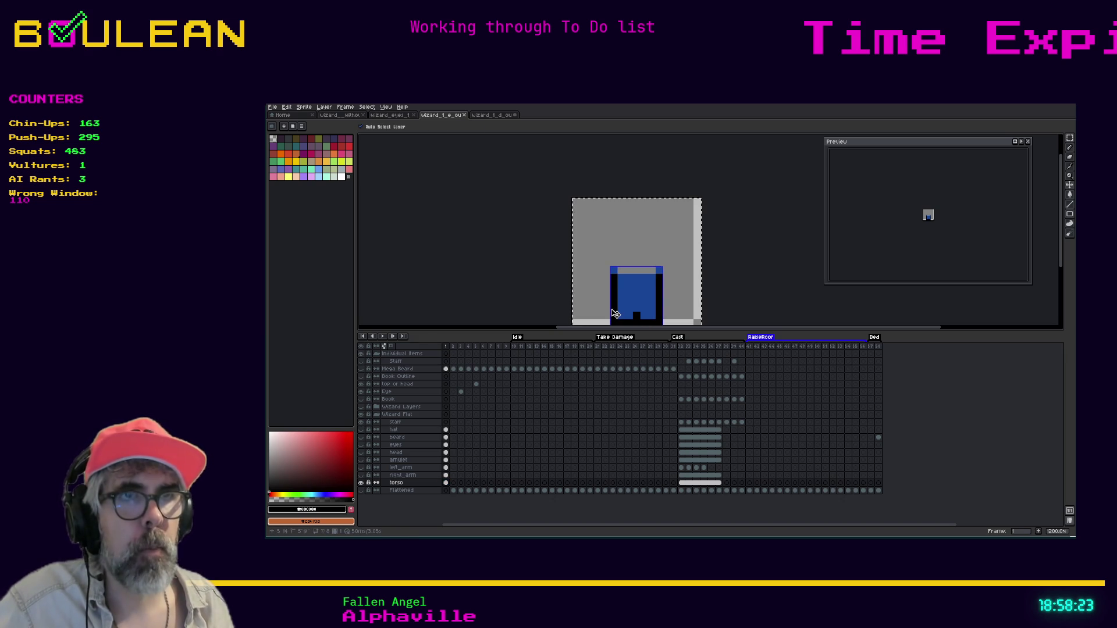
click(680, 483)
key(ctrl+d)
key(ctrl+a)
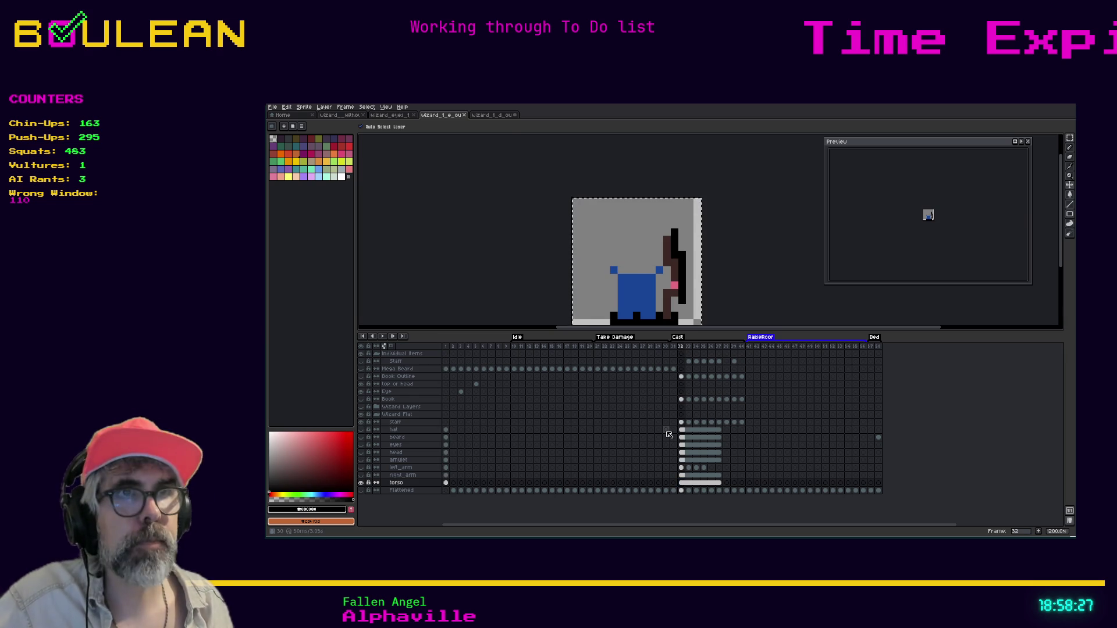
key(ctrl+t)
key(ctrl+d)
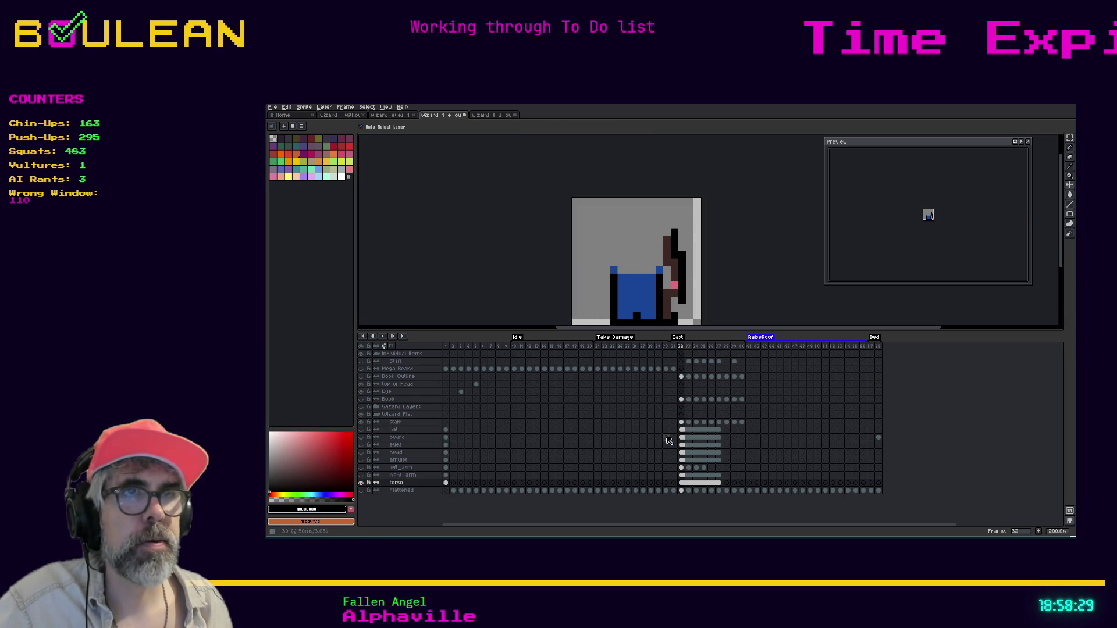
key(ctrl+s)
drag(361, 476, 362, 434)
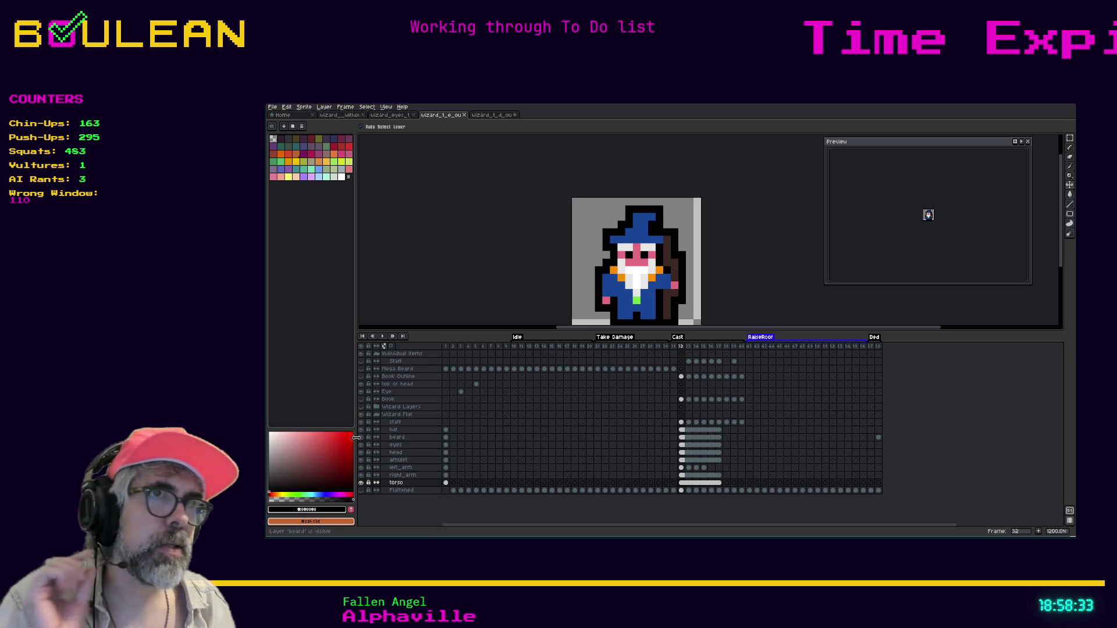
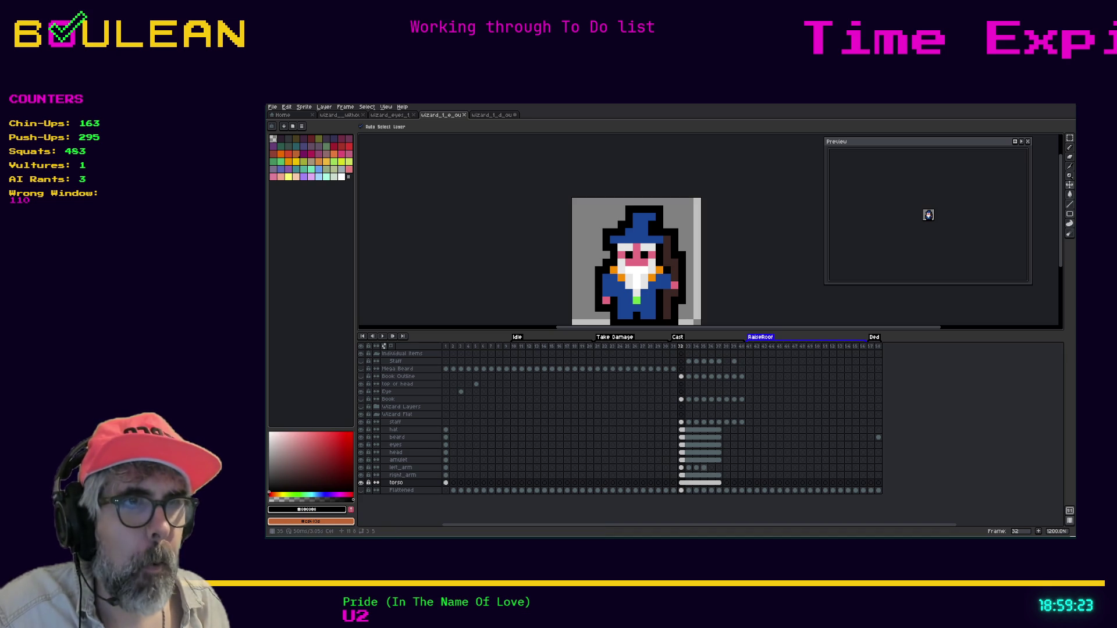
Step: Step through the left_arm cels at cast frames 32–35 of the edited wizard
click(703, 468)
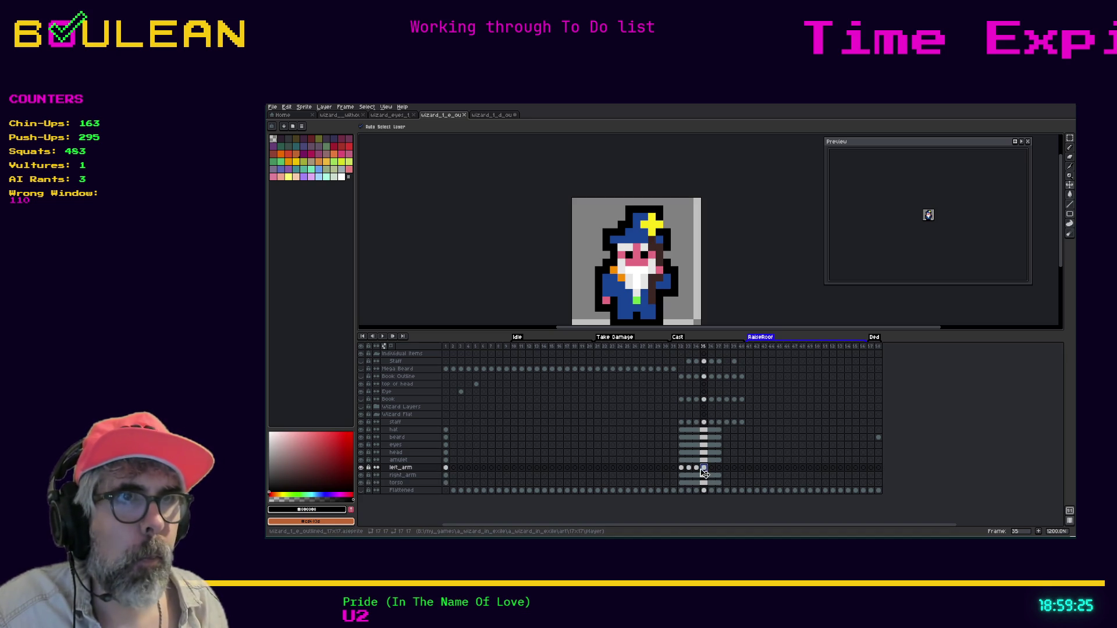
click(682, 469)
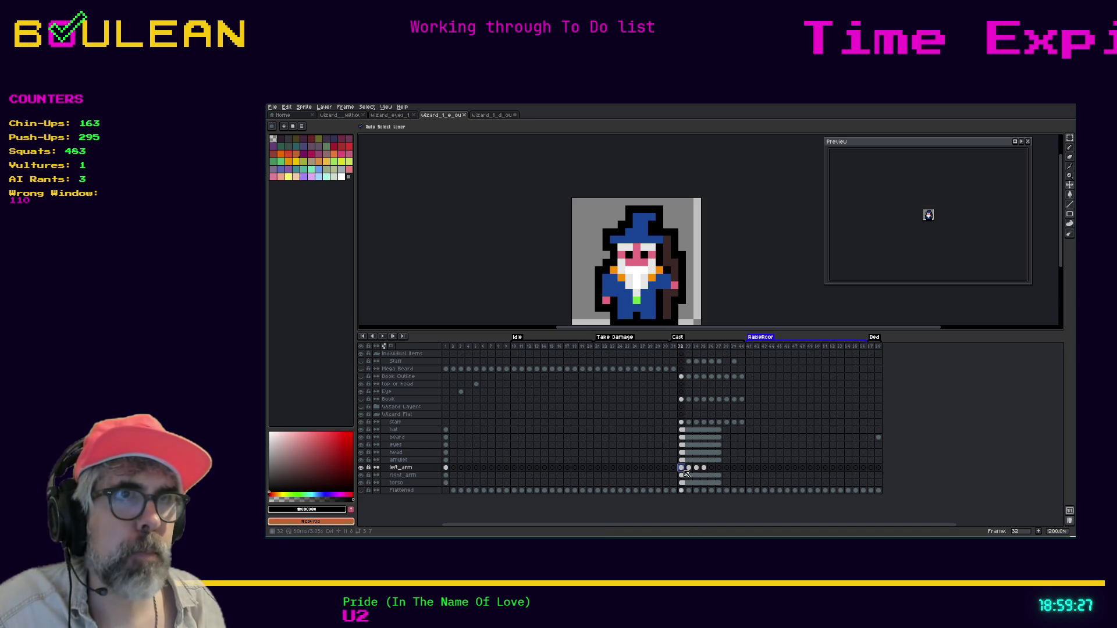
drag(692, 474, 704, 468)
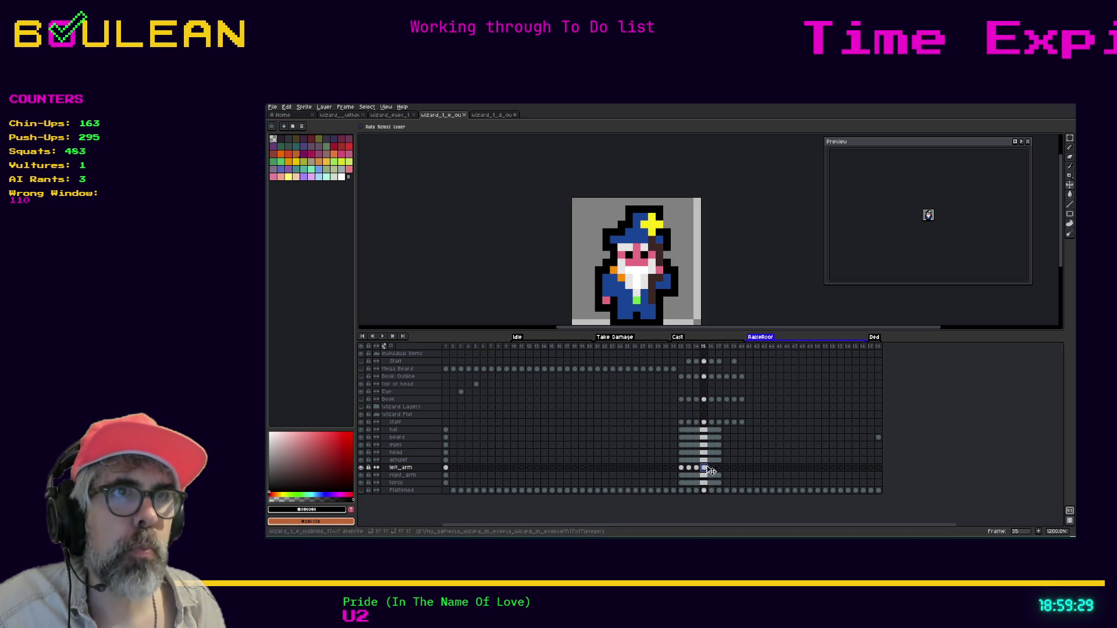
Step: Step through frames 32–35 on the other wizard sprite for comparison
click(493, 115)
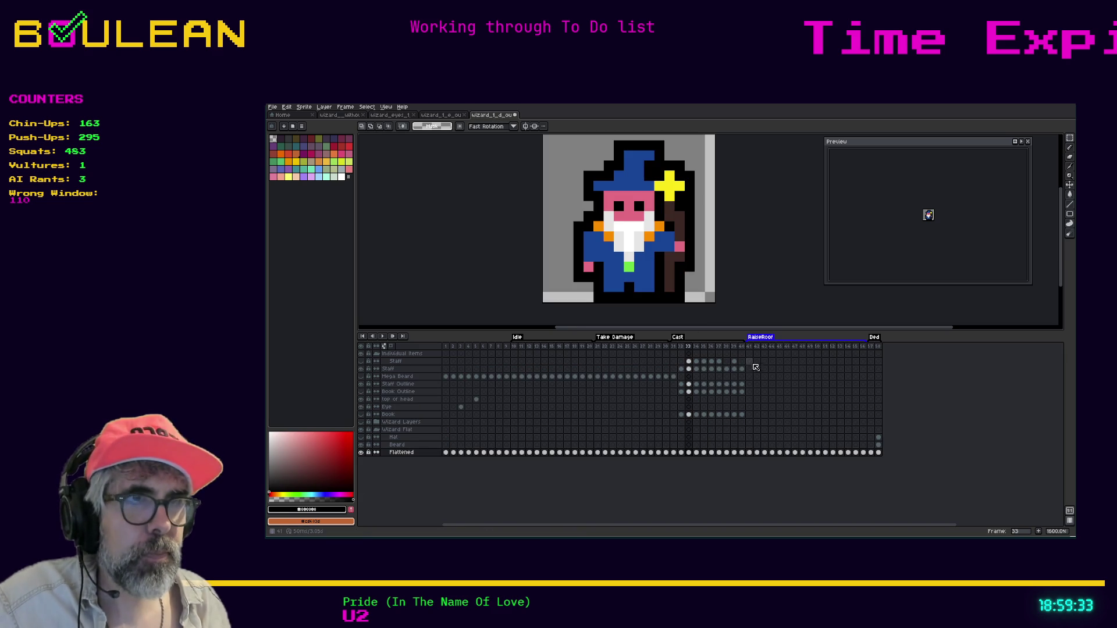
click(682, 415)
click(689, 415)
click(696, 416)
click(704, 415)
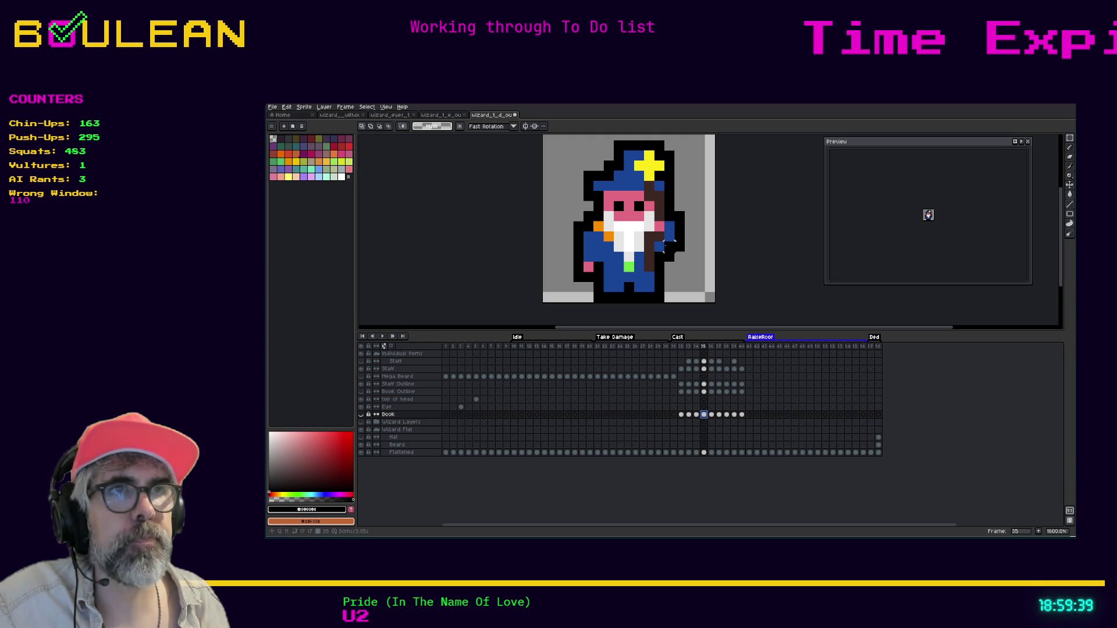
Step: Flip between the two wizard sprite tabs, ending on the sprite being edited
click(455, 116)
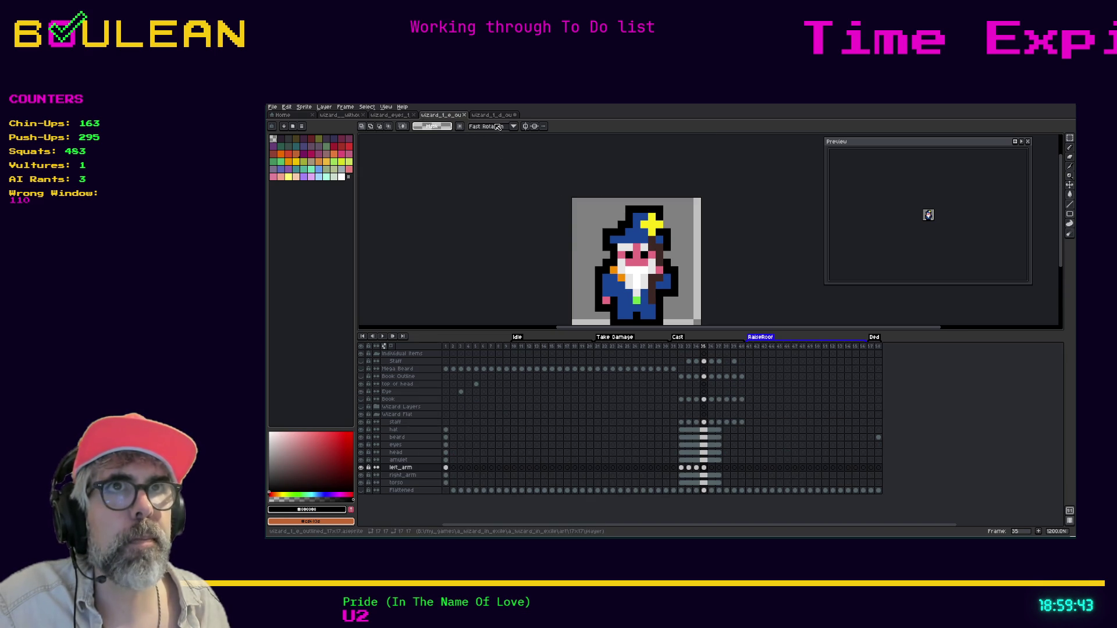
scroll(662, 272, up, 2)
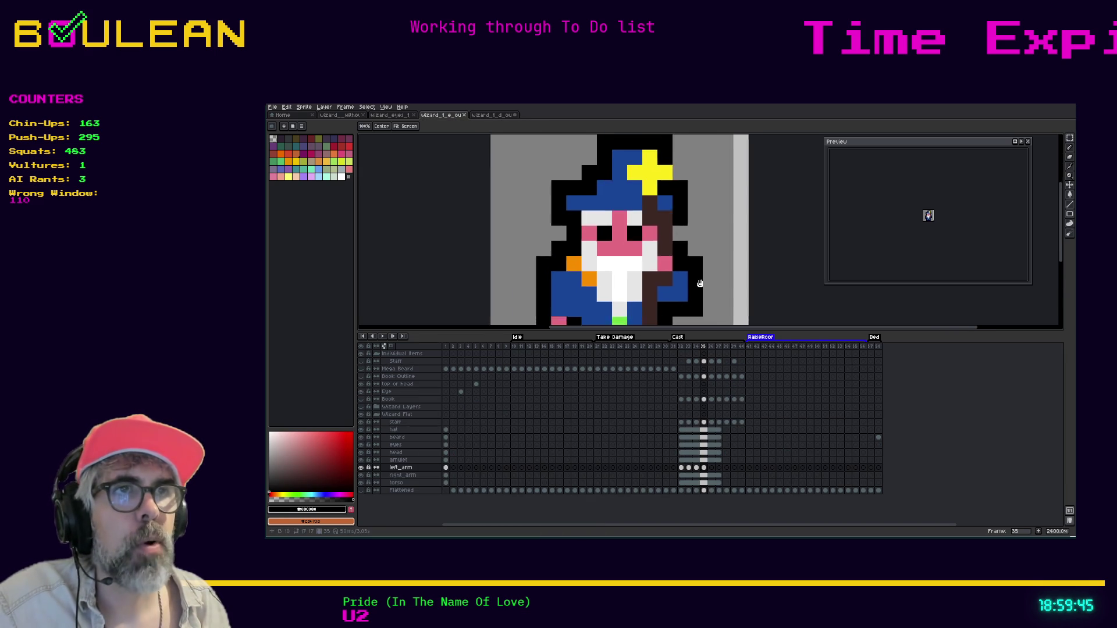
click(490, 116)
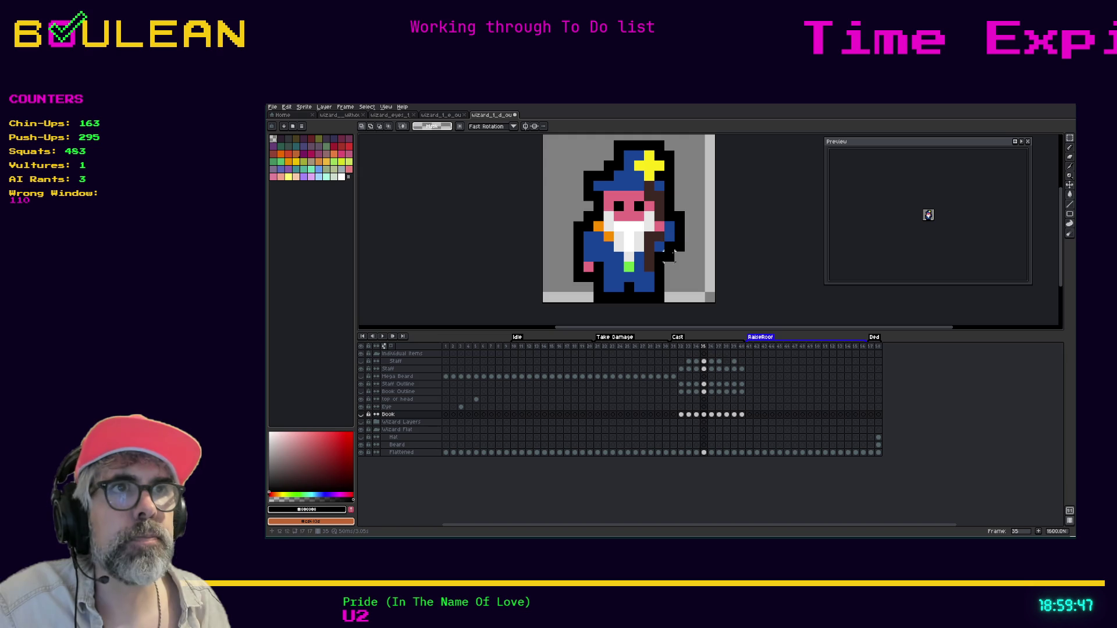
click(441, 115)
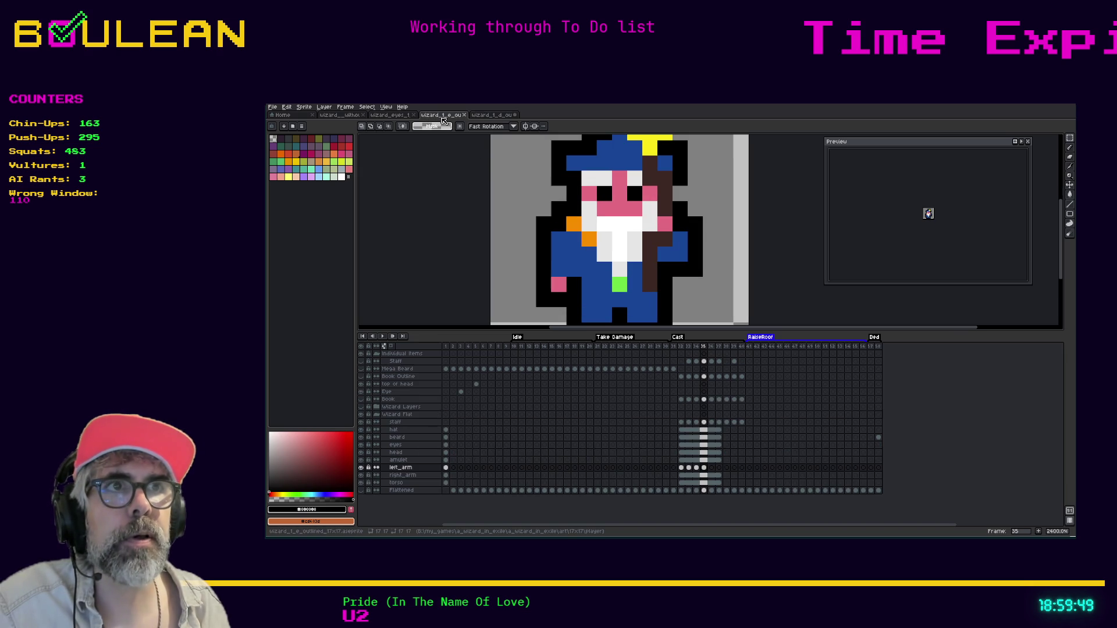
scroll(655, 263, down, 1)
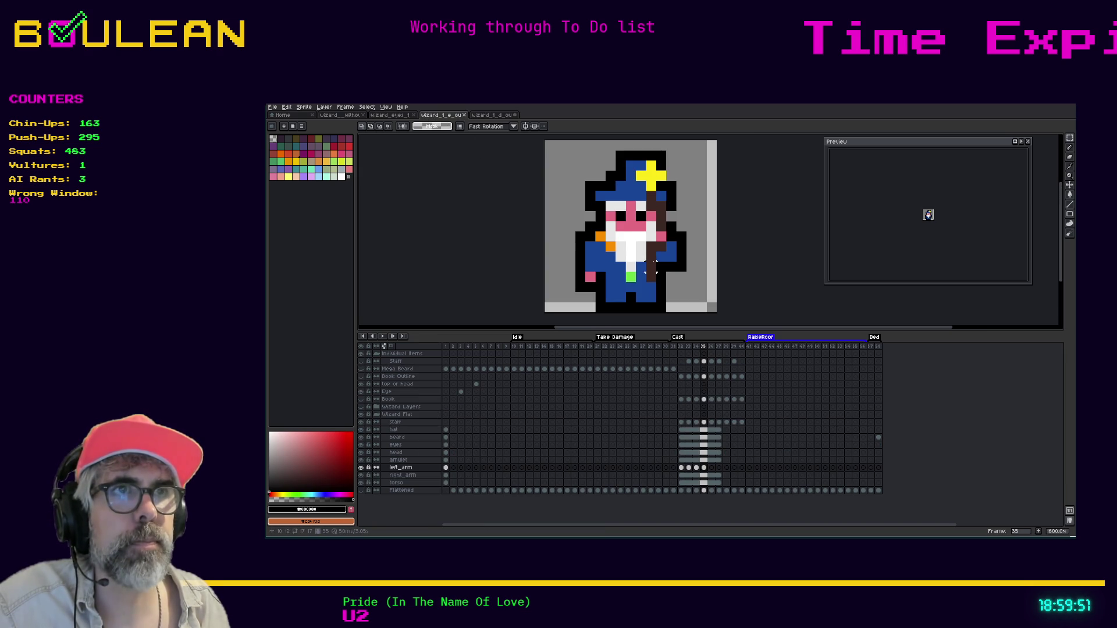
Step: On the frame 35 staff cel, pick robe blue #054494, compare sprites, and undo a stroke
click(705, 423)
key(i)
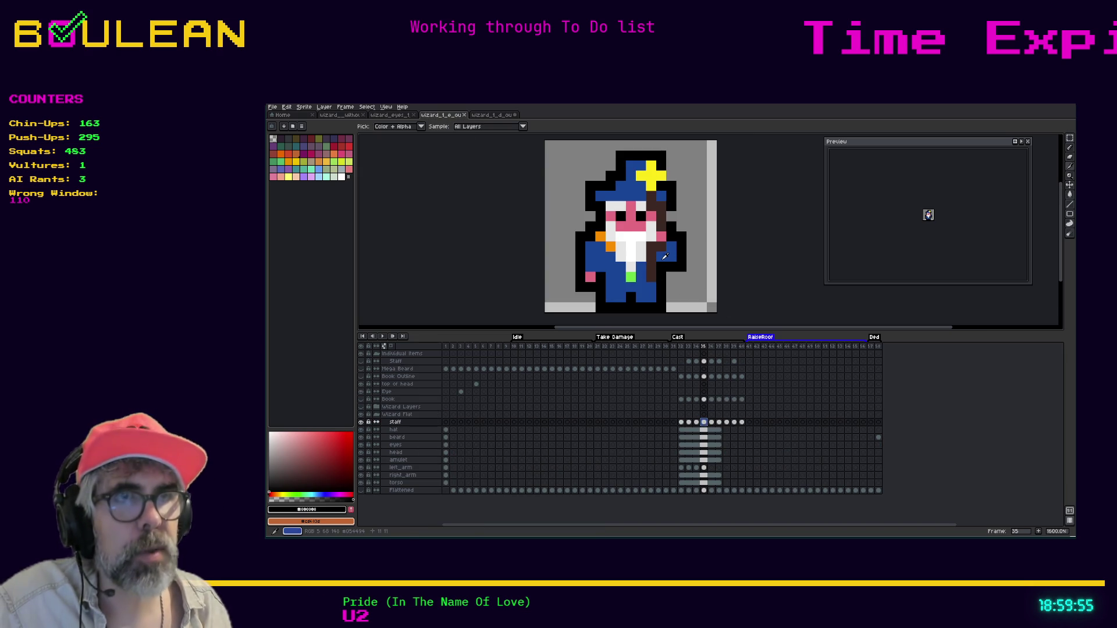
click(664, 257)
key(b)
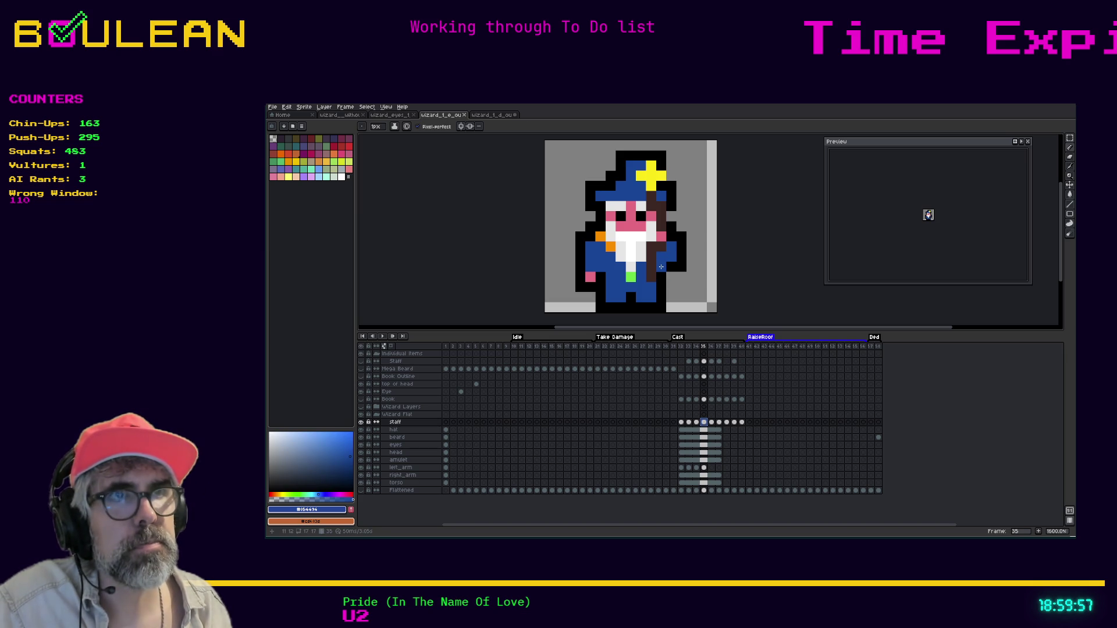
click(497, 117)
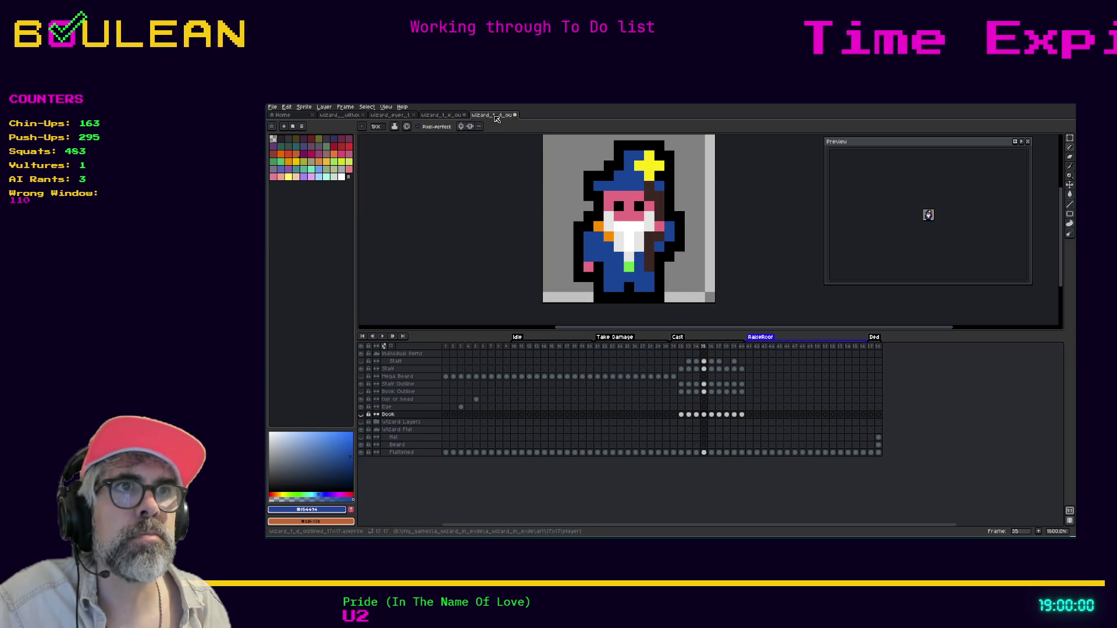
click(446, 117)
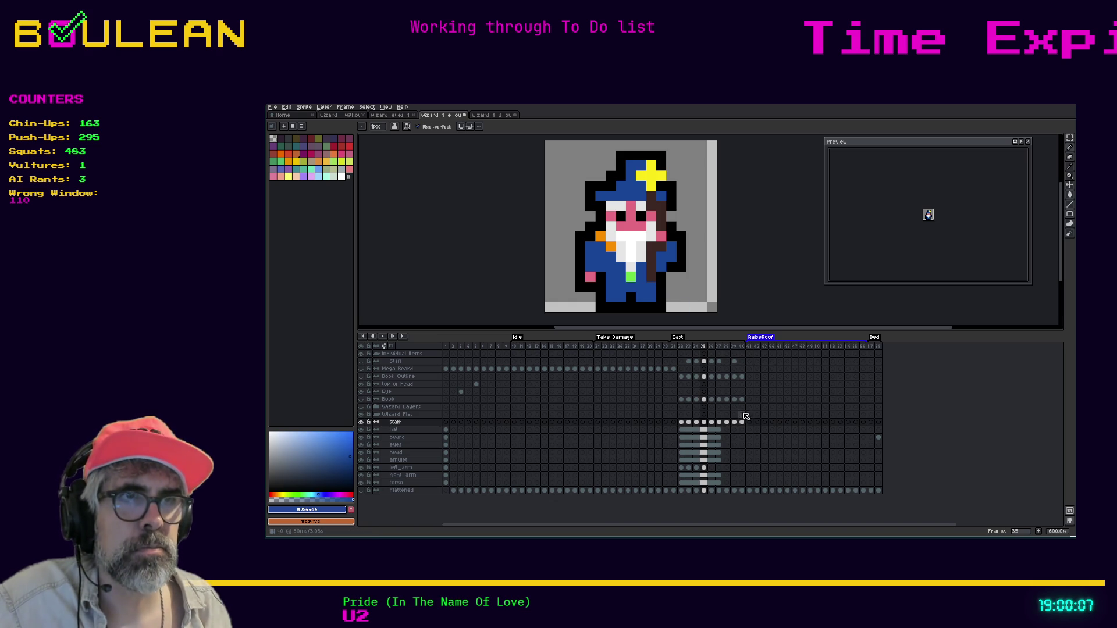
key(ctrl+z)
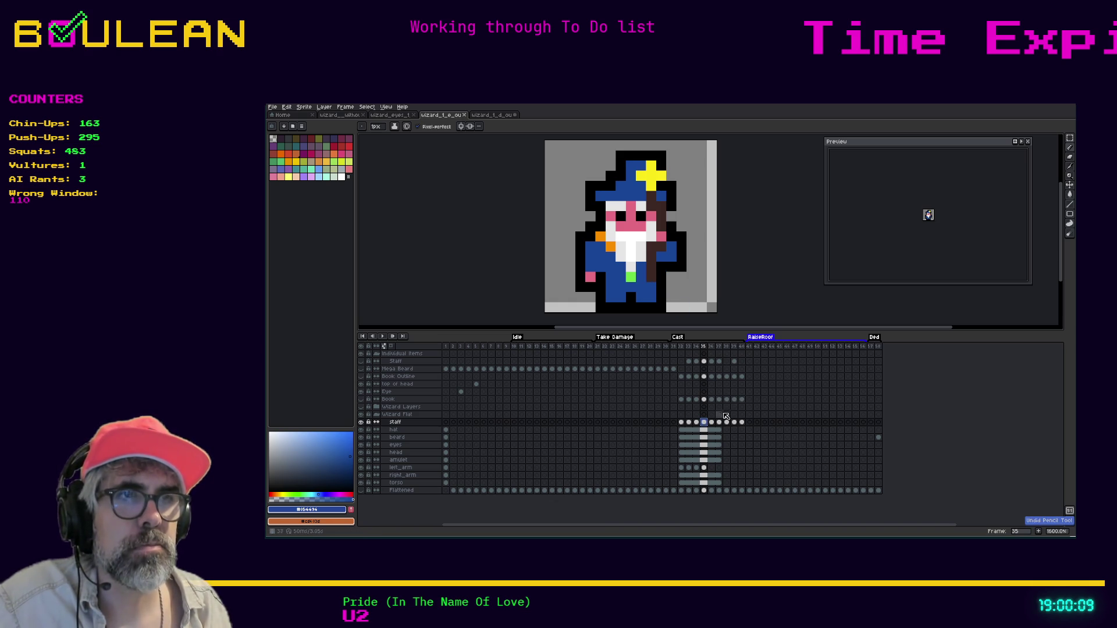
Step: Pick black #000000 on the frame 35 left_arm cel and compare against the other sprite
click(705, 467)
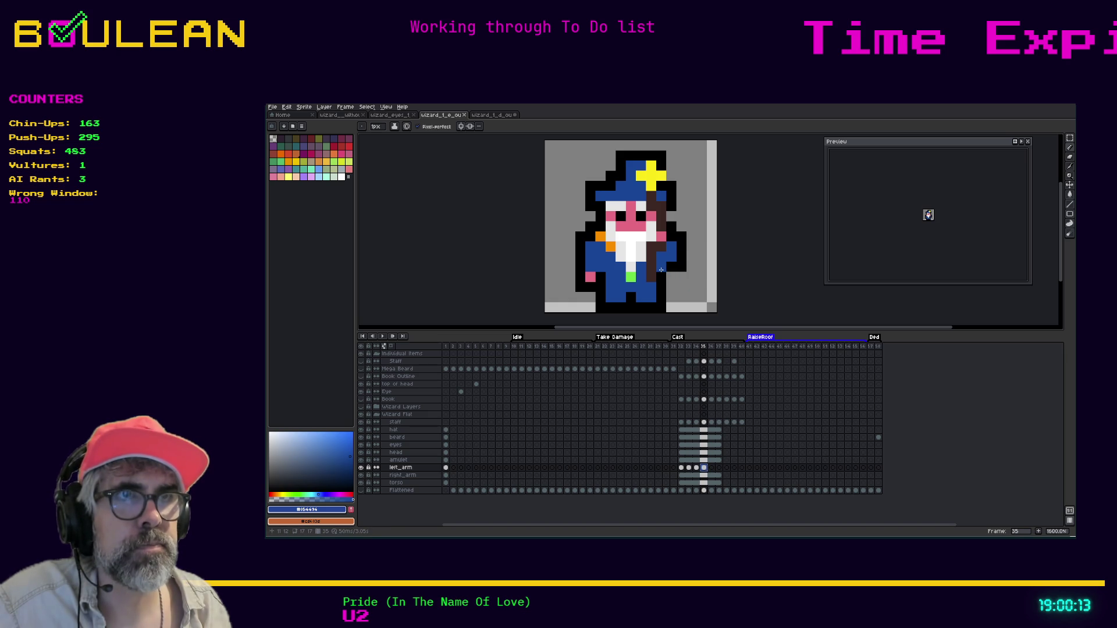
key(i)
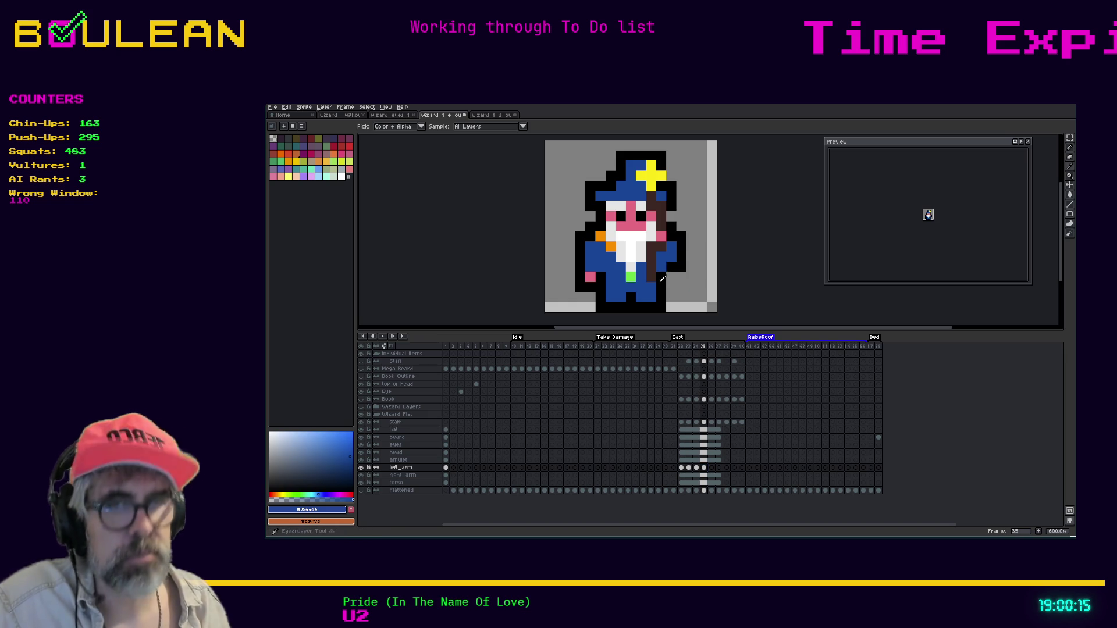
click(661, 279)
key(b)
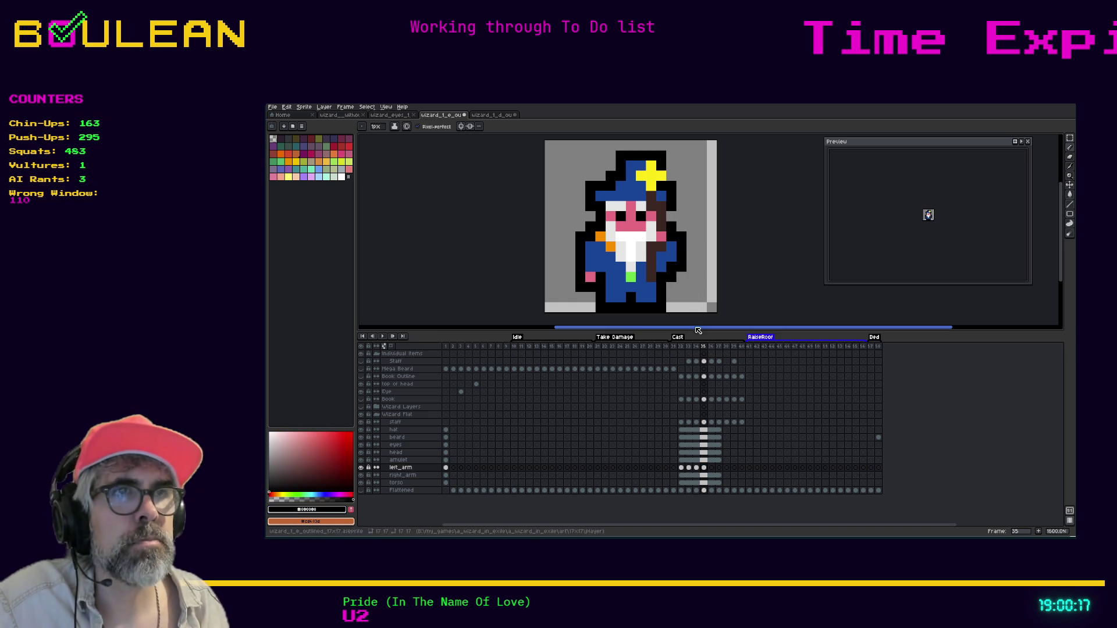
click(482, 117)
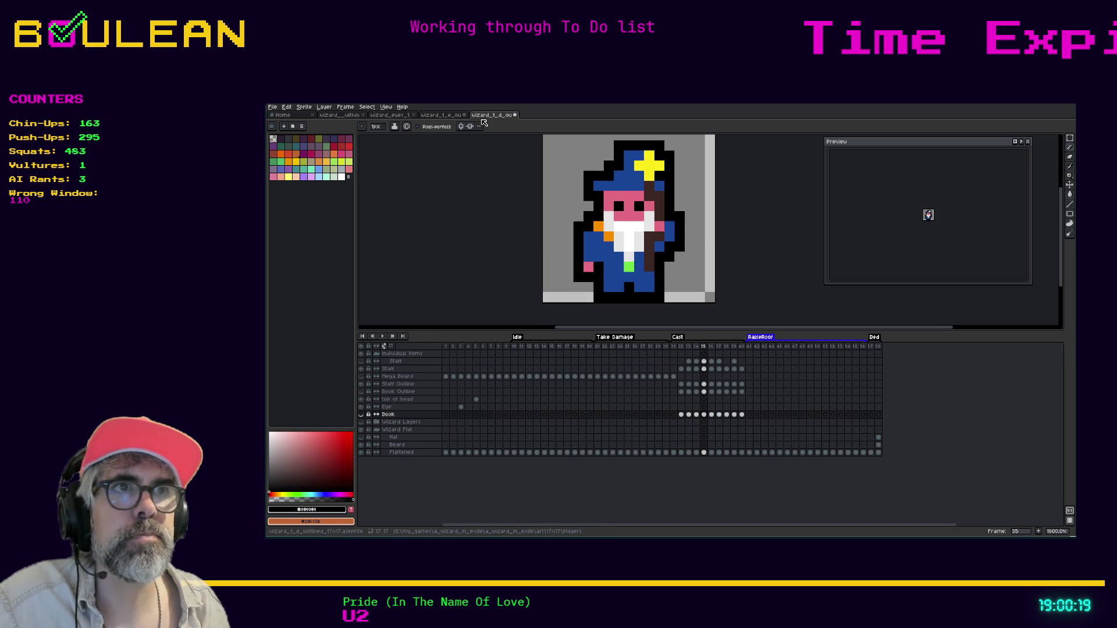
click(451, 116)
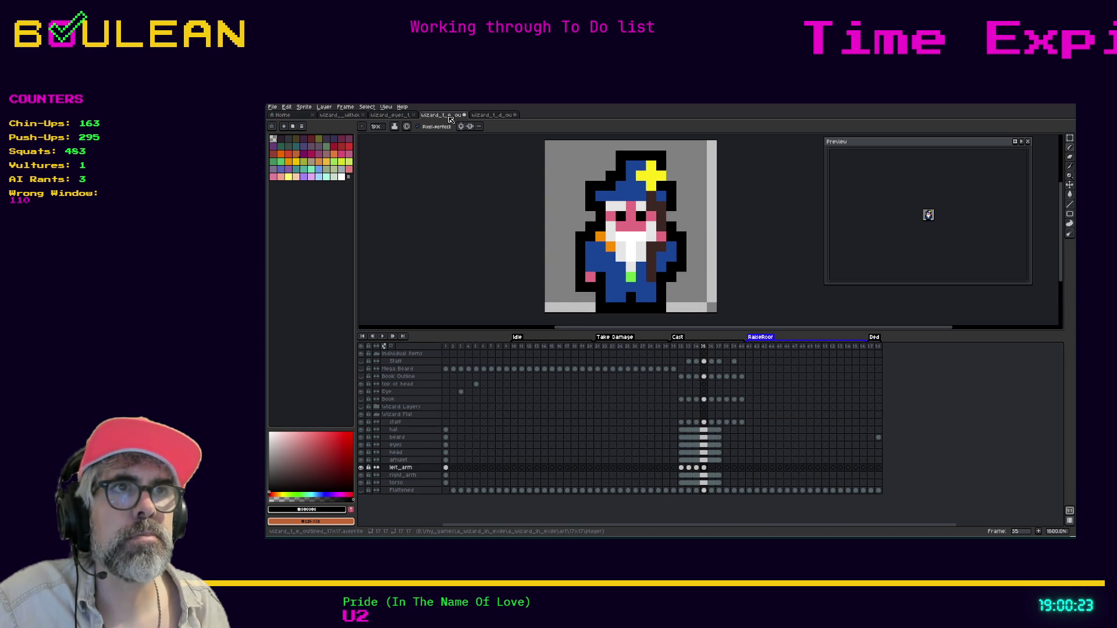
click(488, 117)
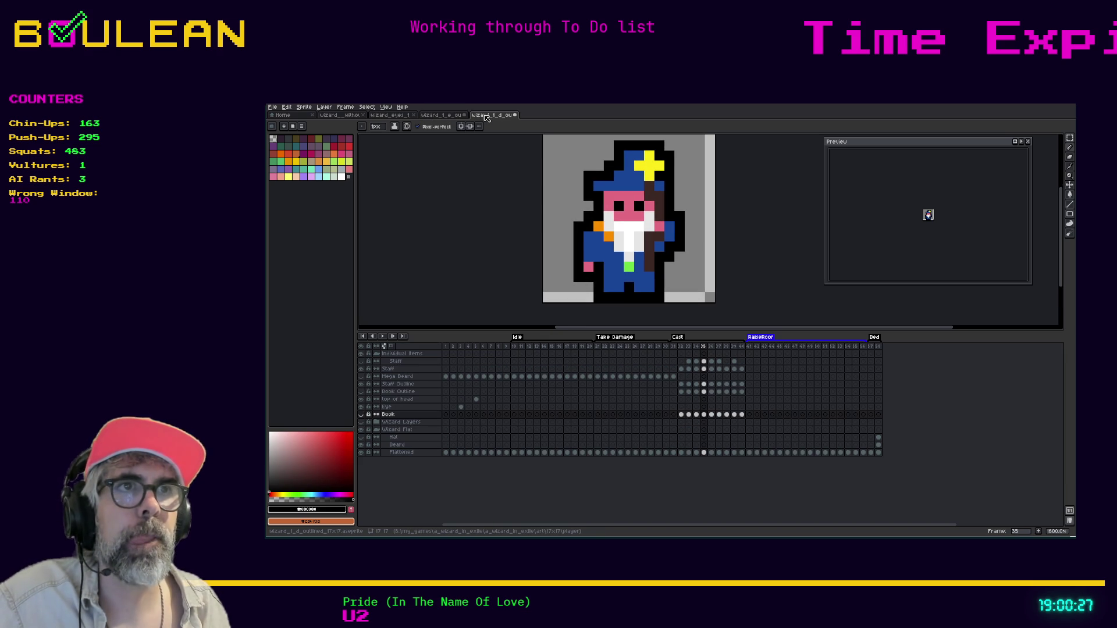
click(454, 118)
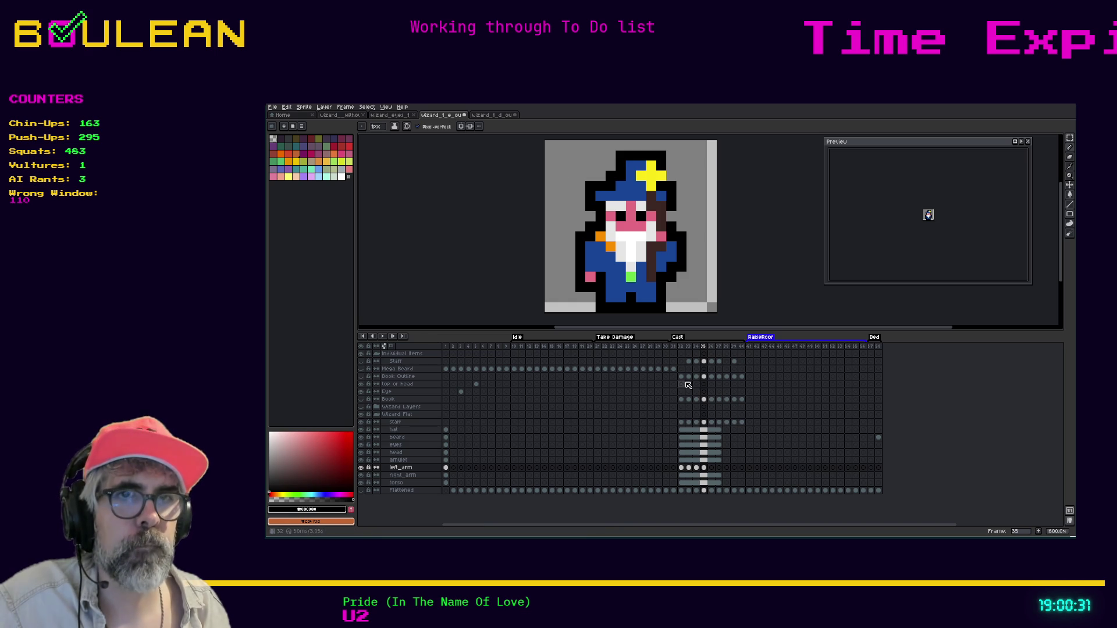
Step: Paint robe-blue and black outline pixels onto the frame 35 left arm, erasing strays
click(704, 467)
key(i)
click(675, 243)
key(b)
click(673, 245)
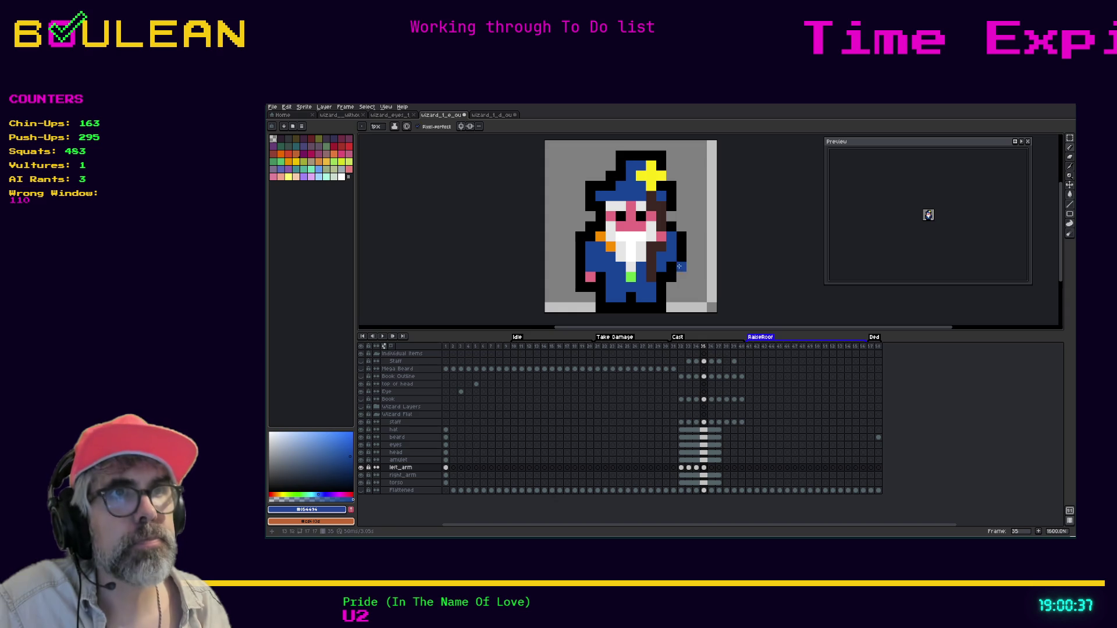
alt+click(673, 260)
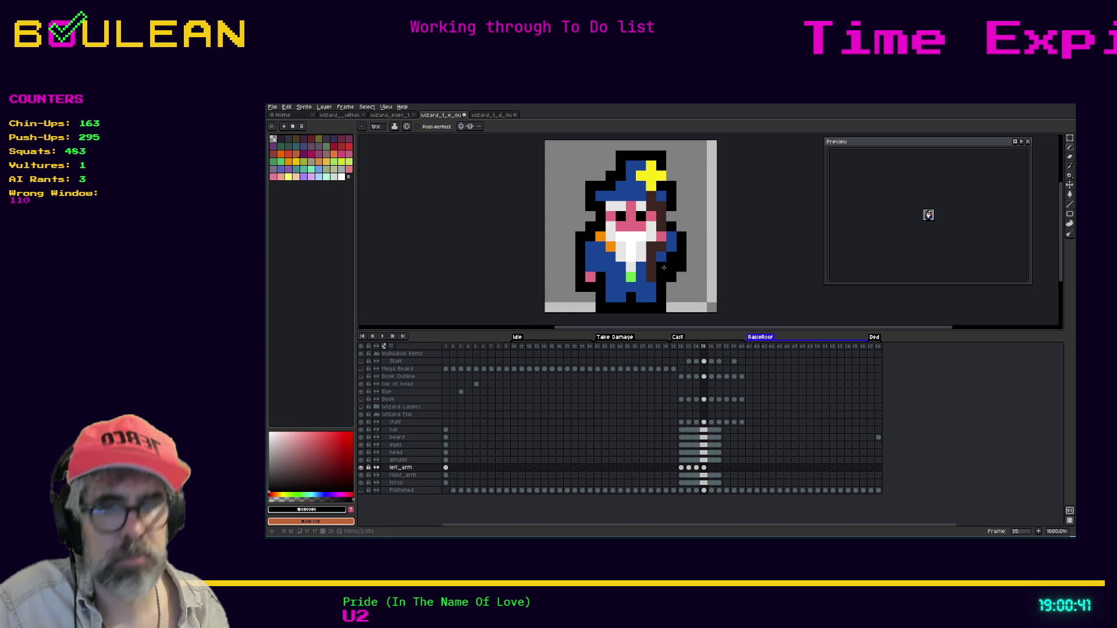
key(e)
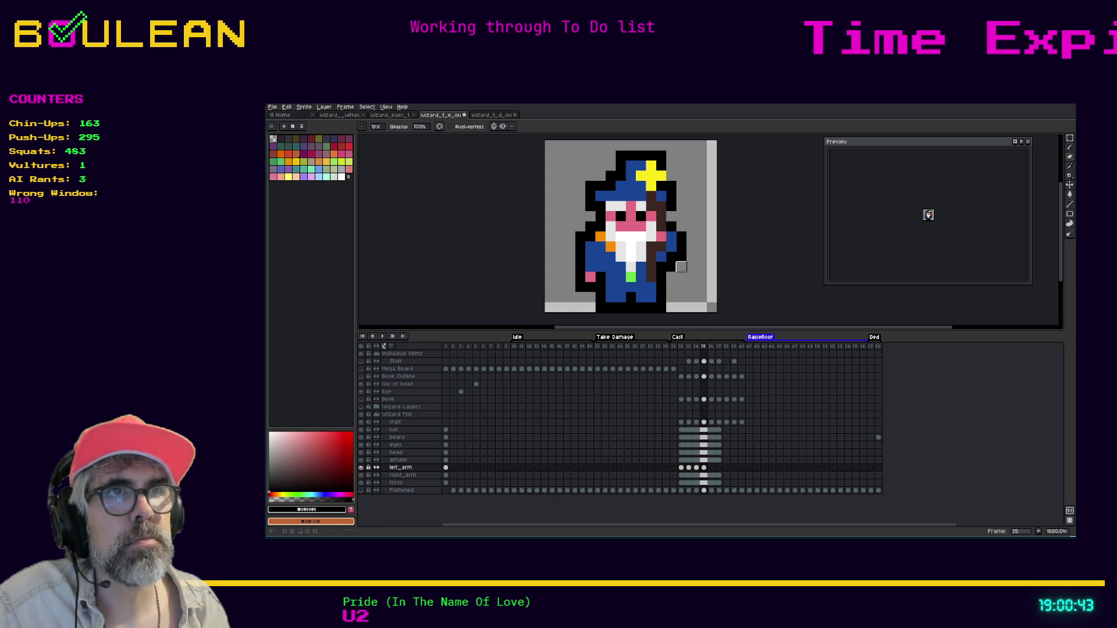
key(i)
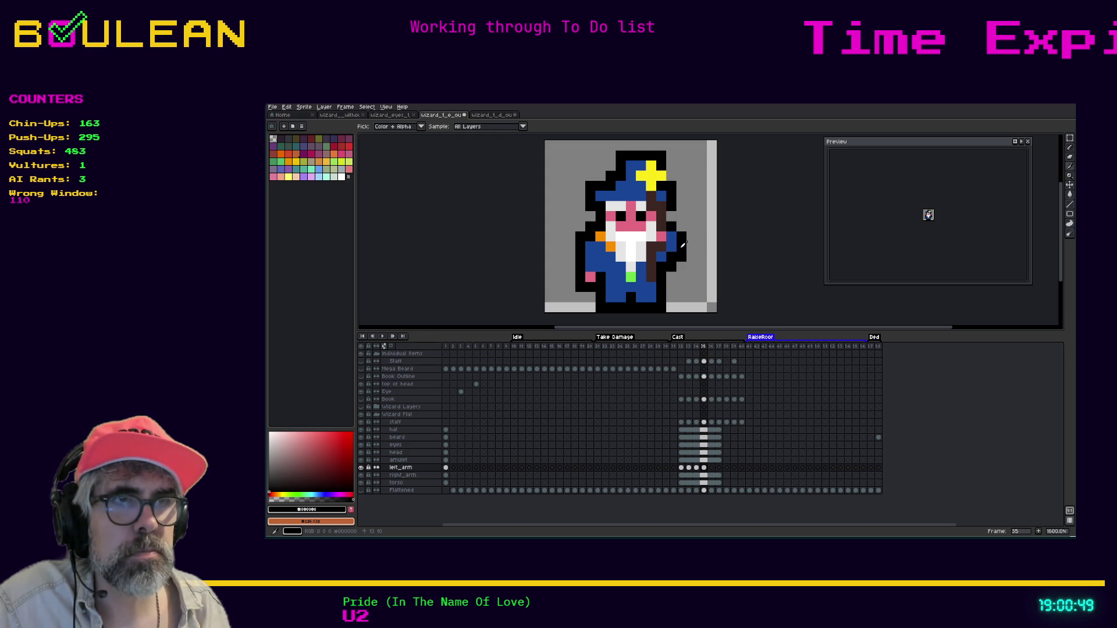
key(b)
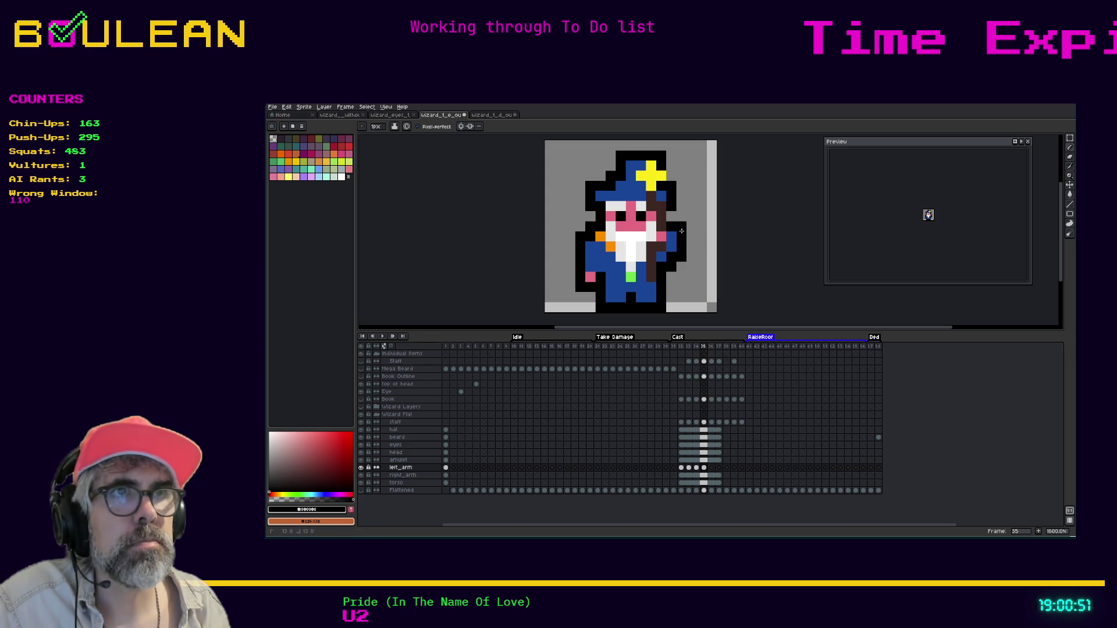
click(493, 114)
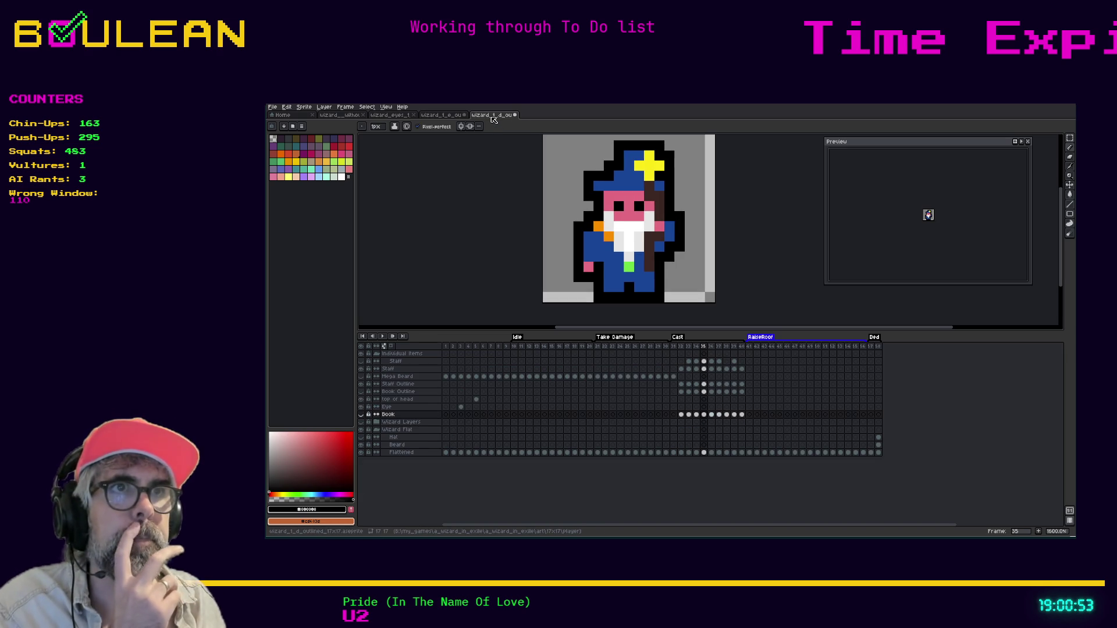
click(449, 116)
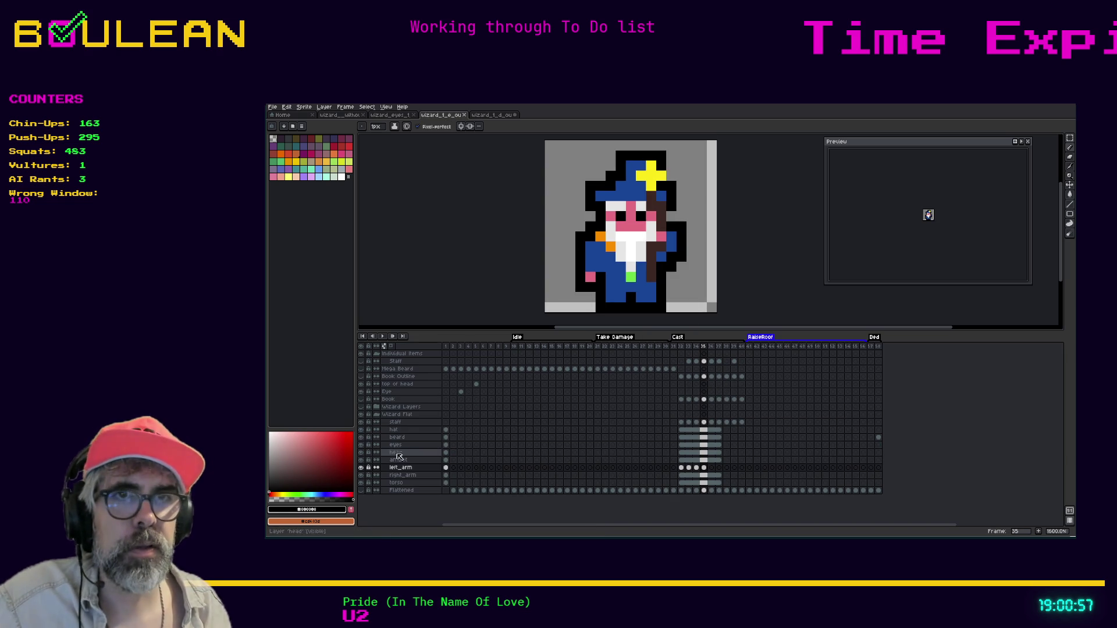
Step: Hide the amulet-to-Wizard Flat, torso and staff layers, then compare arm poses across frames 32–35
drag(362, 460, 363, 417)
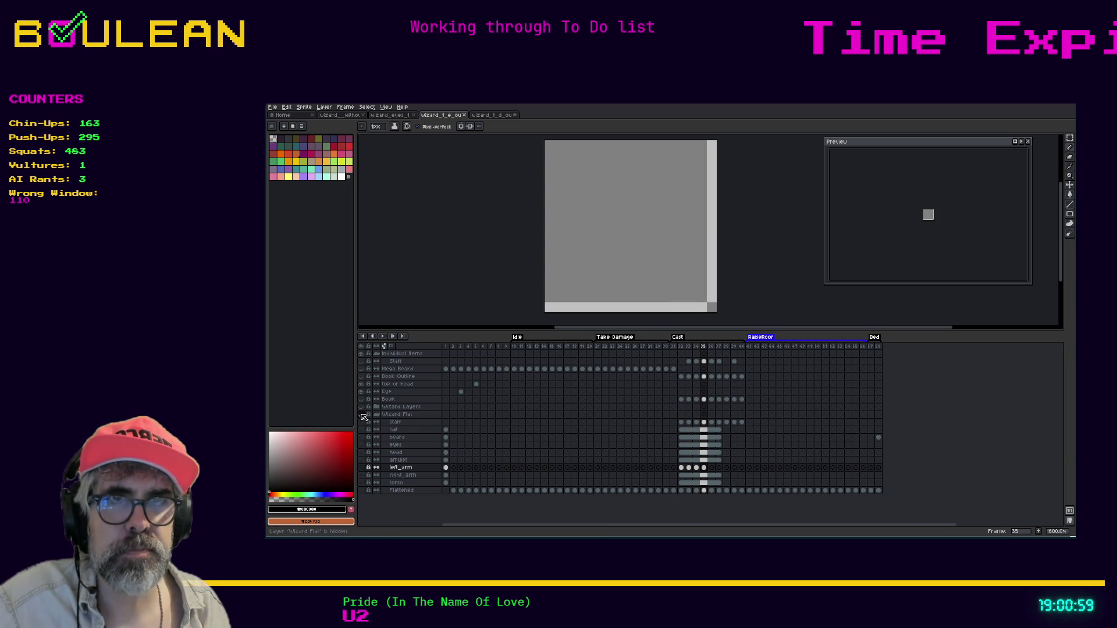
click(362, 468)
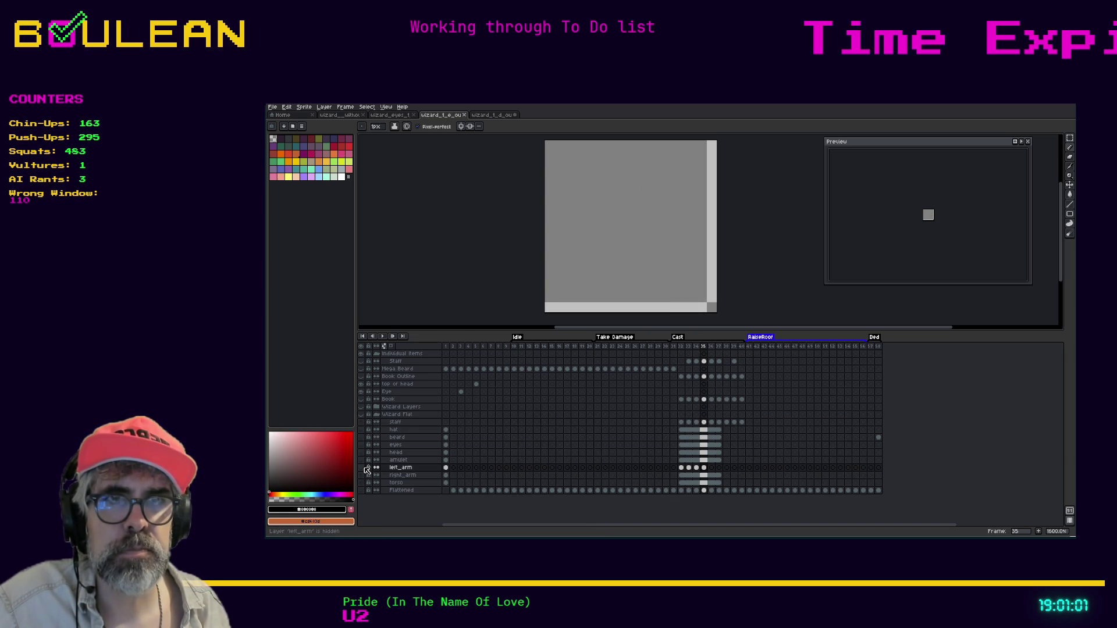
click(365, 468)
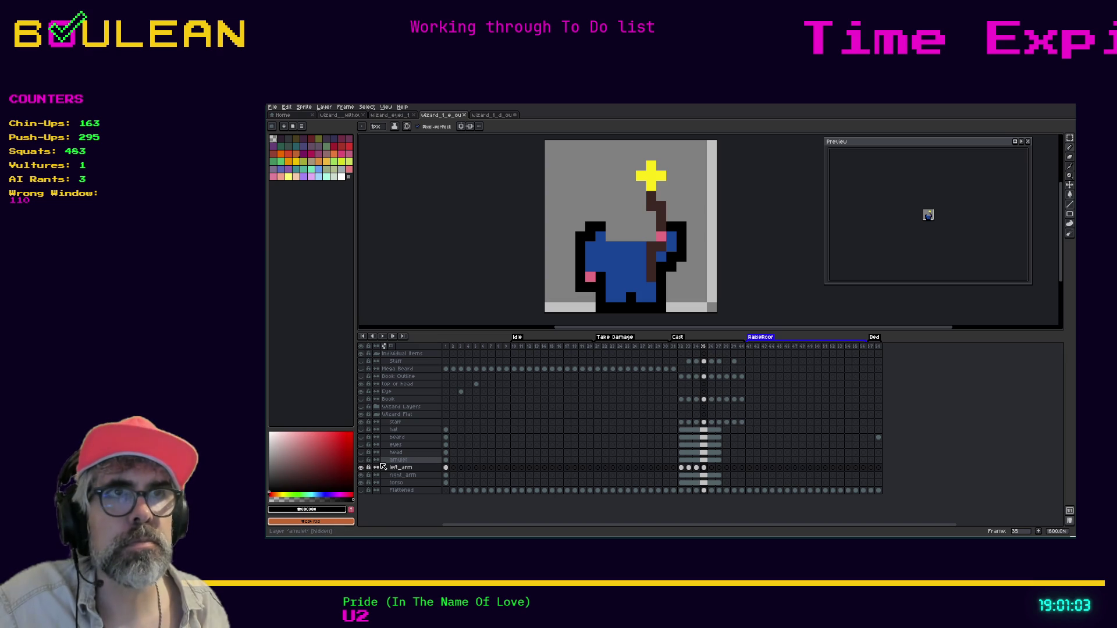
click(362, 483)
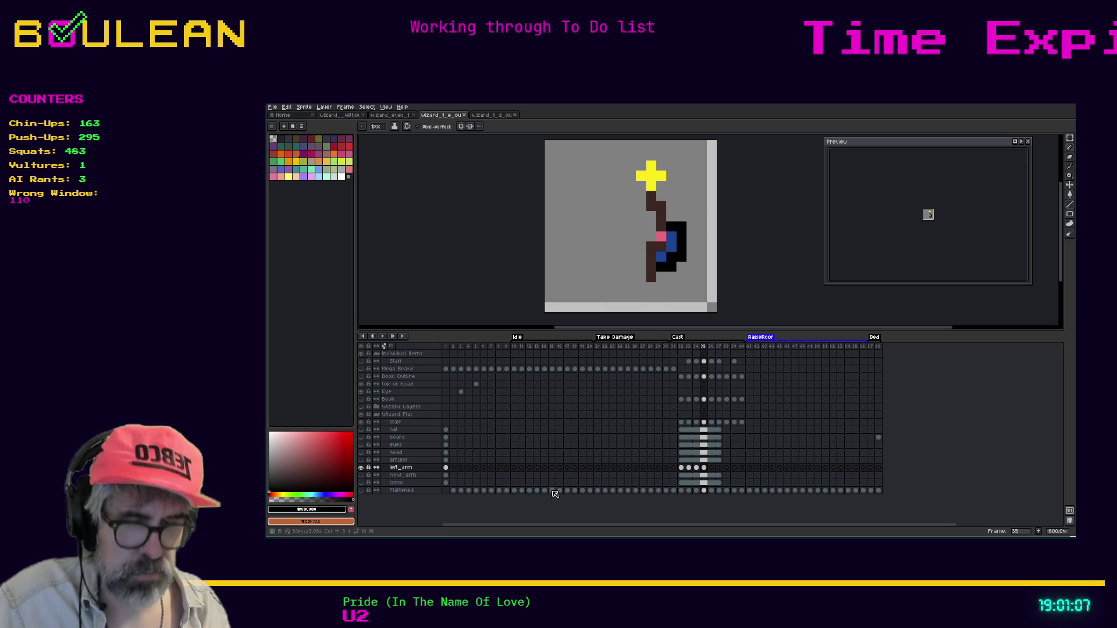
key(Left)
key(Left)
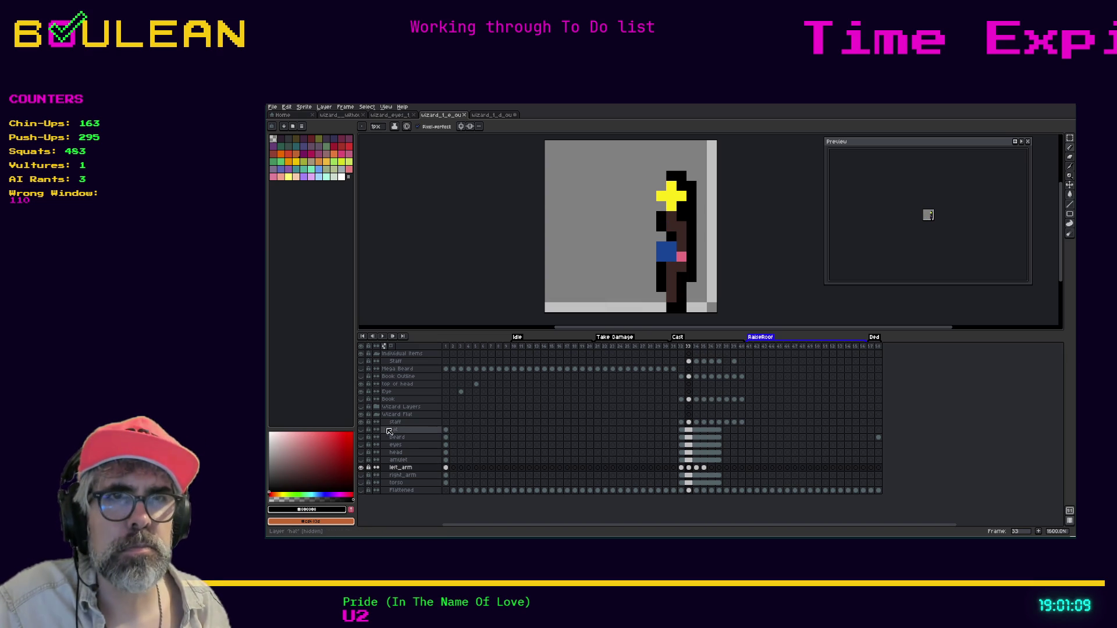
click(360, 422)
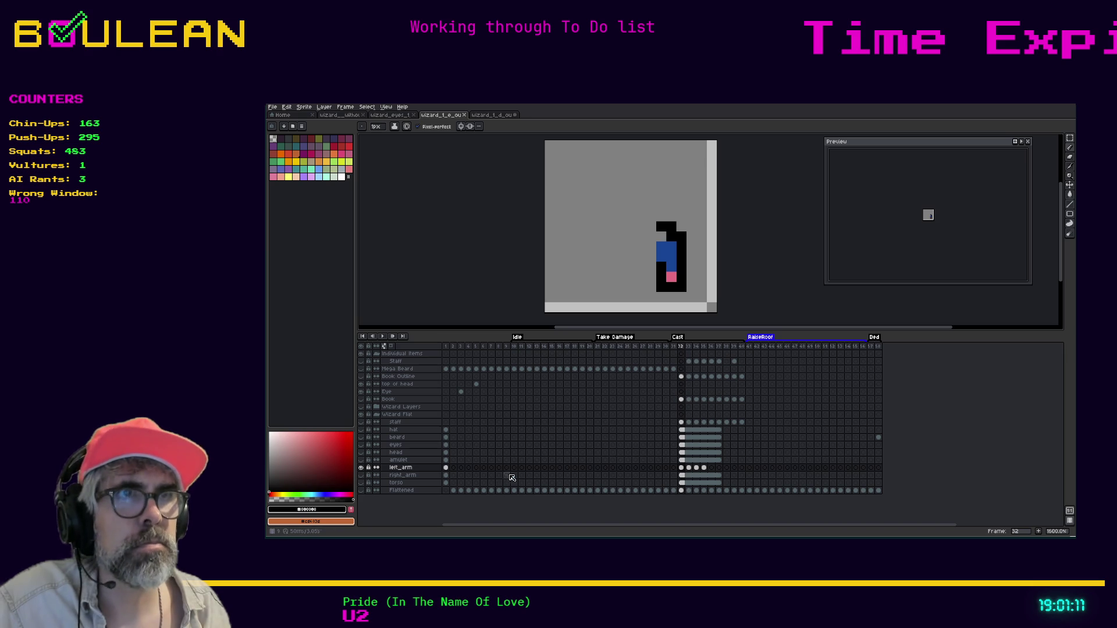
key(Right)
key(Right)
key(Right)
key(Left)
key(Left)
key(Left)
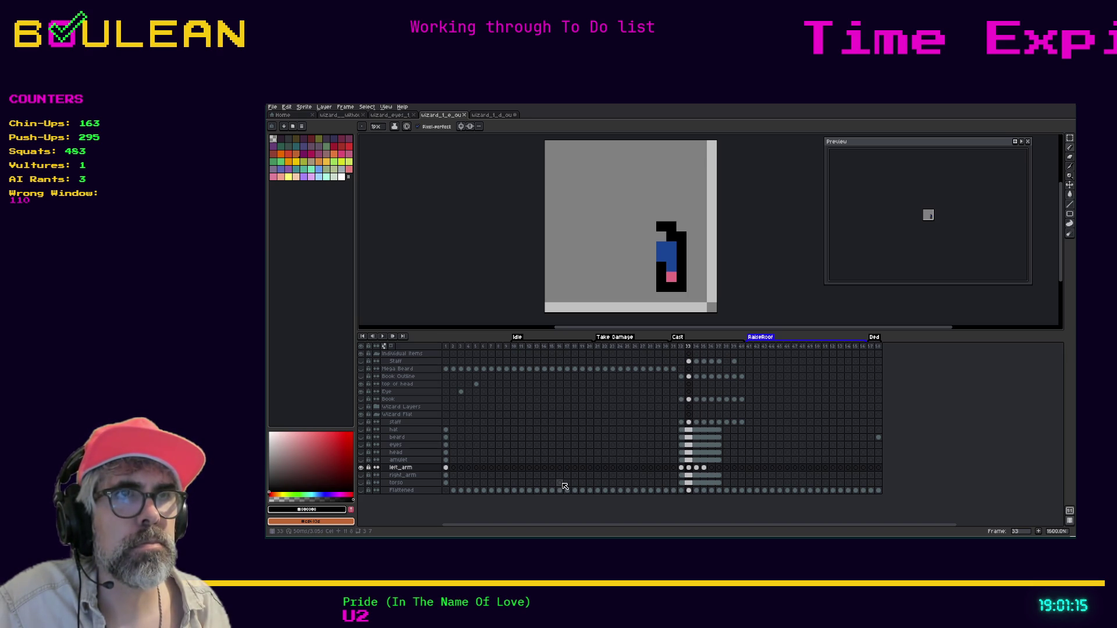
key(Right)
key(Right)
key(Left)
key(Left)
key(Left)
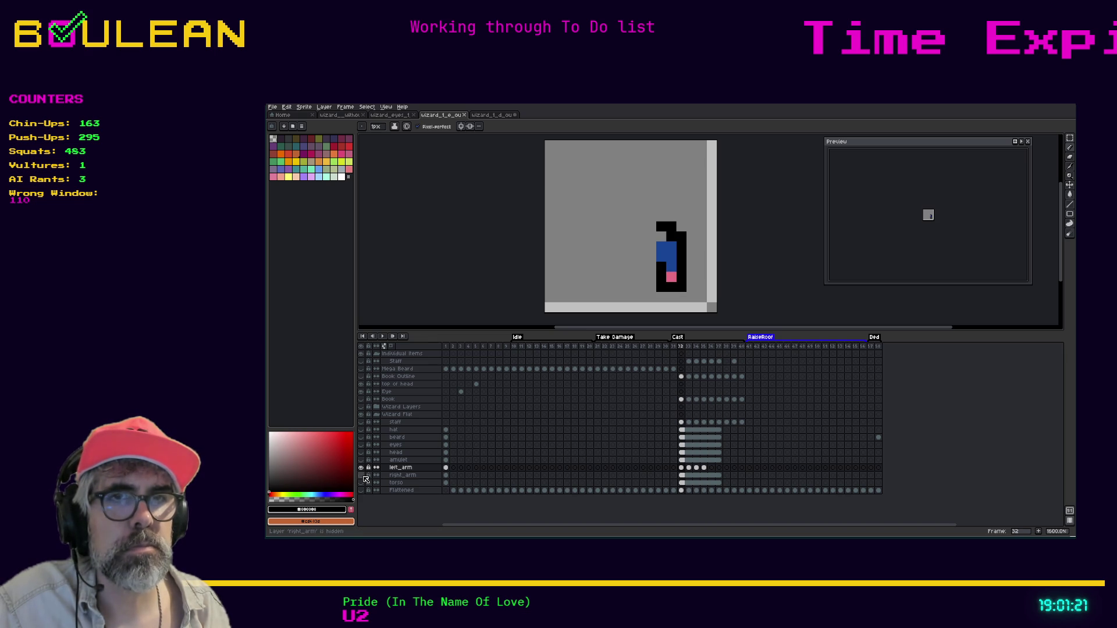
Step: Toggle the staff layer on and off to compare it with the arm
click(360, 423)
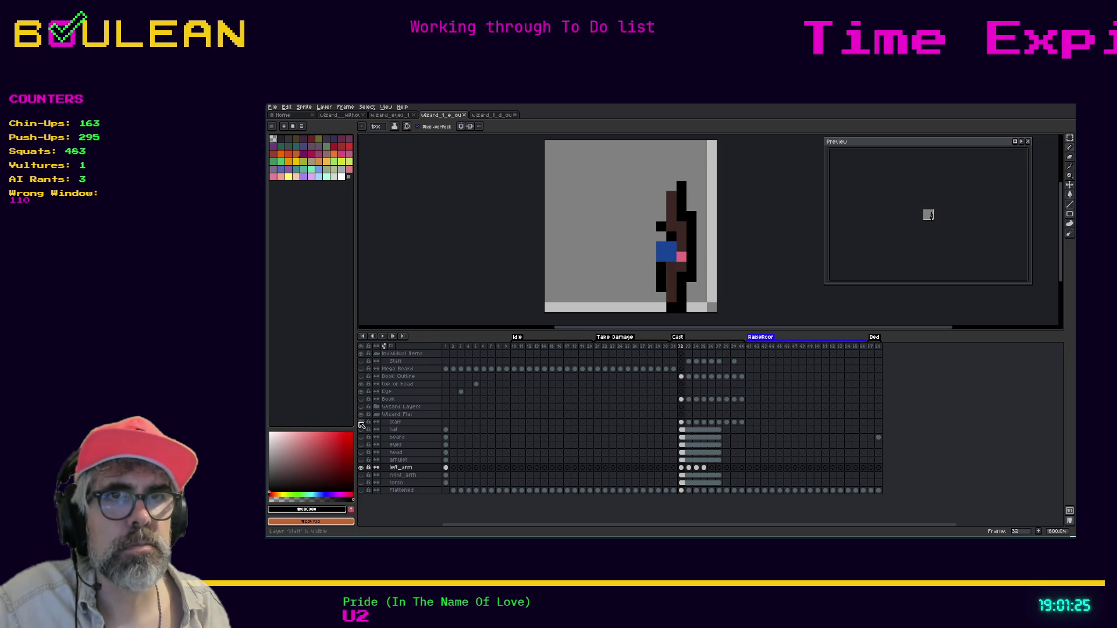
click(361, 423)
click(361, 423)
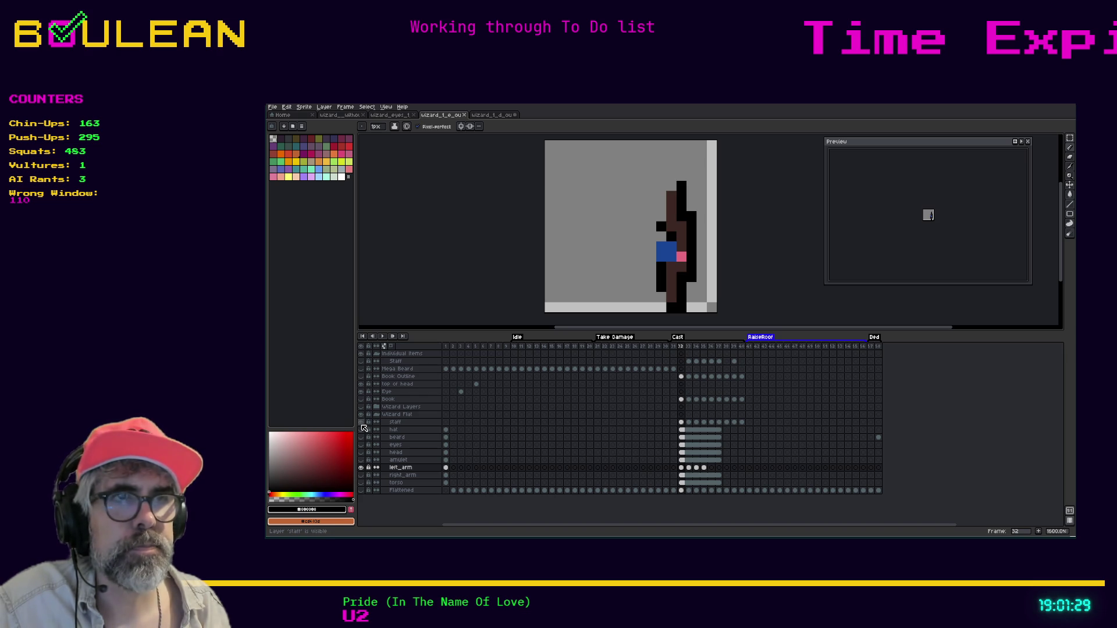
click(362, 423)
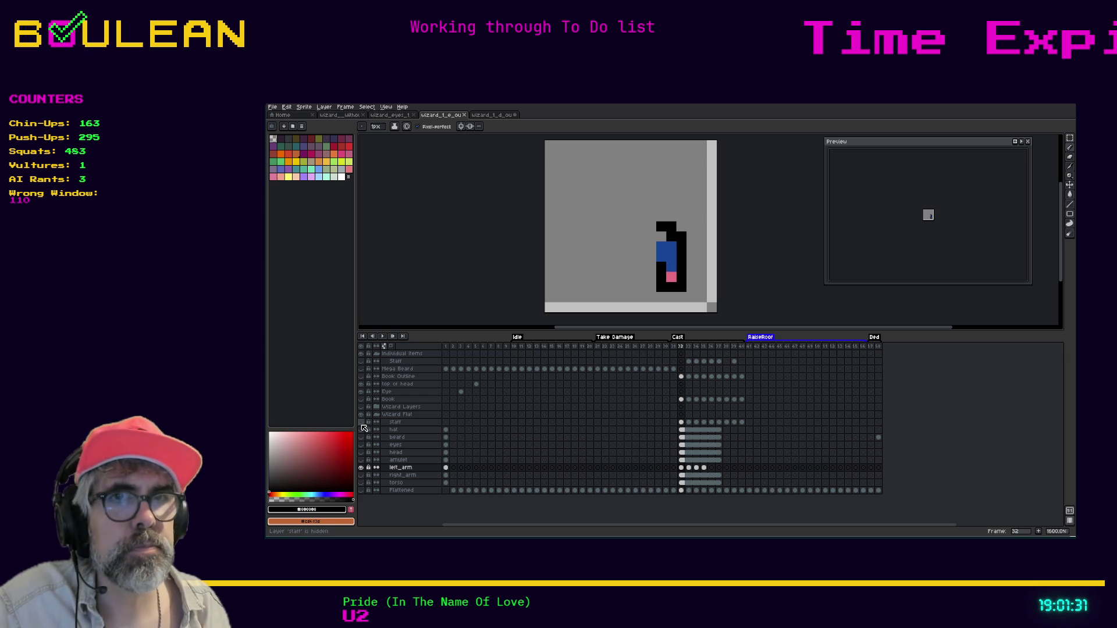
click(361, 424)
click(362, 424)
Step: Redraw the frame 32 left arm with pink hand pixels and black outline, erasing the bottom row
click(681, 468)
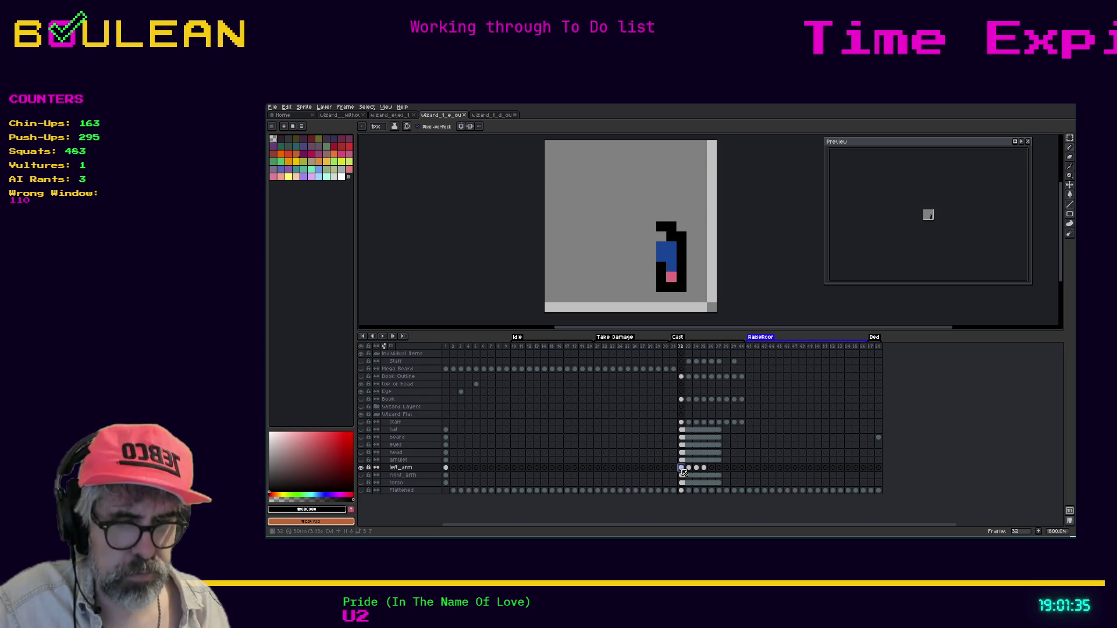
key(i)
click(671, 279)
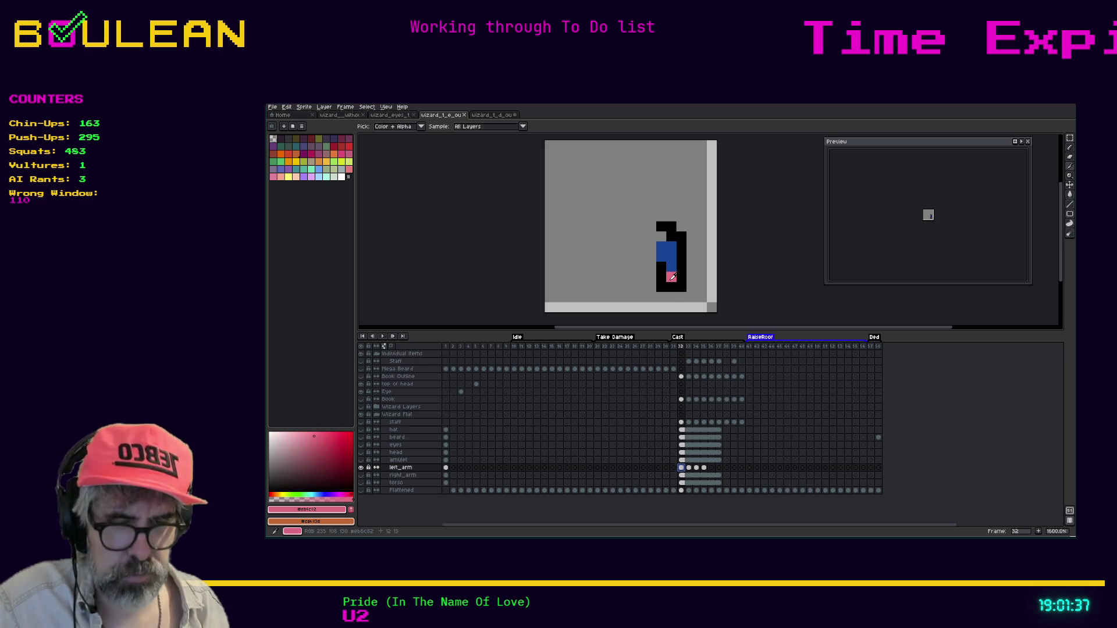
key(b)
mouse_move(684, 254)
mouse_down()
mouse_move(661, 287)
mouse_move(681, 277)
mouse_move(661, 277)
mouse_up()
alt+click(675, 285)
key(e)
key(i)
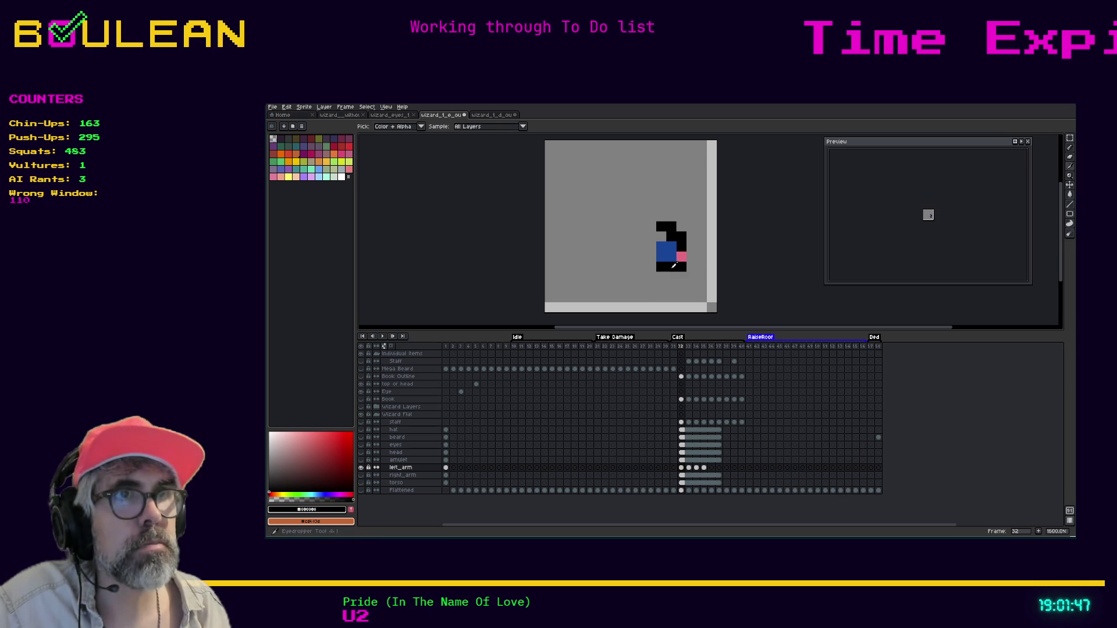
key(b)
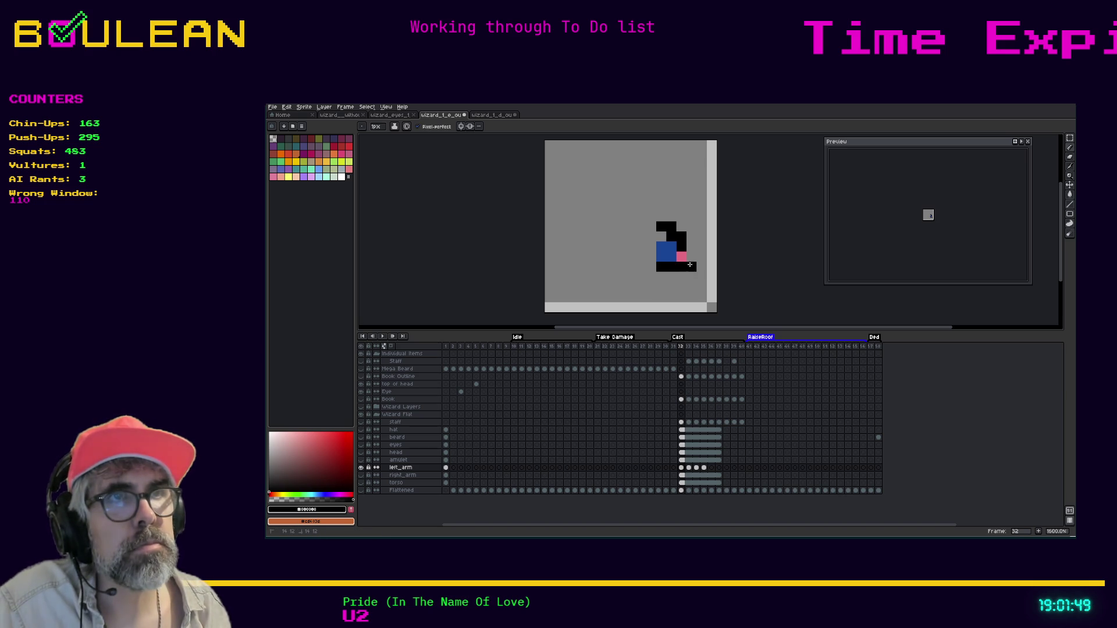
click(690, 249)
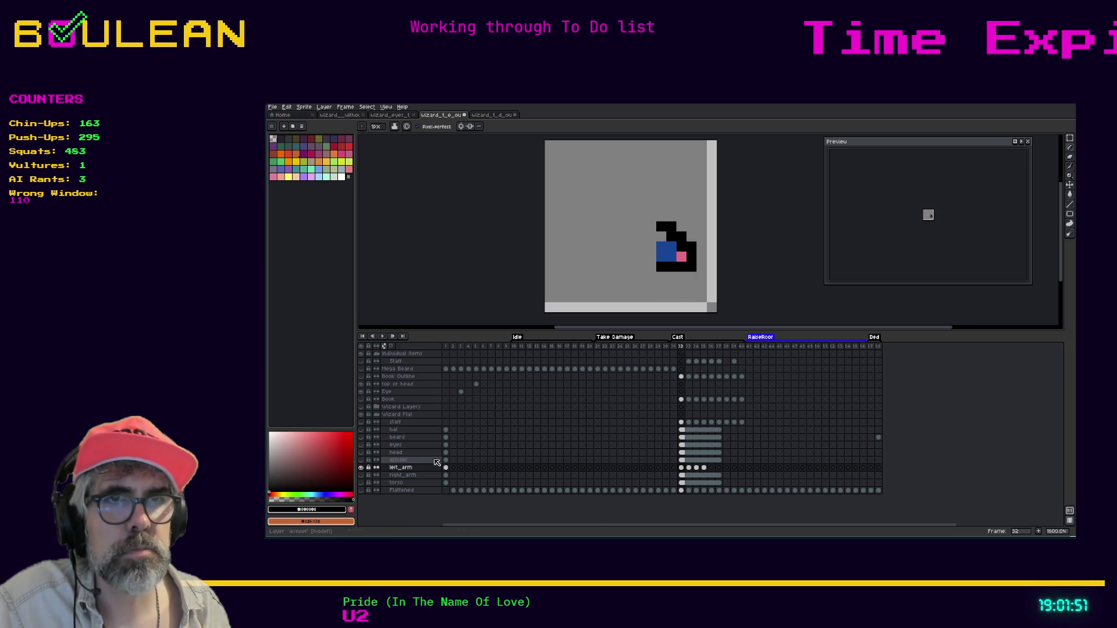
Step: Check the amulet layer, show the staff and make it the active layer
click(361, 460)
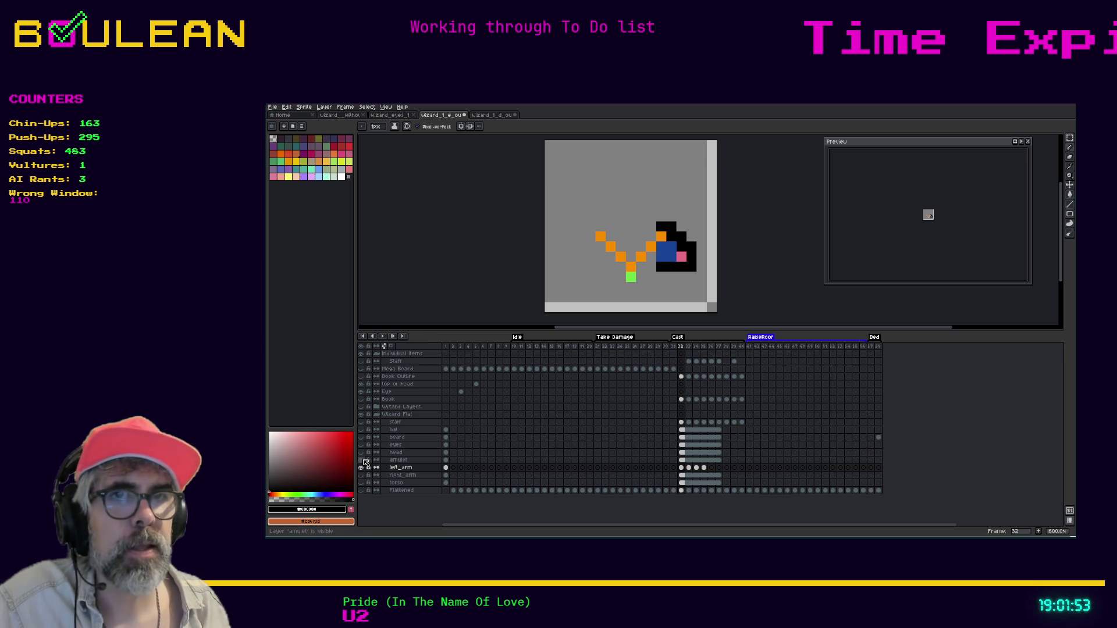
click(361, 460)
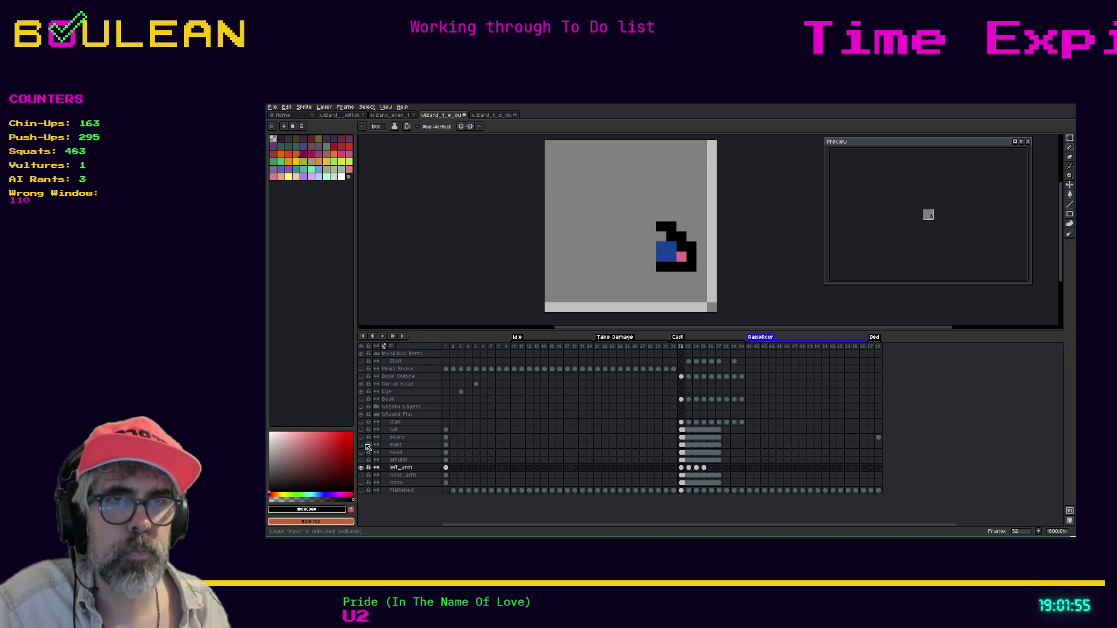
click(362, 422)
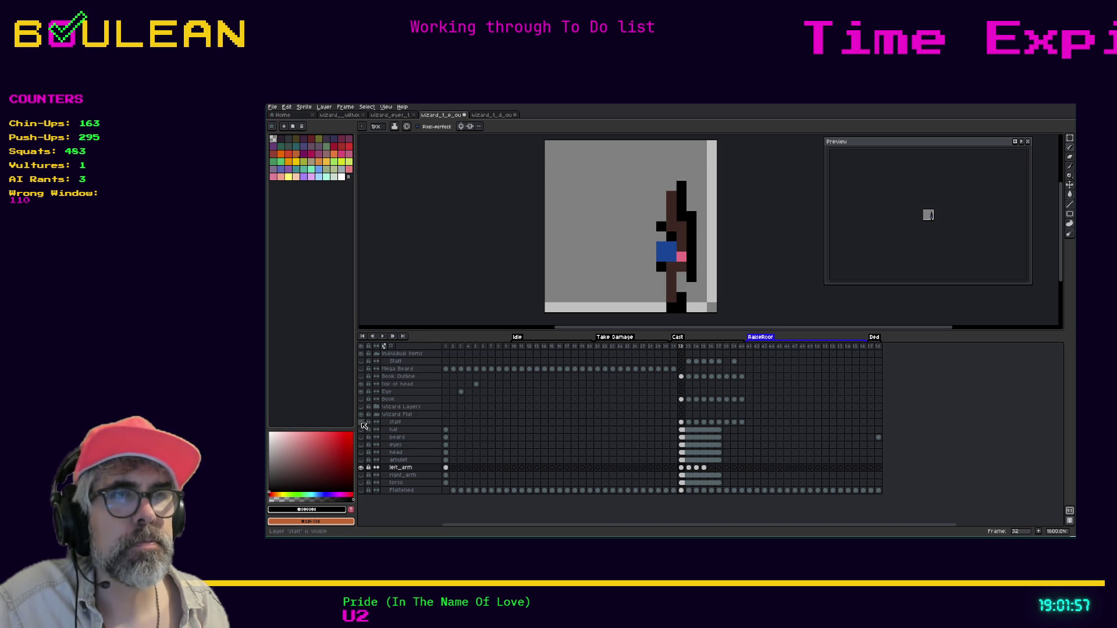
click(395, 423)
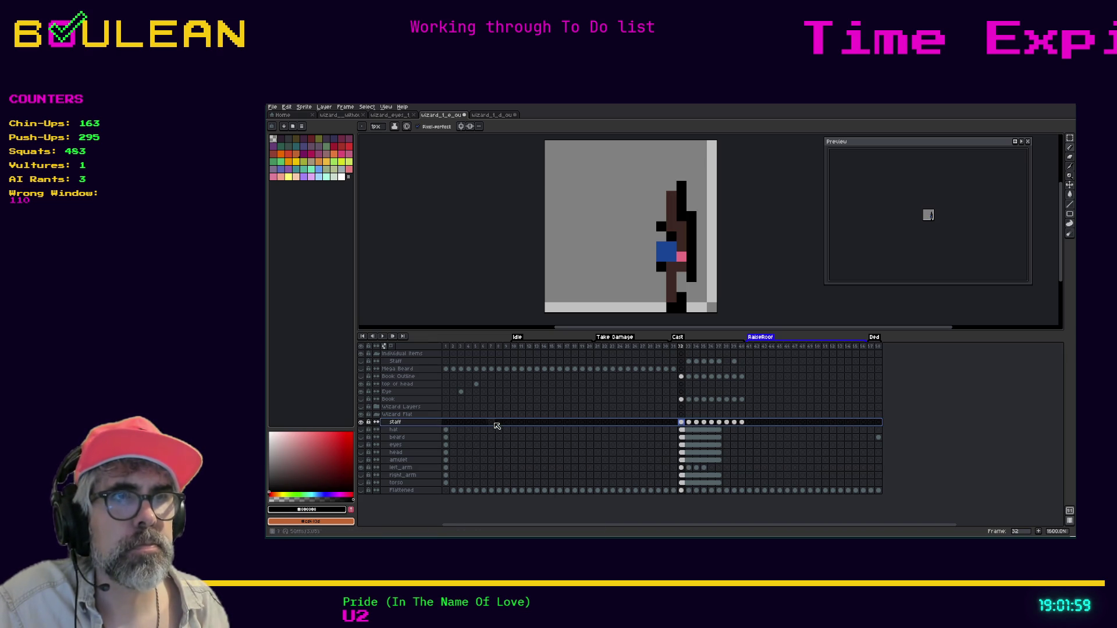
key(i)
key(b)
click(685, 284)
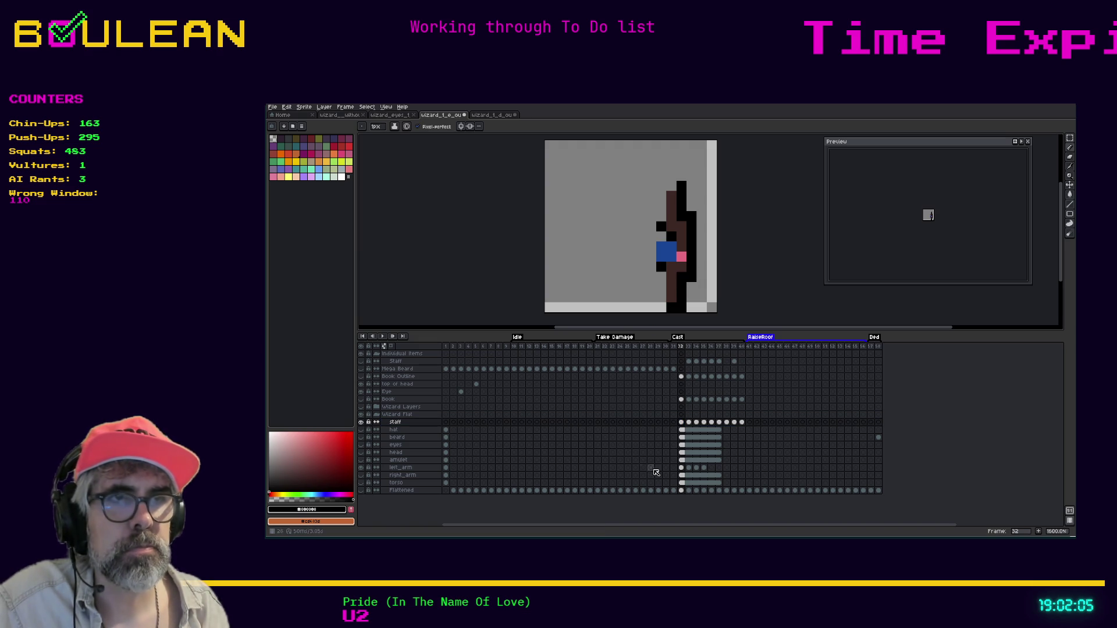
Step: Compare the left arm against the staff across frames 32–34, toggling staff visibility
click(682, 468)
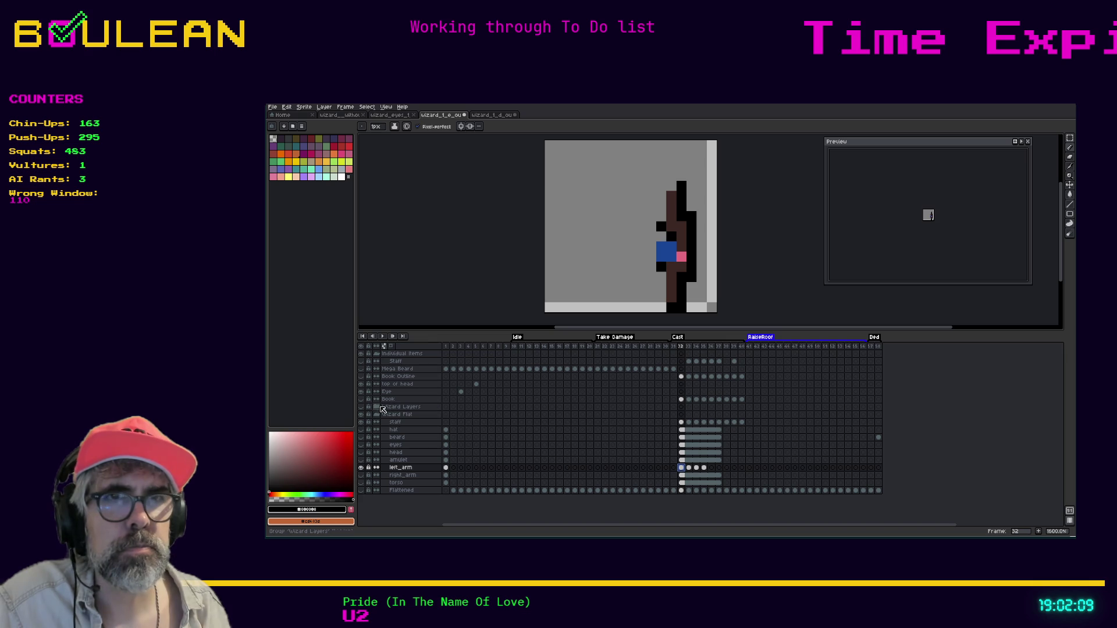
click(361, 423)
click(361, 422)
click(361, 422)
key(Right)
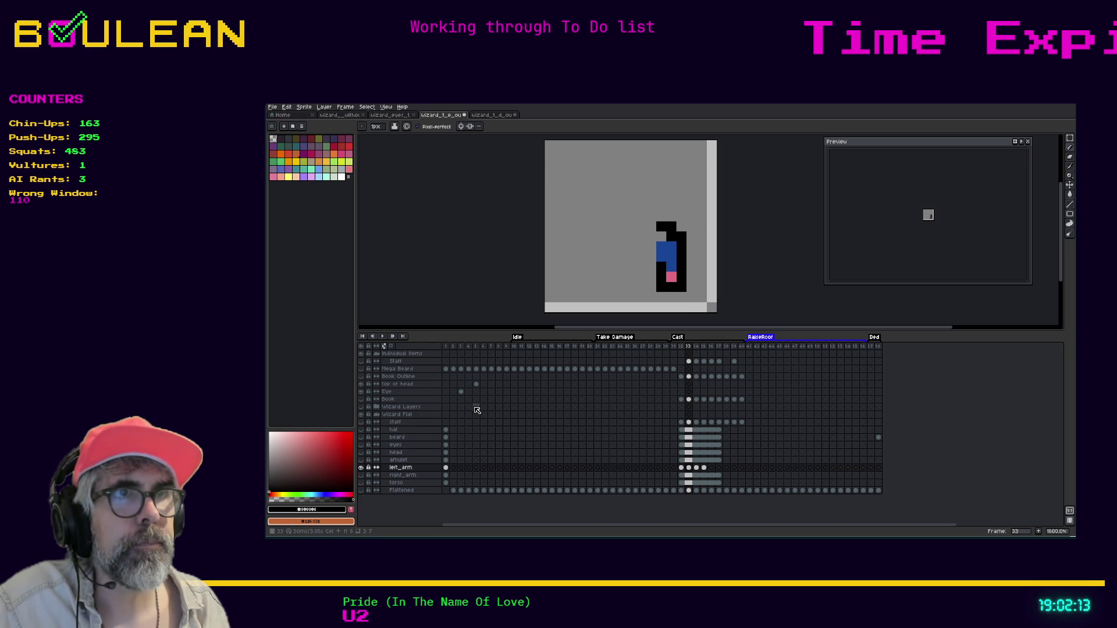
key(Left)
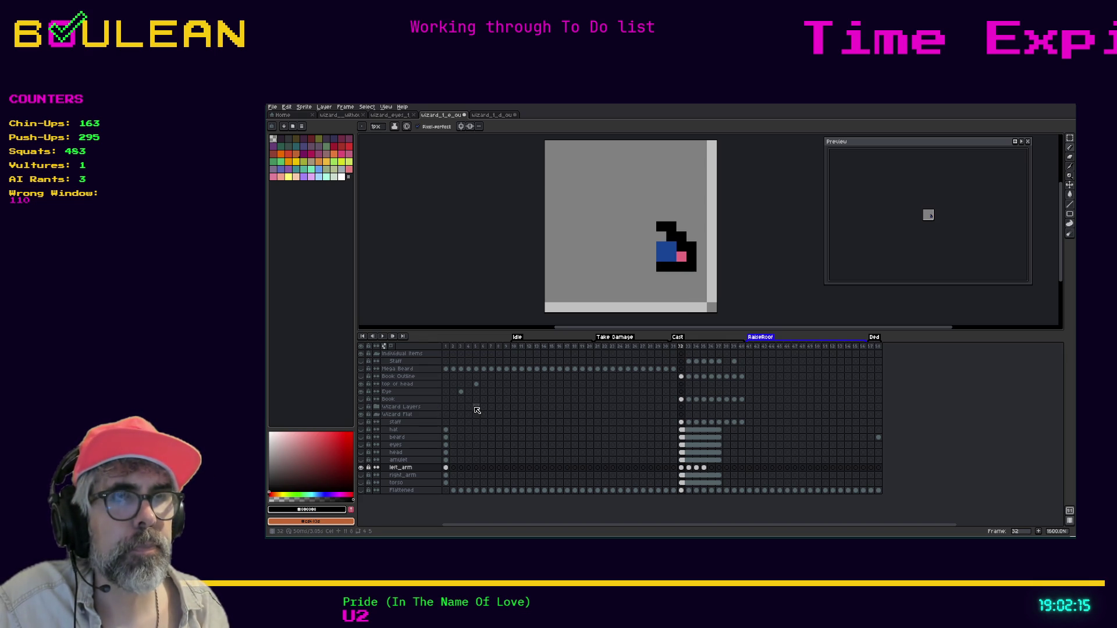
key(Right)
key(Right)
key(Left)
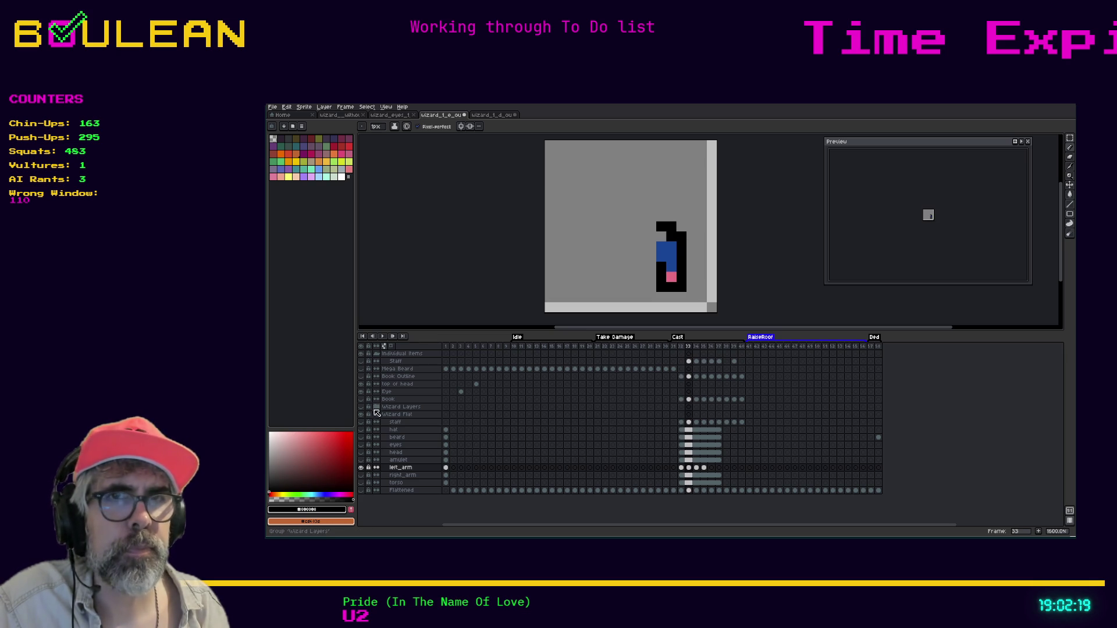
click(361, 423)
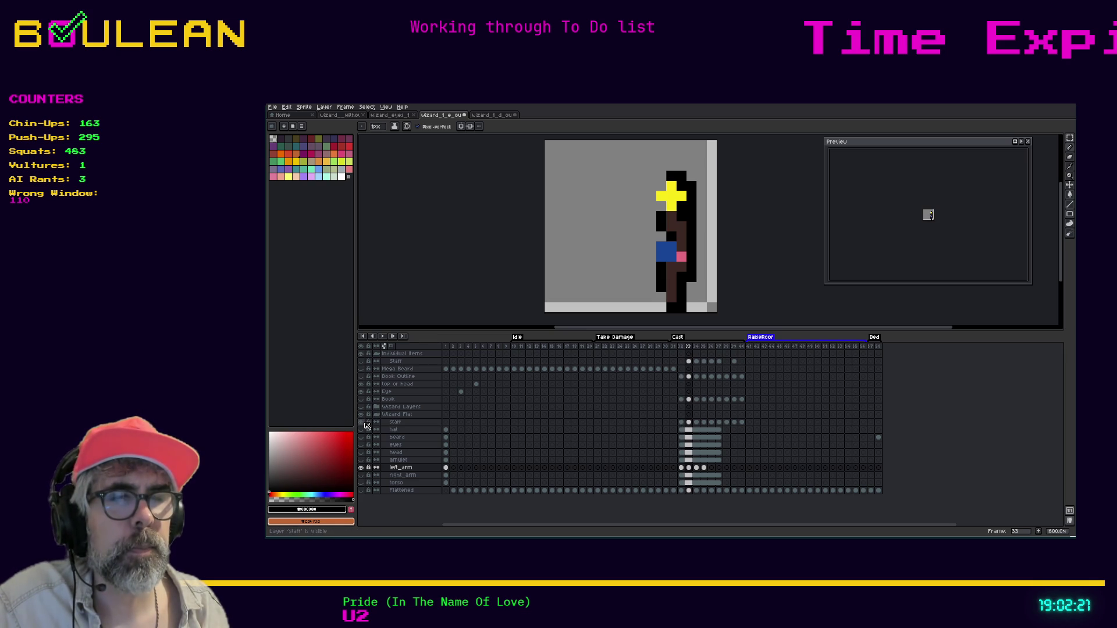
key(Left)
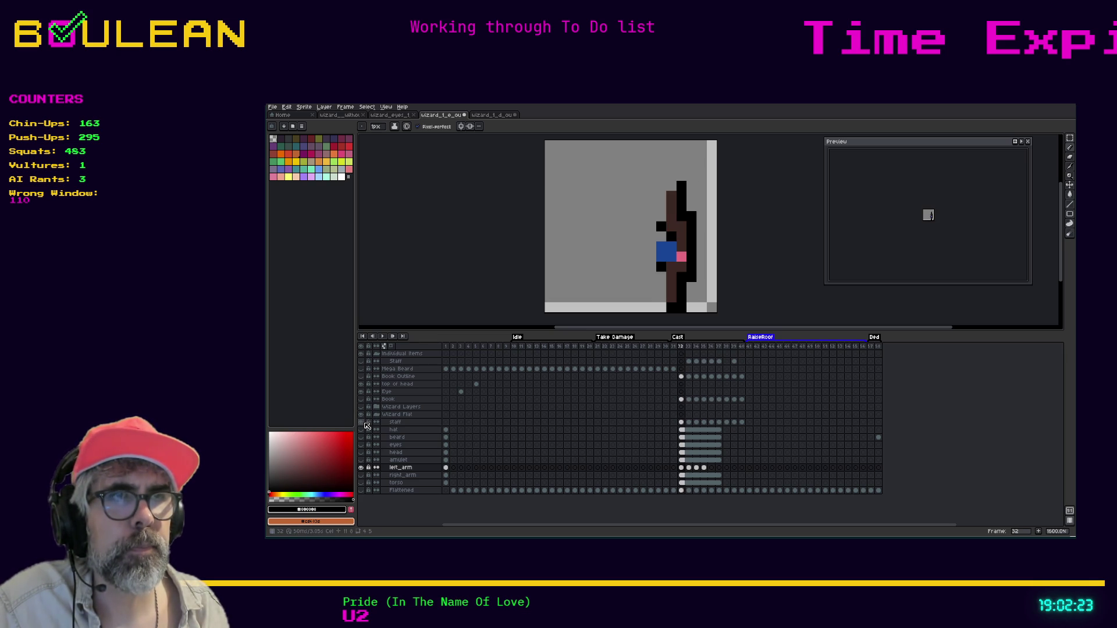
key(Right)
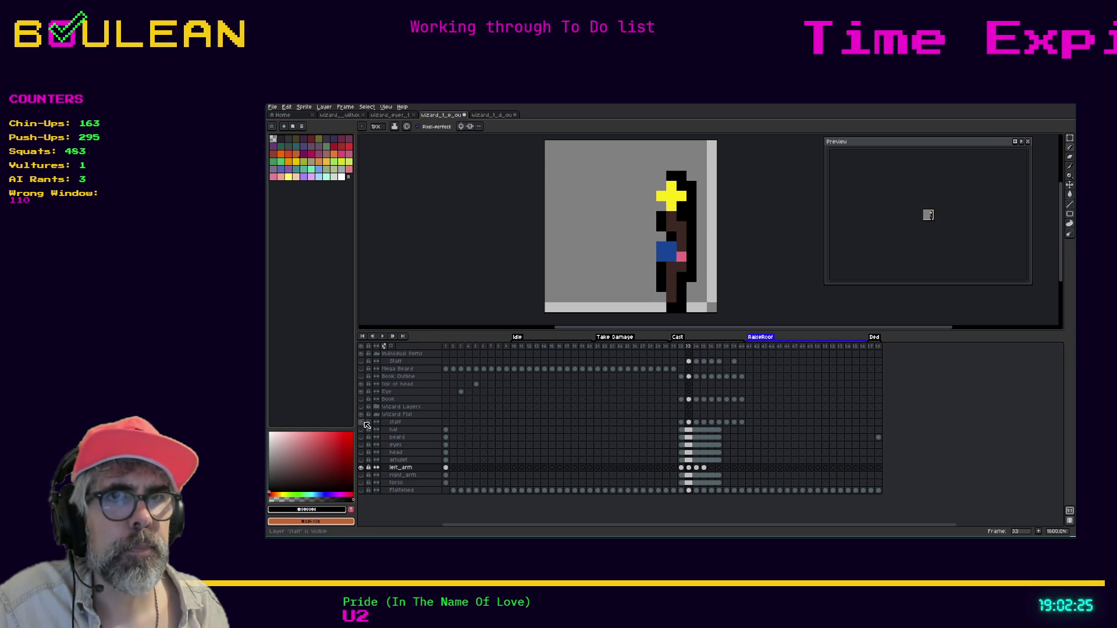
click(362, 423)
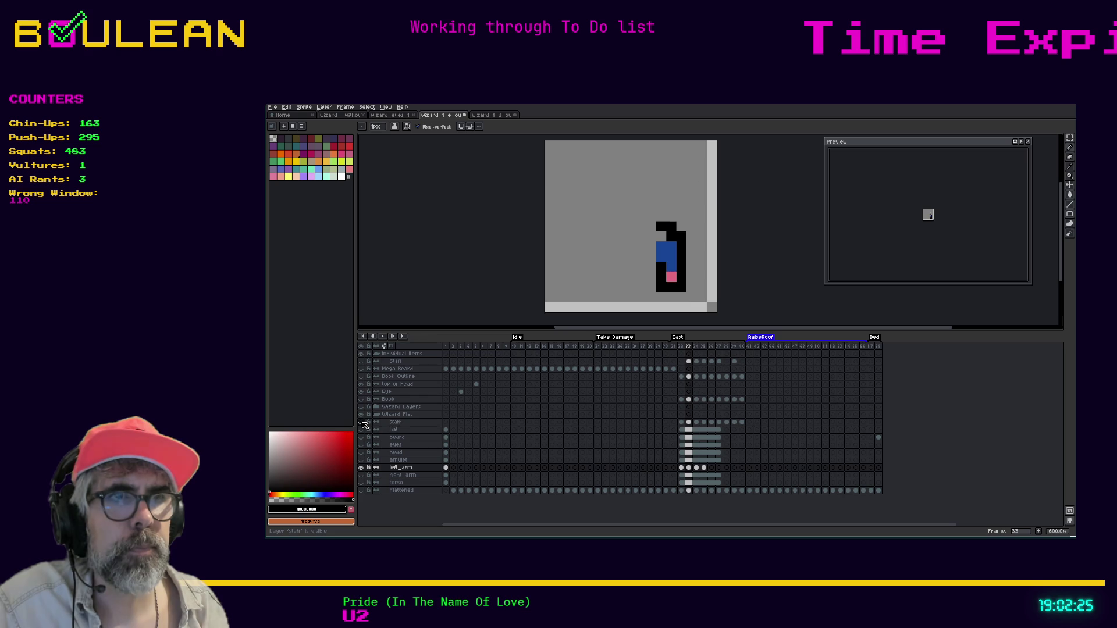
Step: Paste the bent, raised left-arm pose from frame 32 into frame 33 and show the staff
click(682, 468)
key(ctrl+a)
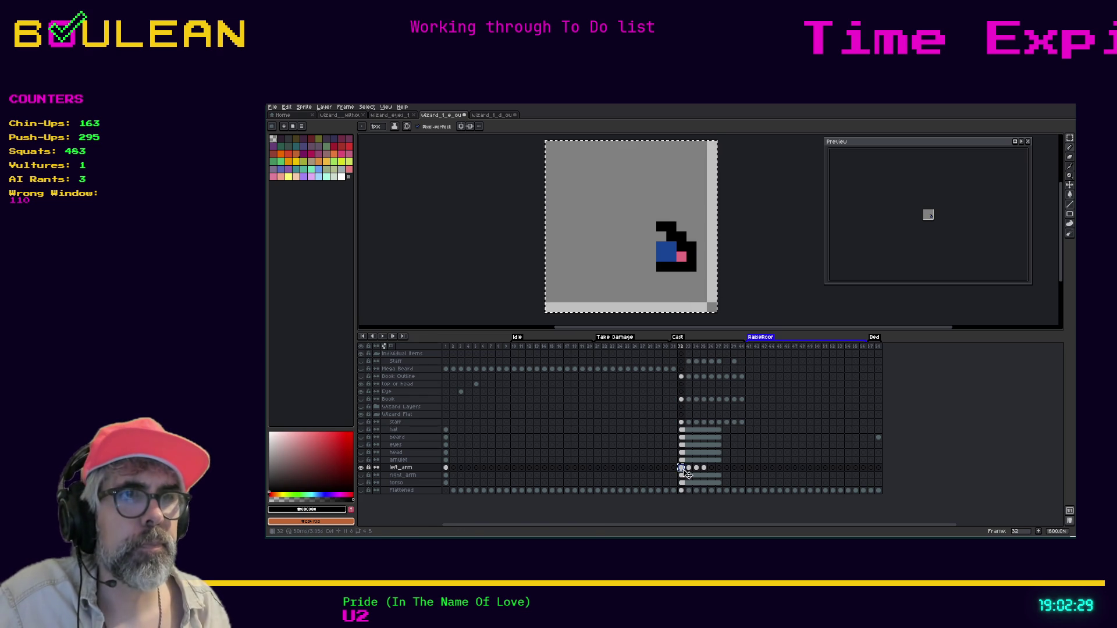
click(689, 467)
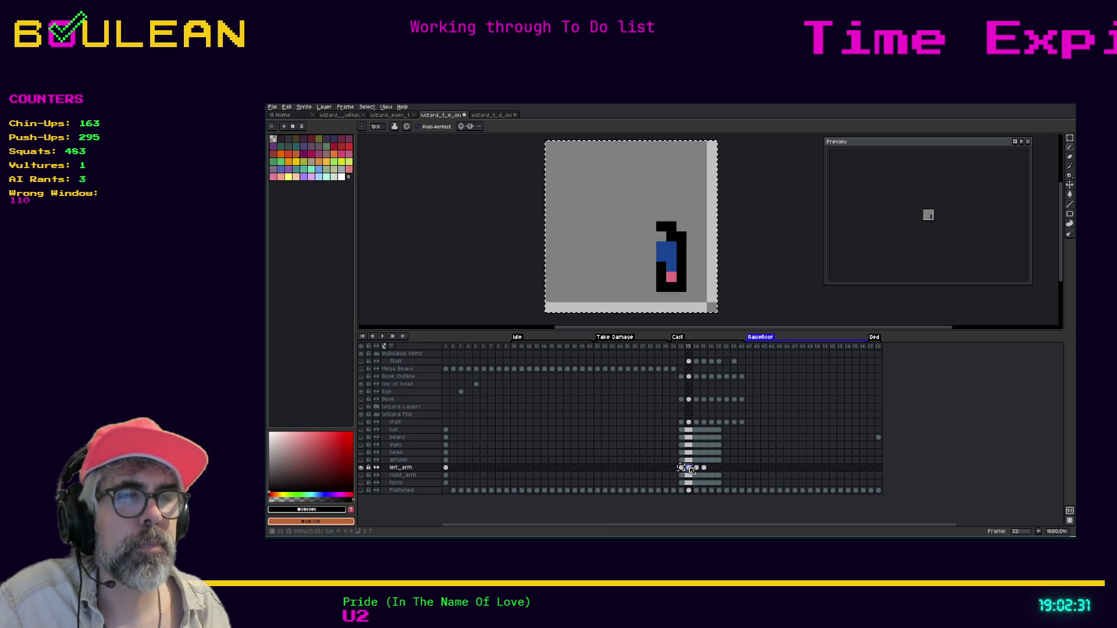
key(ctrl+v)
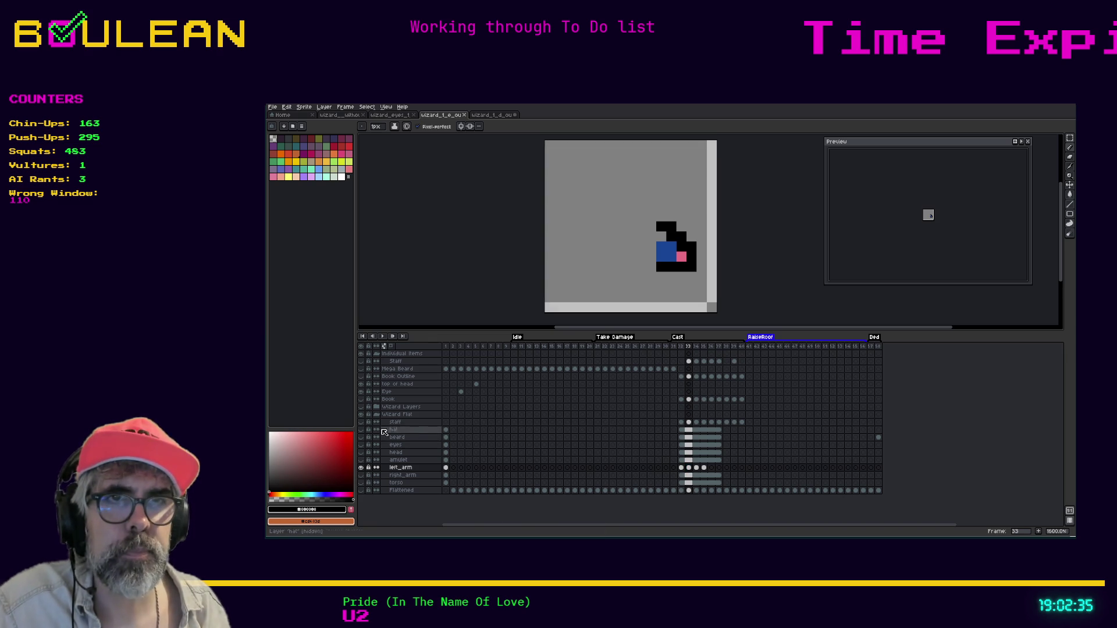
click(361, 422)
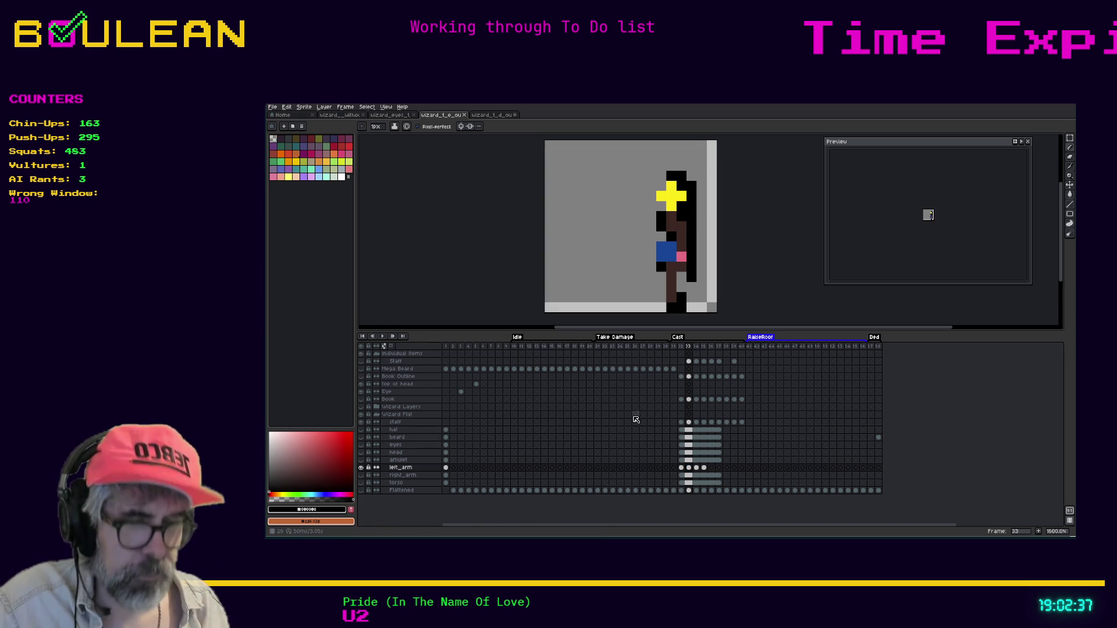
key(Right)
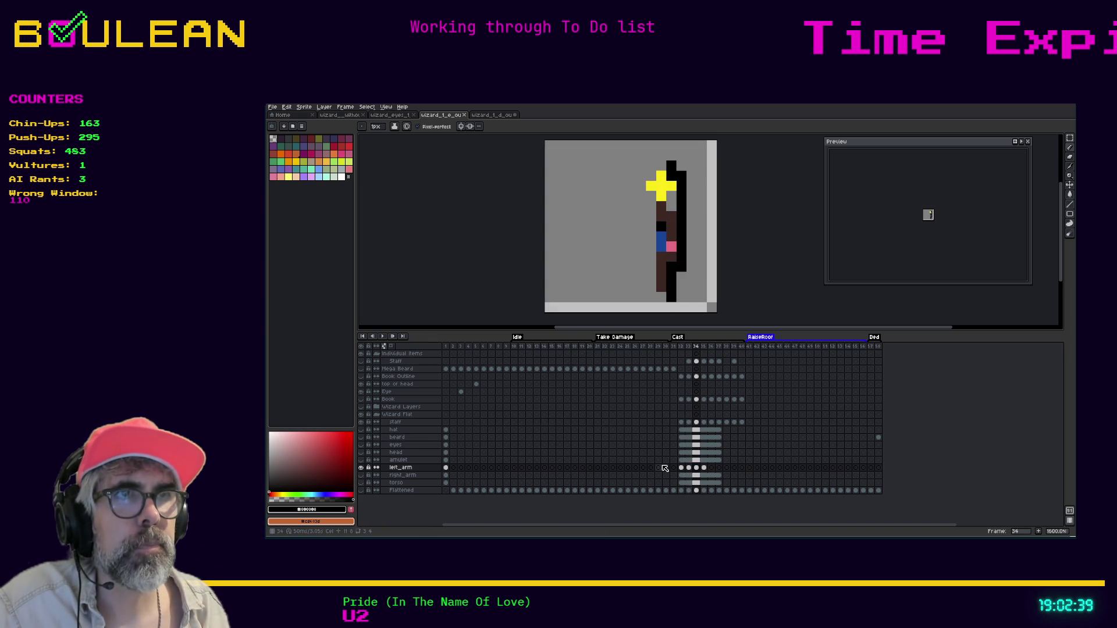
Step: Toggle the staff on frames 34 and 35 to check it against the raised arm
click(361, 423)
click(360, 423)
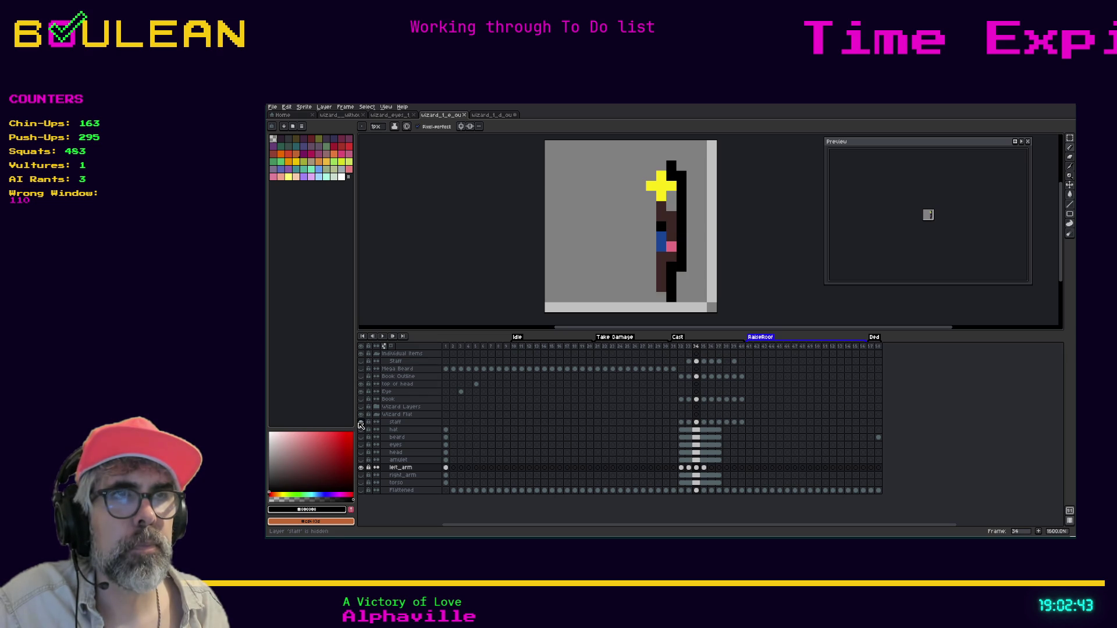
click(361, 424)
click(360, 423)
key(Right)
click(361, 424)
click(361, 424)
click(361, 423)
click(361, 424)
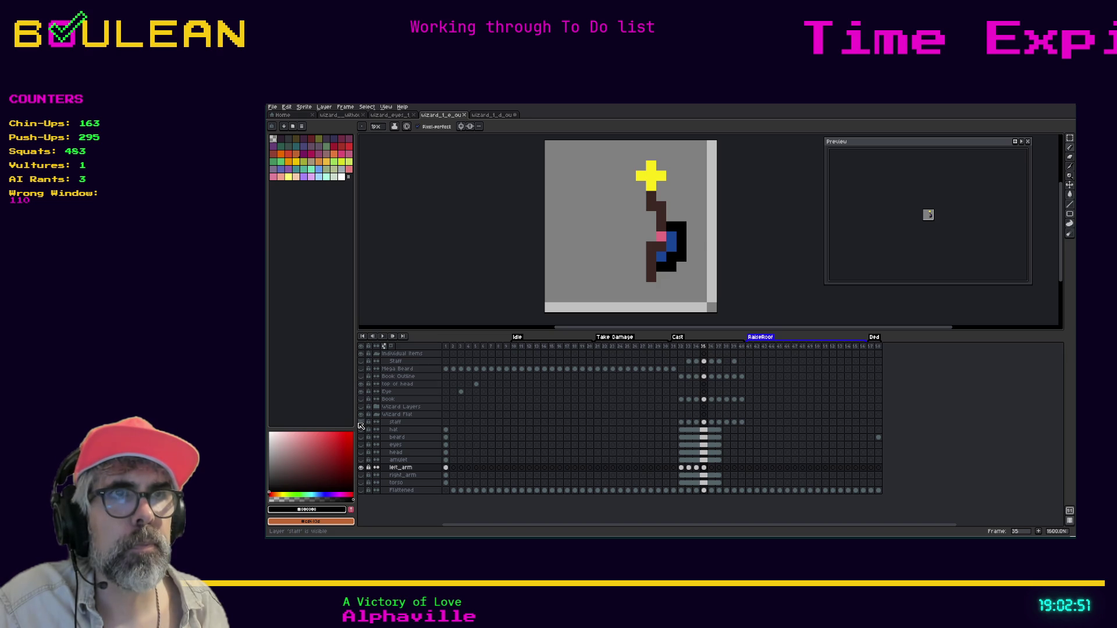
click(361, 424)
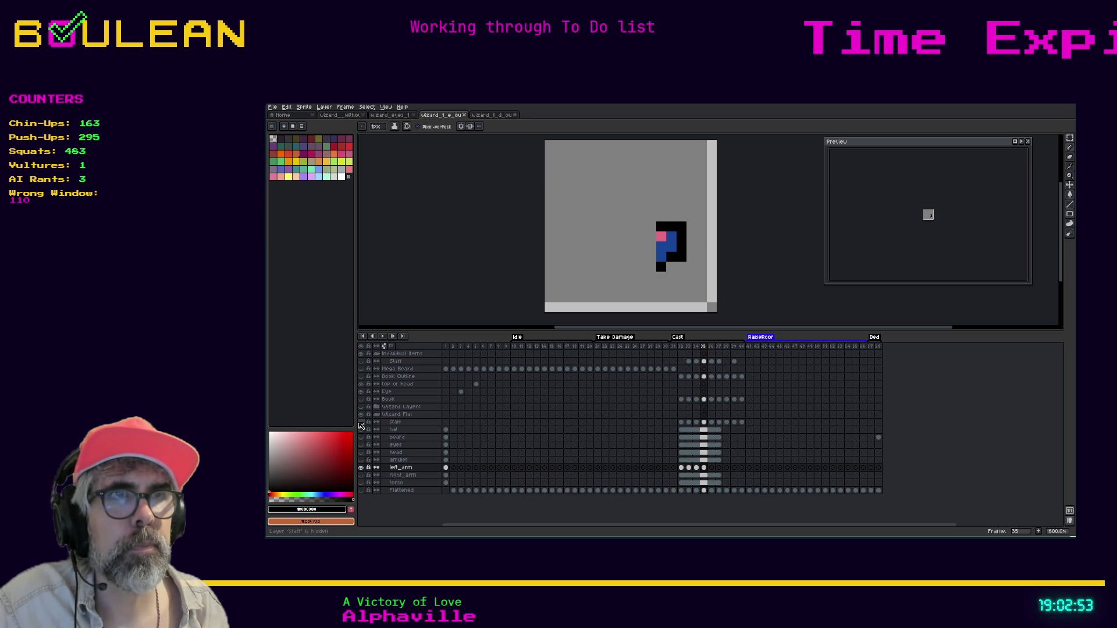
click(361, 424)
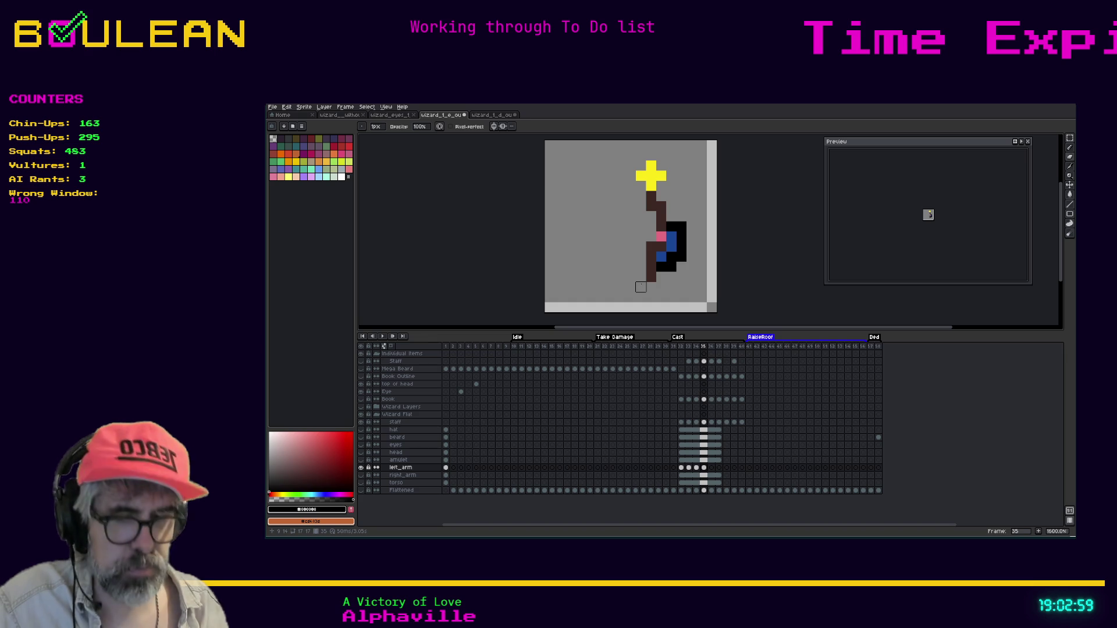
Step: Make the staff layer active and erase pixels from the staff, then hide it
key(i)
key(b)
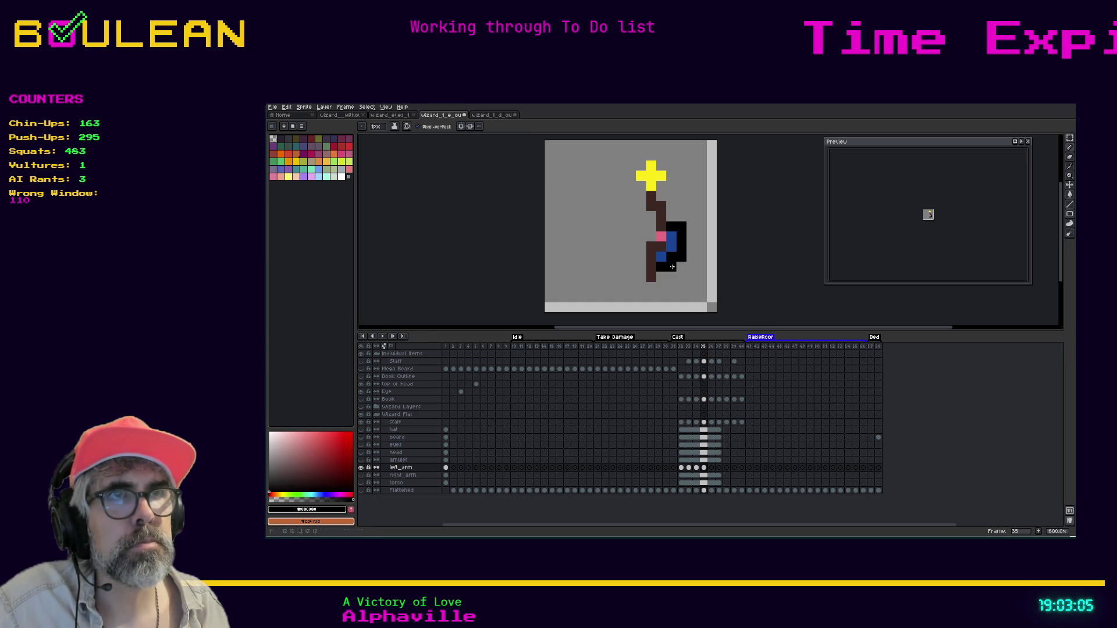
click(401, 422)
key(e)
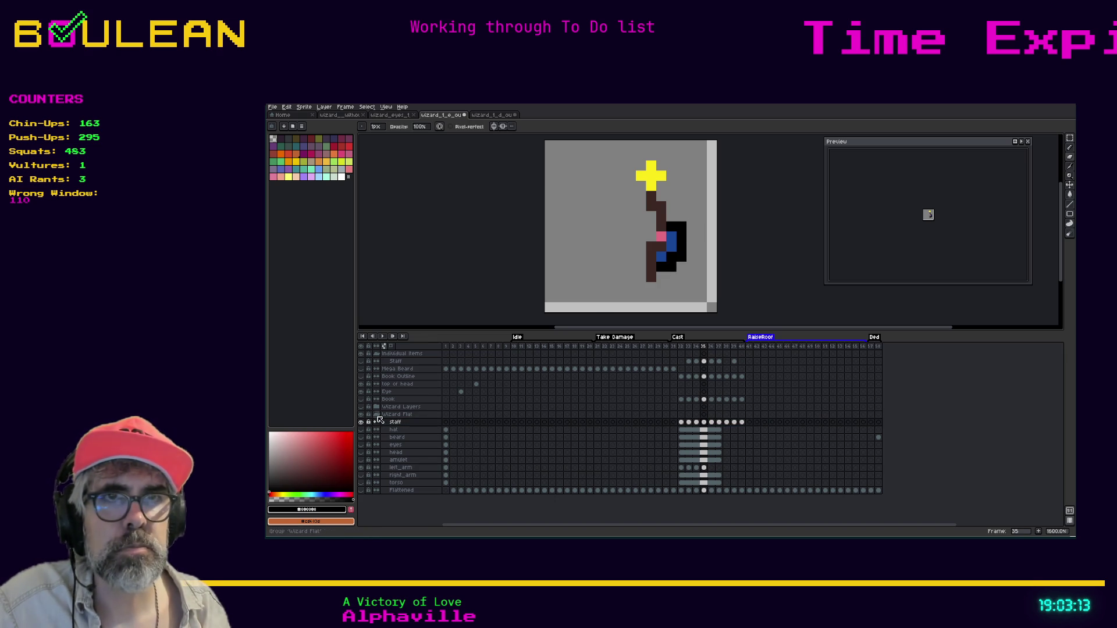
click(362, 423)
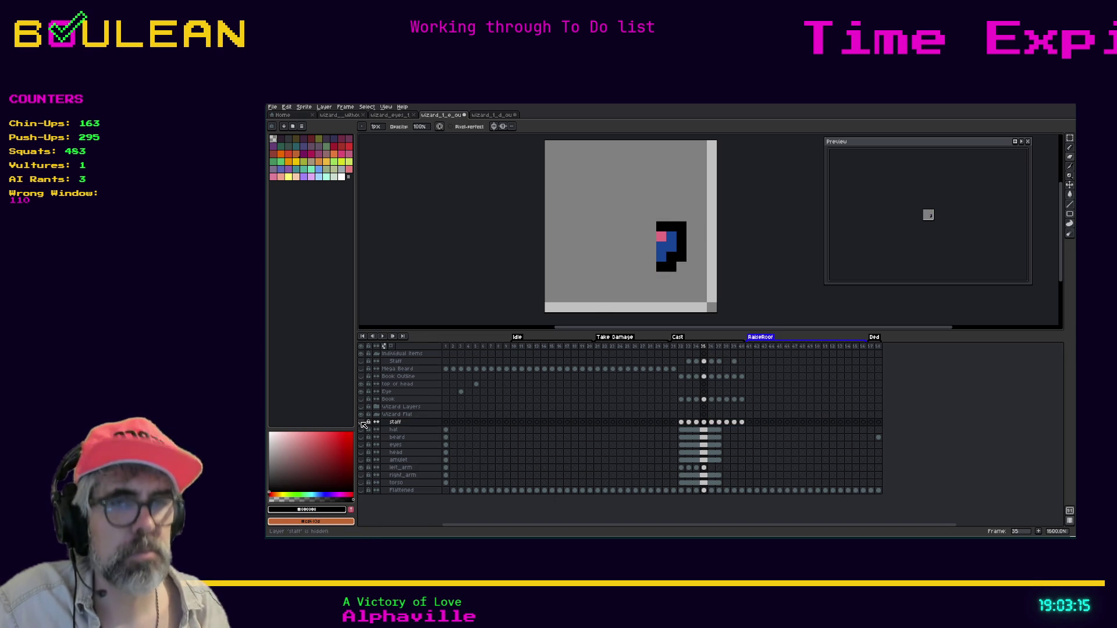
Step: Check the staff on frame 36, select the left_arm cels at frames 35 and 36, and show the body layers
key(Left)
key(Right)
key(Right)
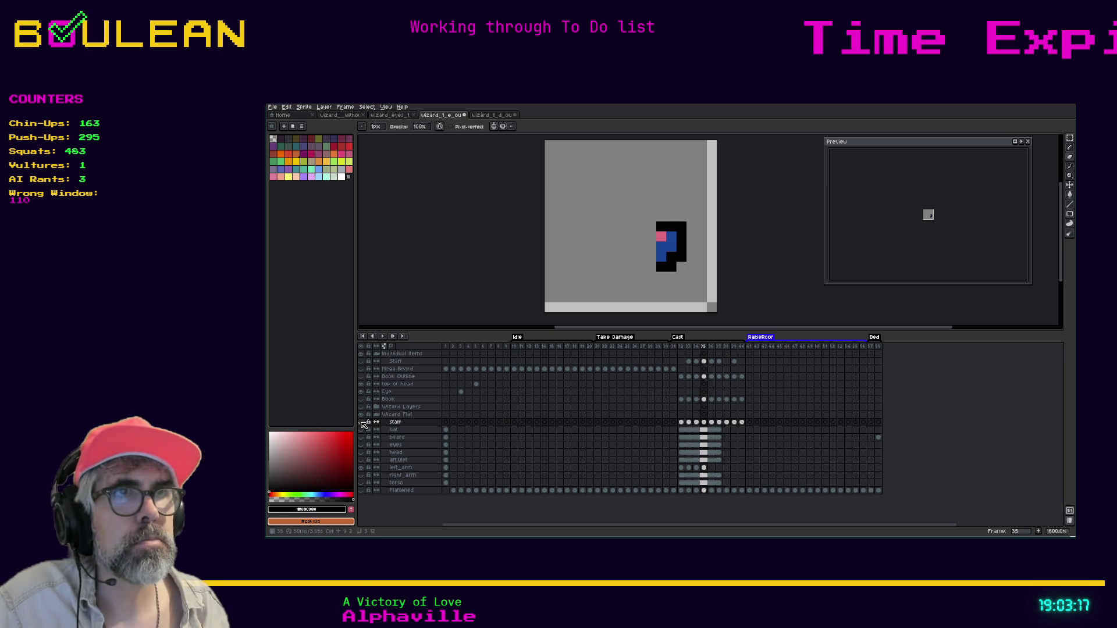
click(361, 423)
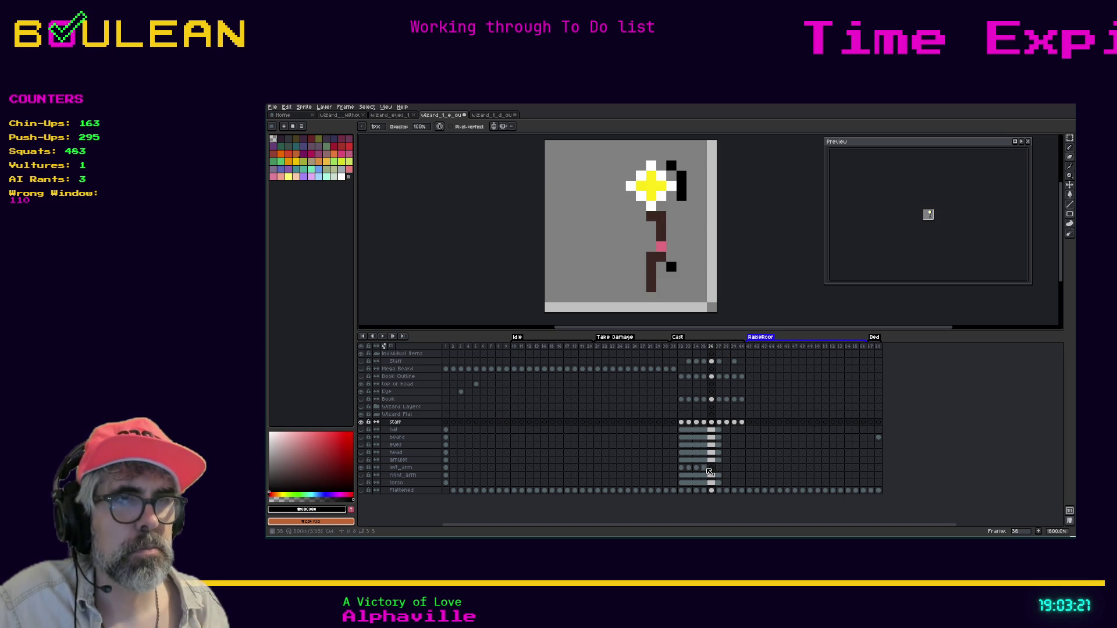
click(705, 468)
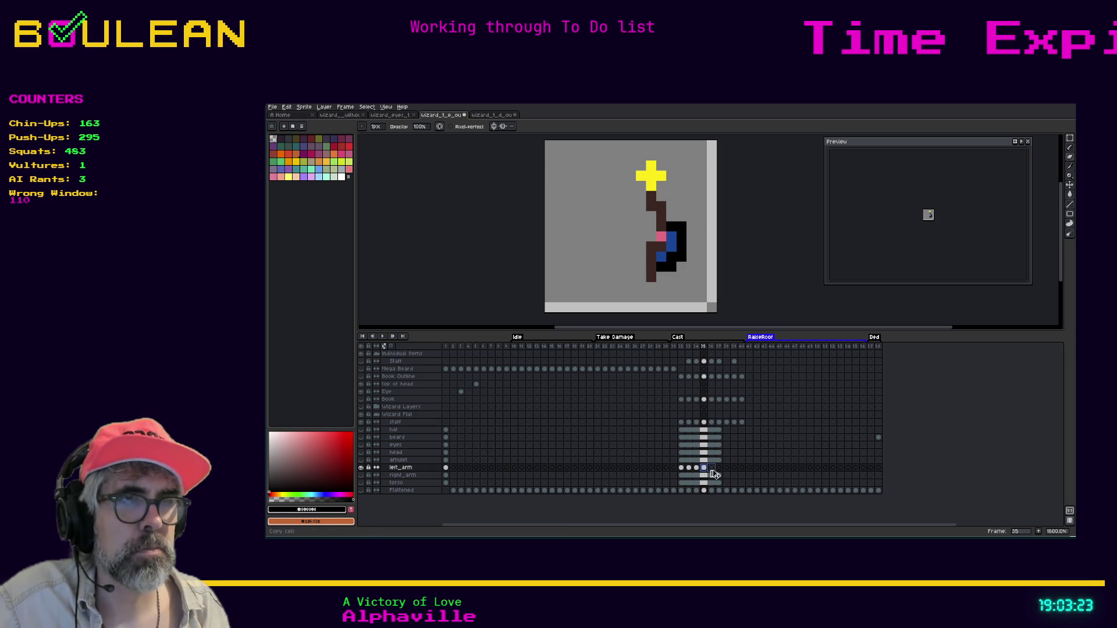
click(711, 468)
drag(361, 482, 365, 431)
Step: Show the Flattened layer, hide the staff, and toggle left_arm, Flattened and amulet visibility on frames 35–36
click(361, 491)
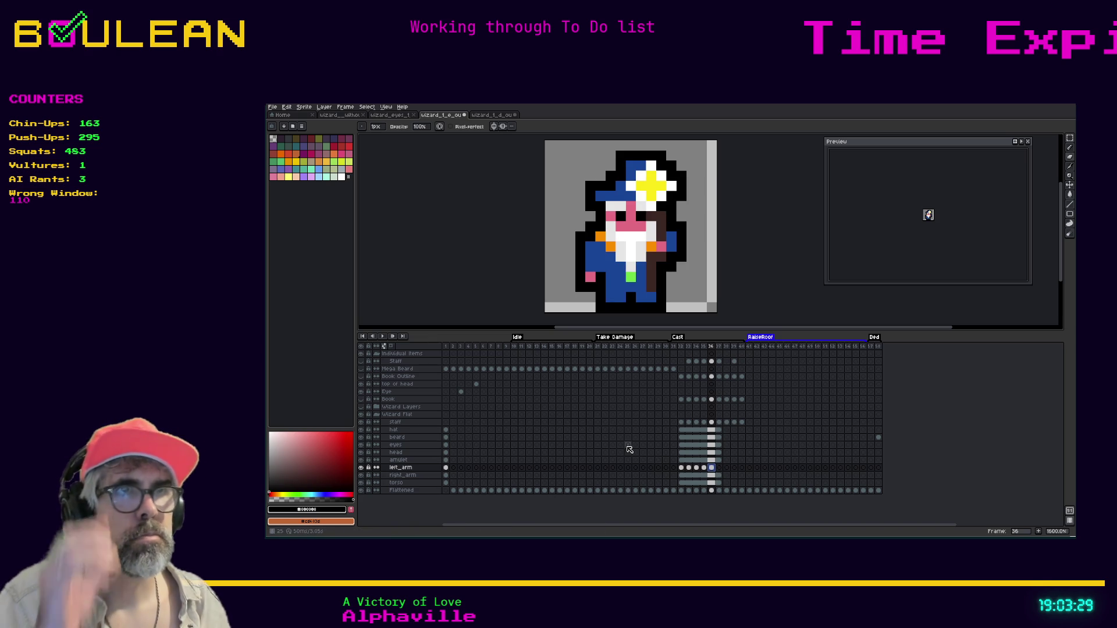
click(704, 468)
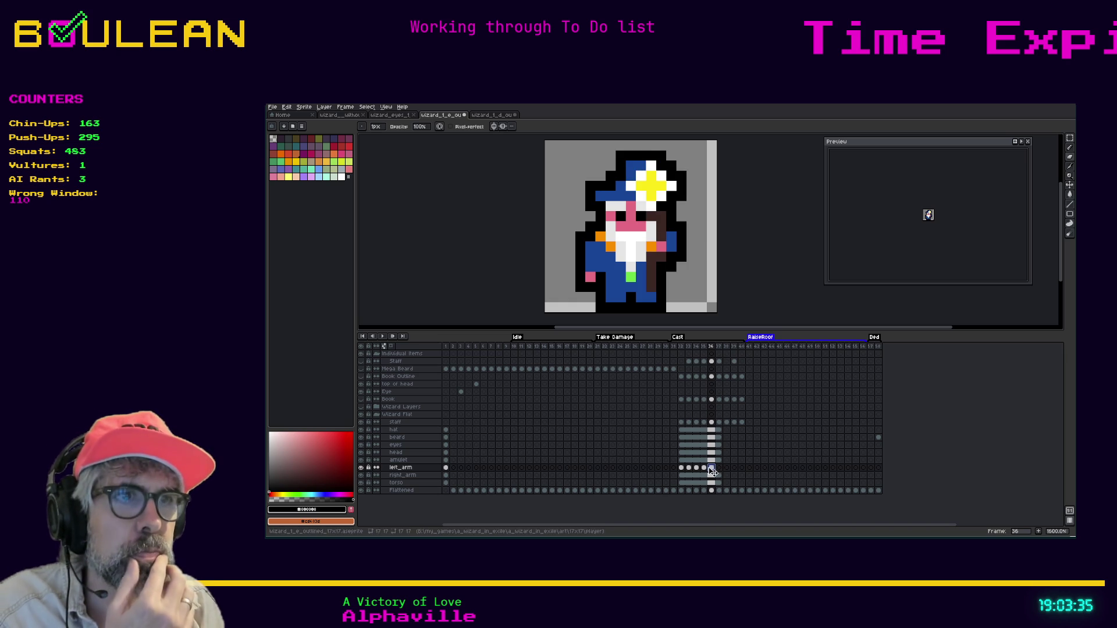
click(711, 468)
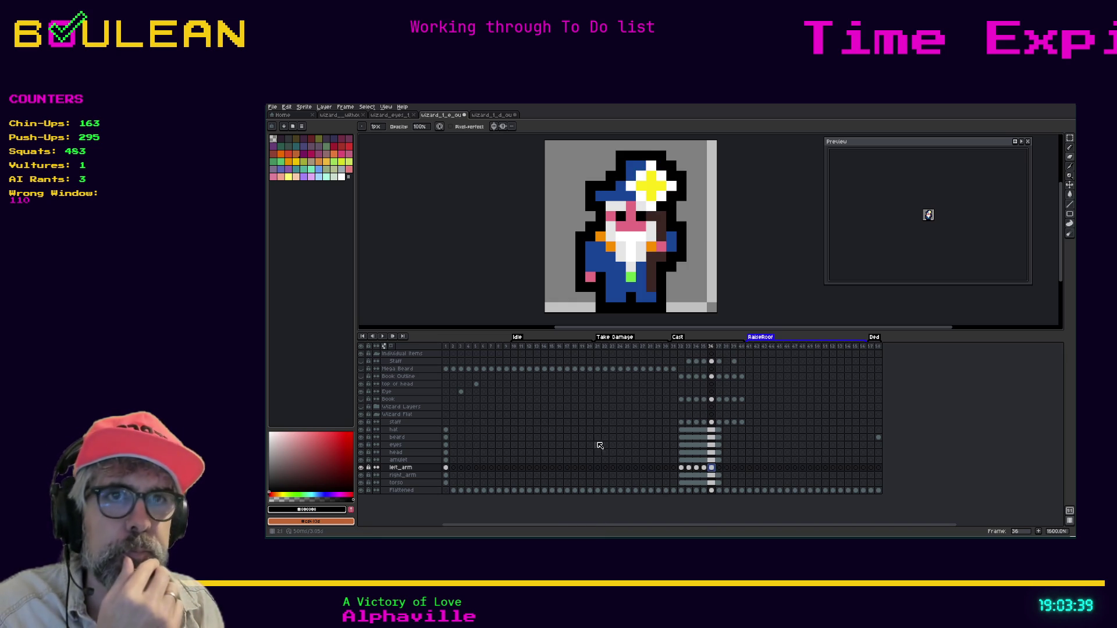
click(361, 422)
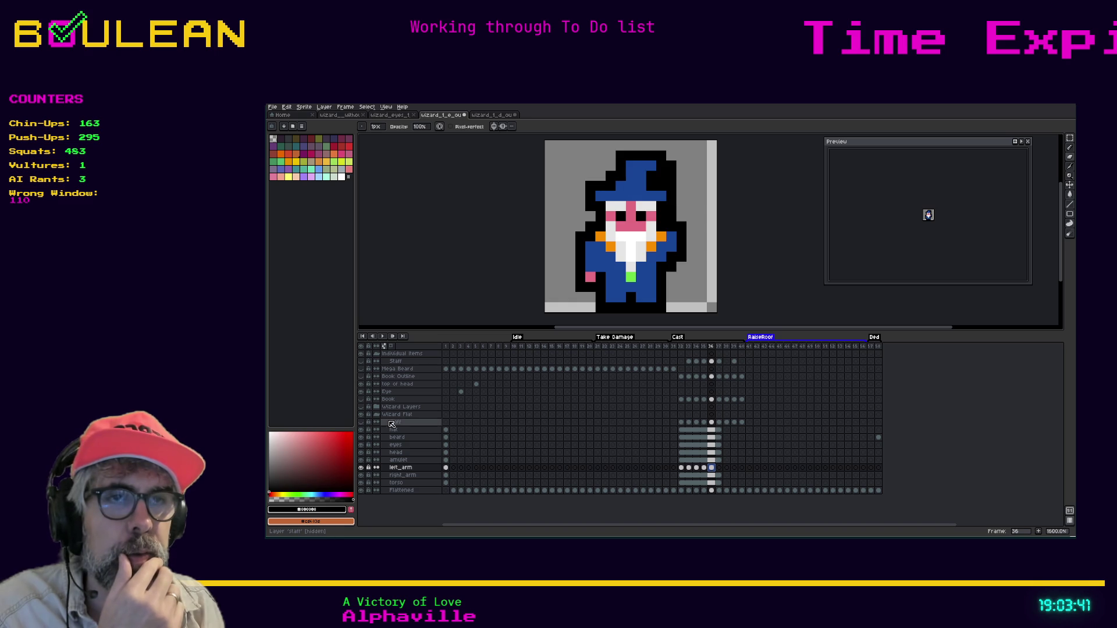
click(705, 469)
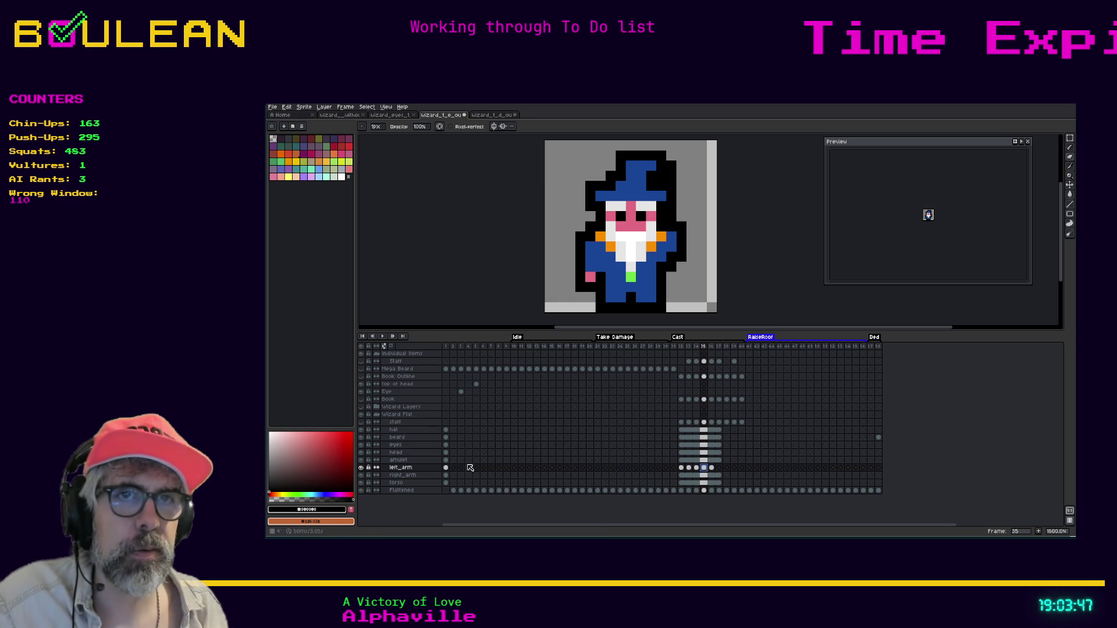
click(361, 468)
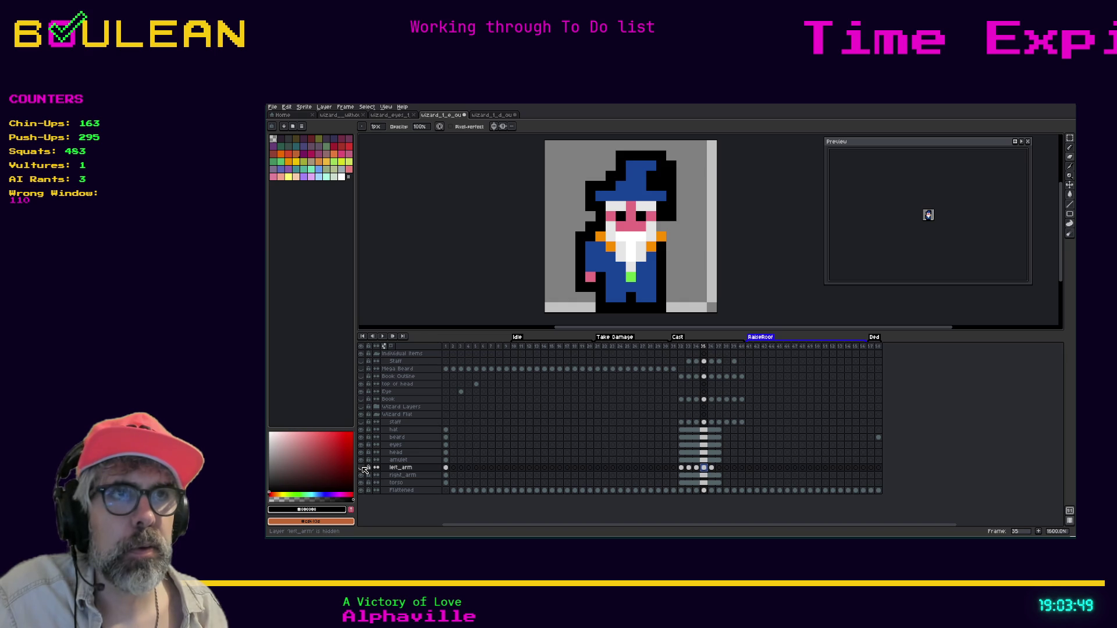
drag(365, 477, 365, 490)
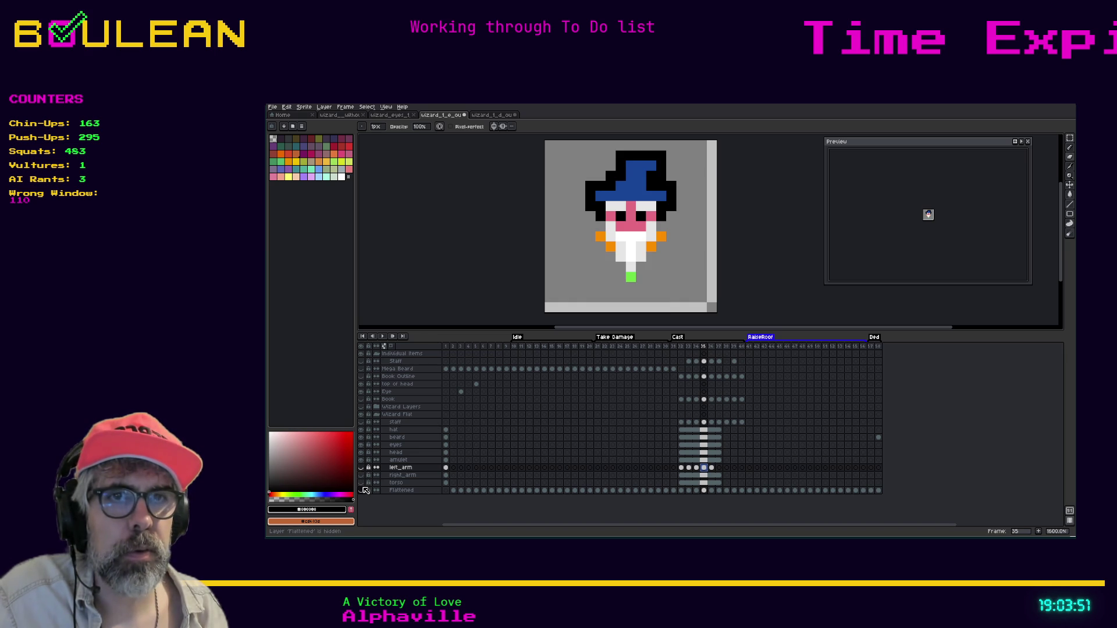
click(362, 467)
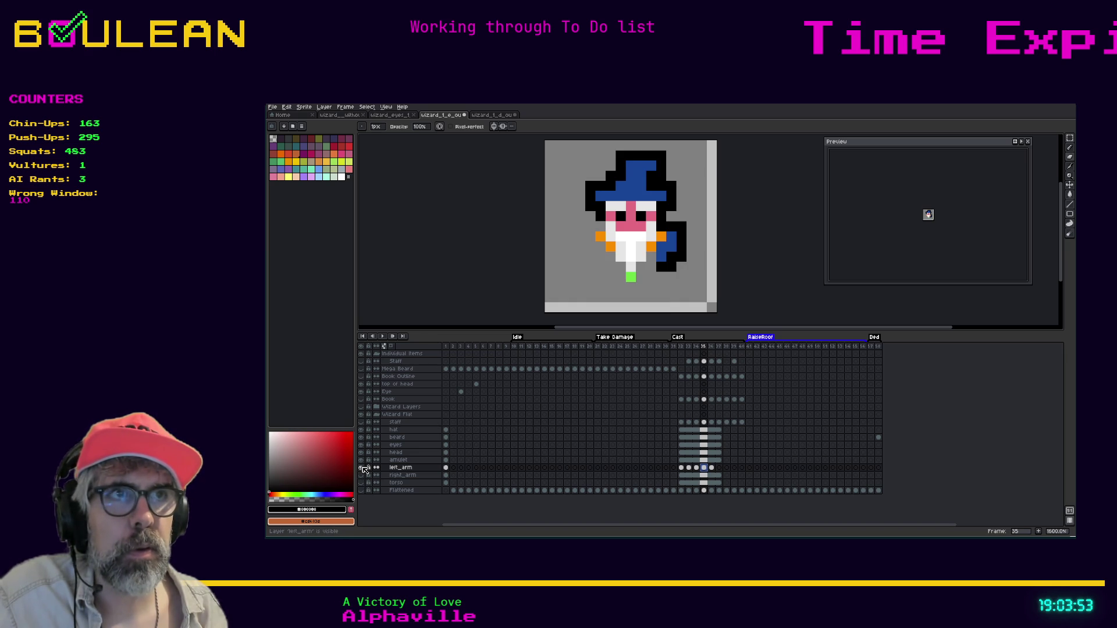
click(363, 462)
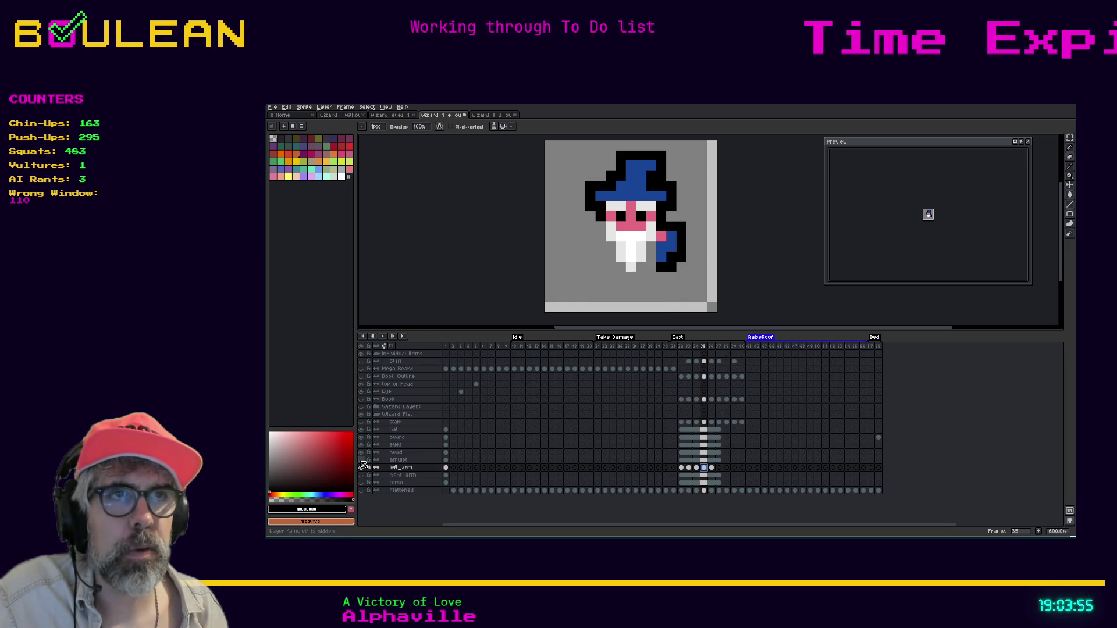
click(362, 462)
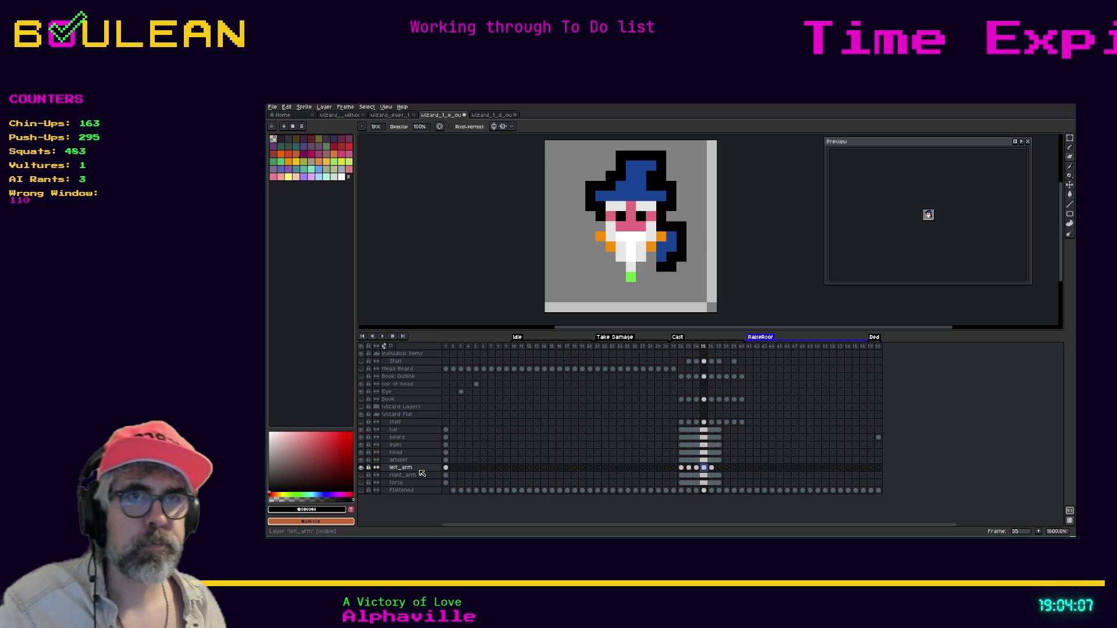
Step: Recolour the orange amulet pixel by the right hand pink on frame 35 and make left_arm active
click(703, 460)
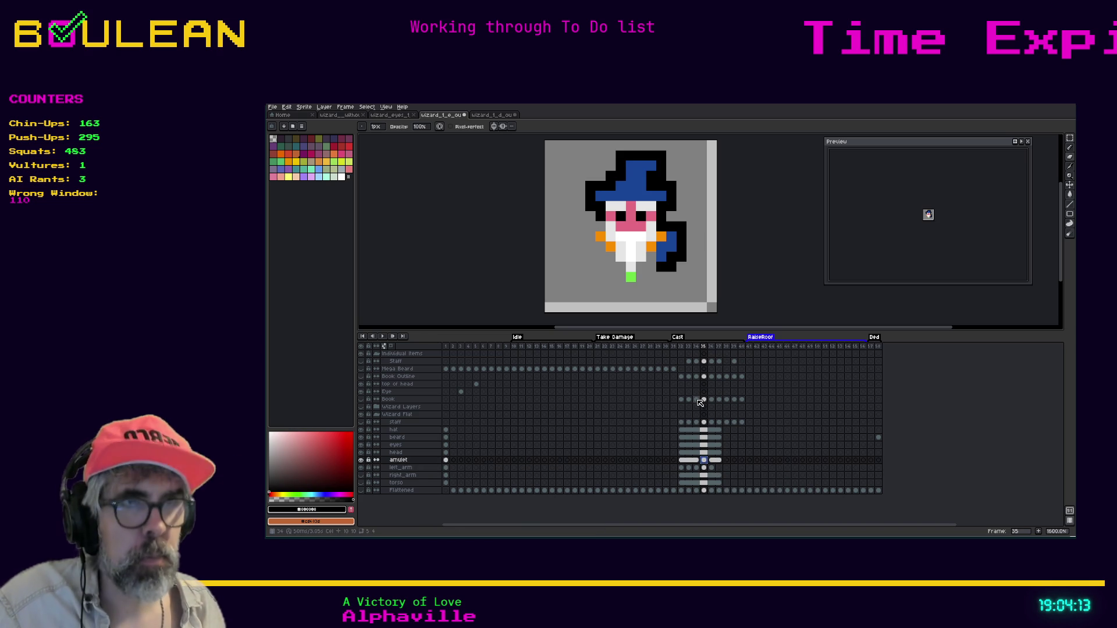
click(661, 236)
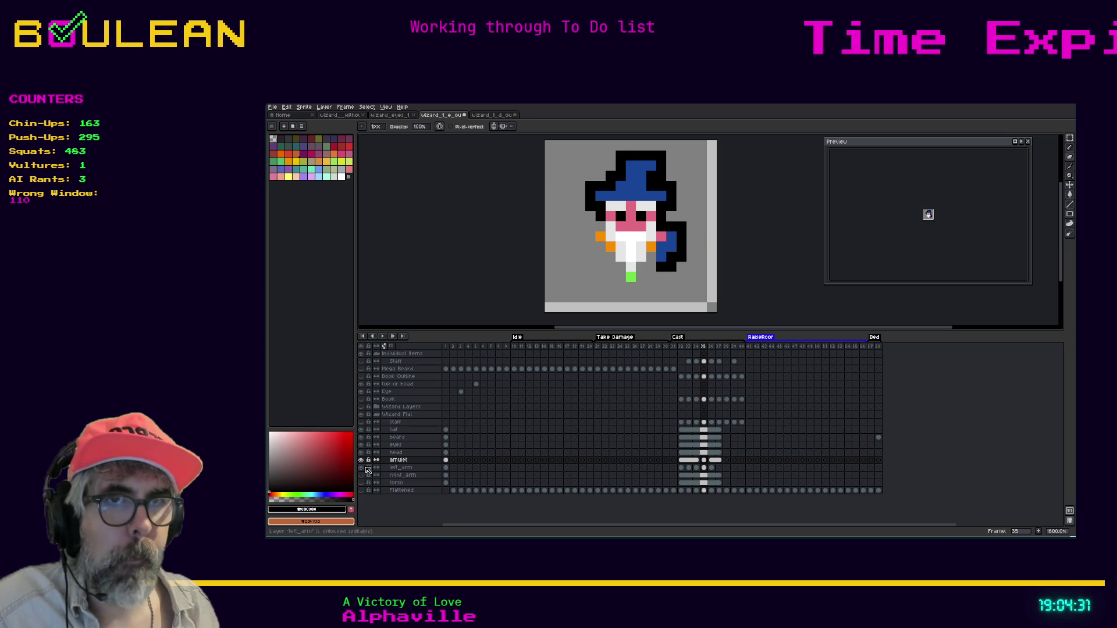
click(395, 469)
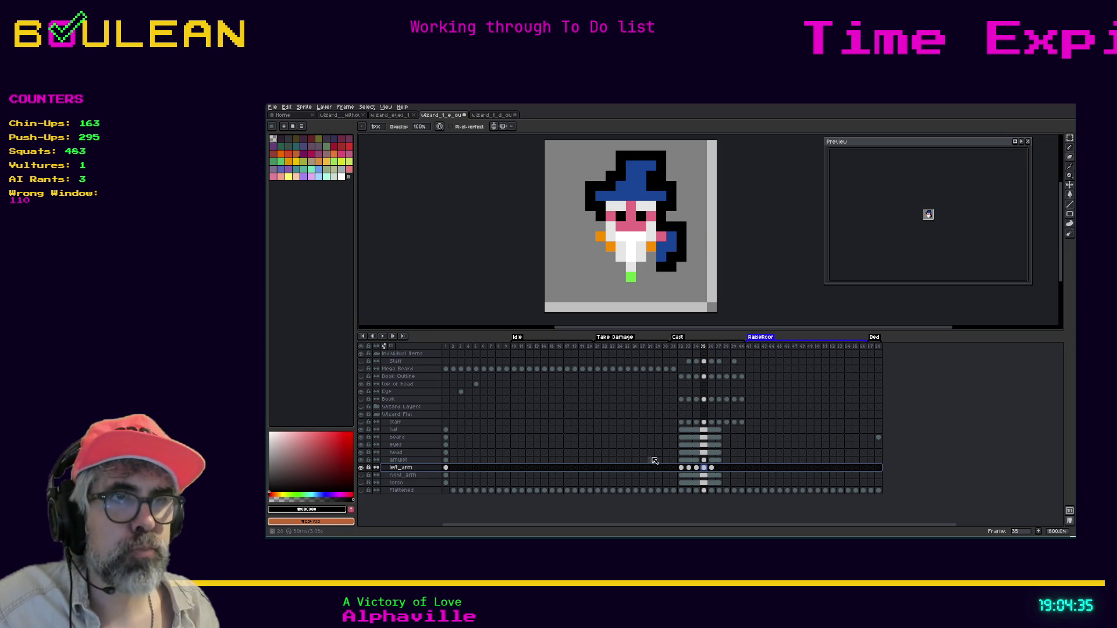
click(682, 469)
key(Right)
key(Right)
key(Right)
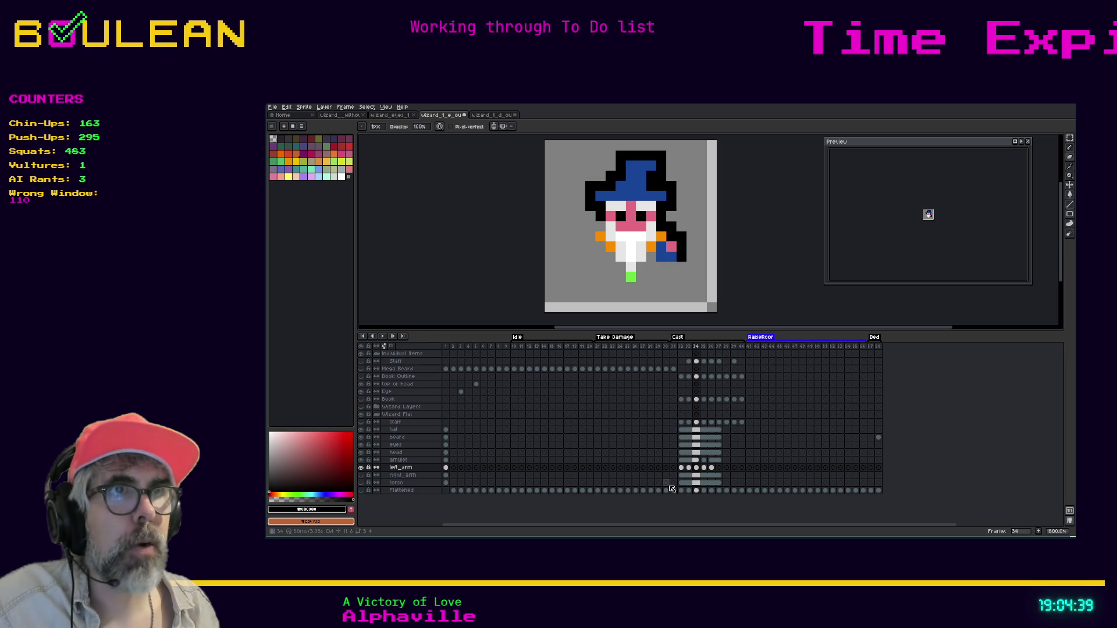
key(Right)
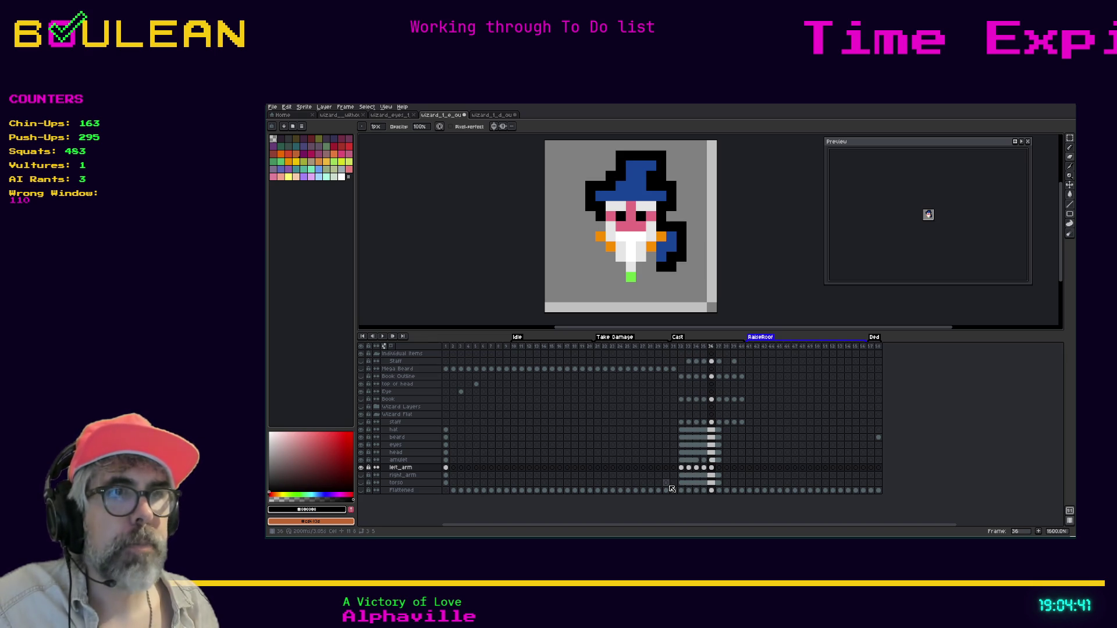
key(Right)
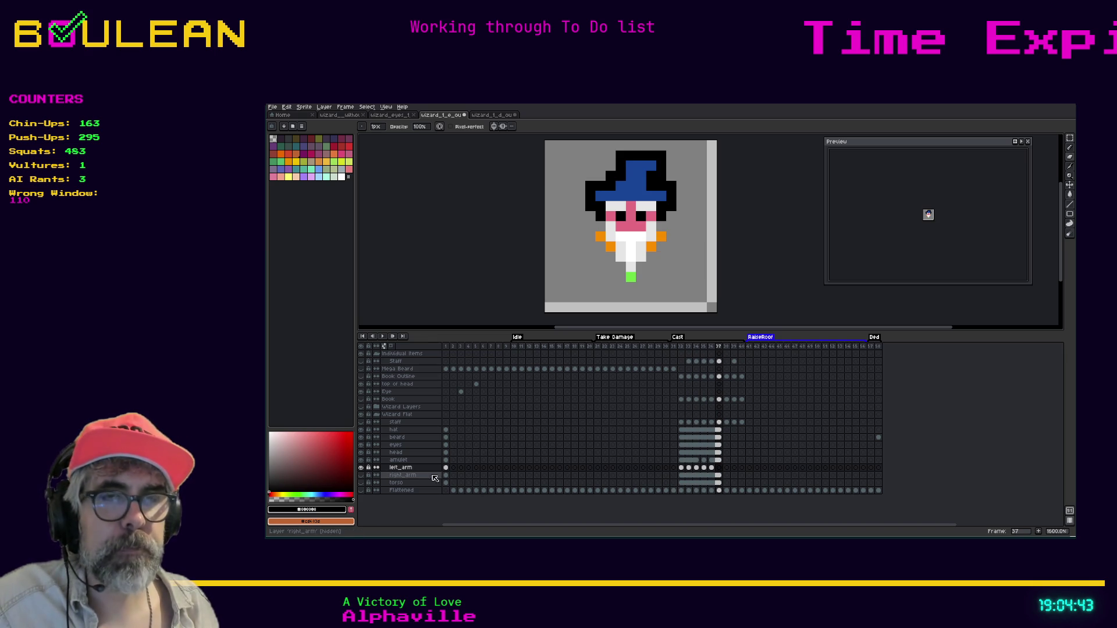
click(361, 425)
key(Left)
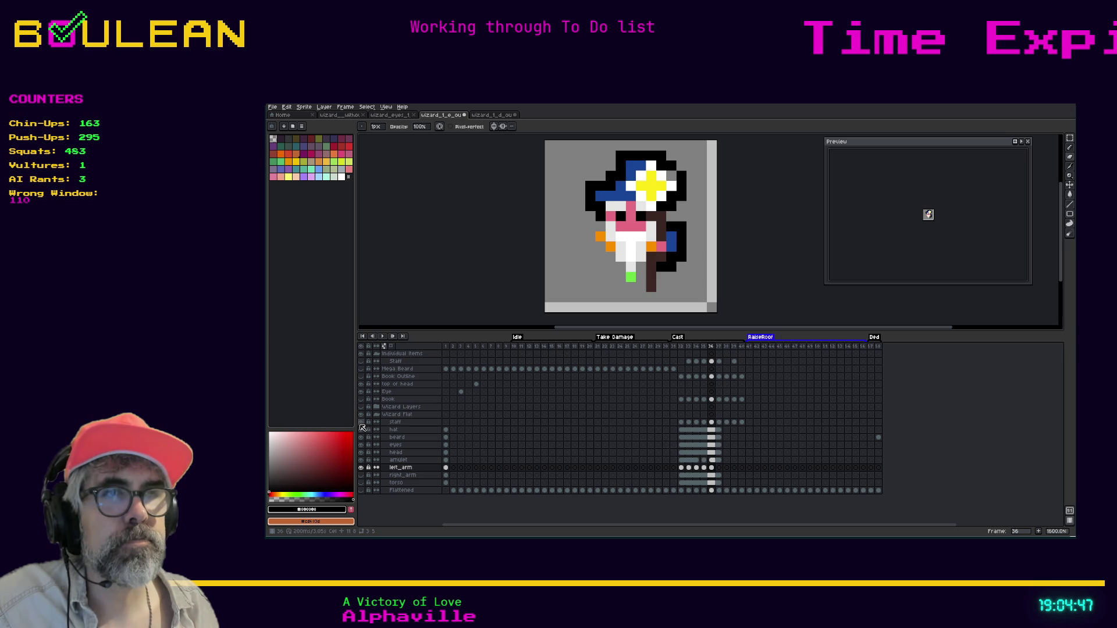
key(Left)
key(Right)
key(Left)
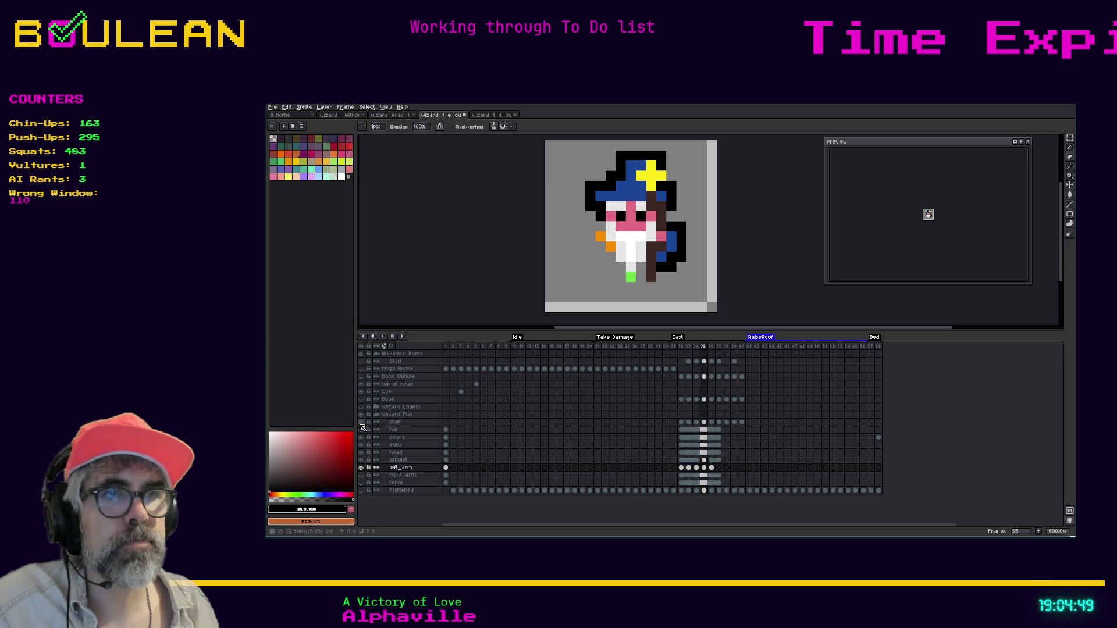
key(Right)
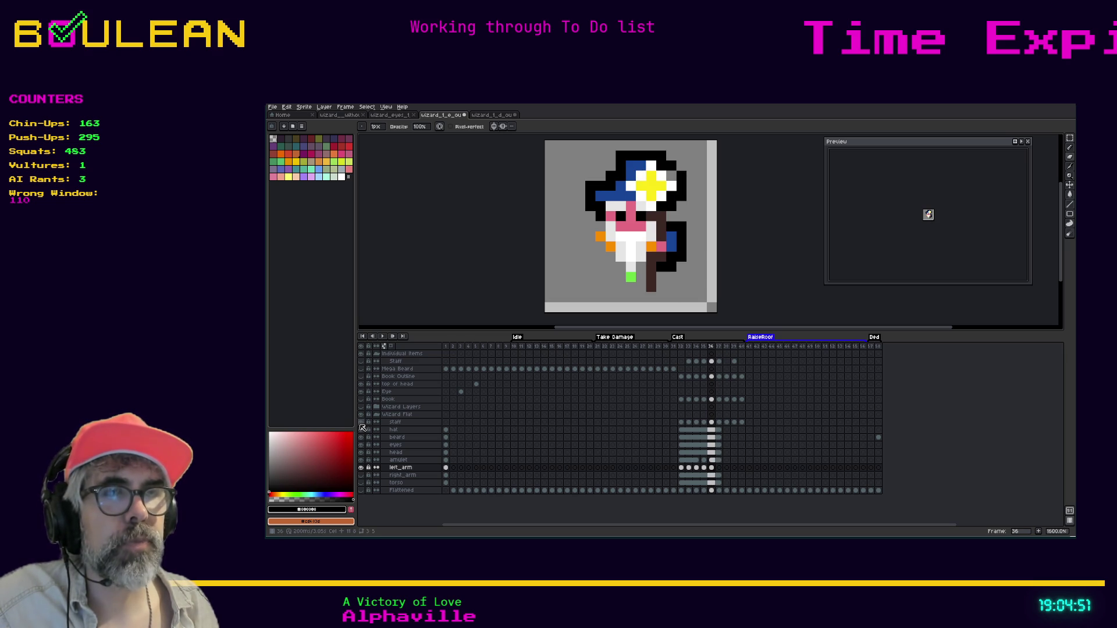
key(Right)
key(Left)
key(Left)
key(Right)
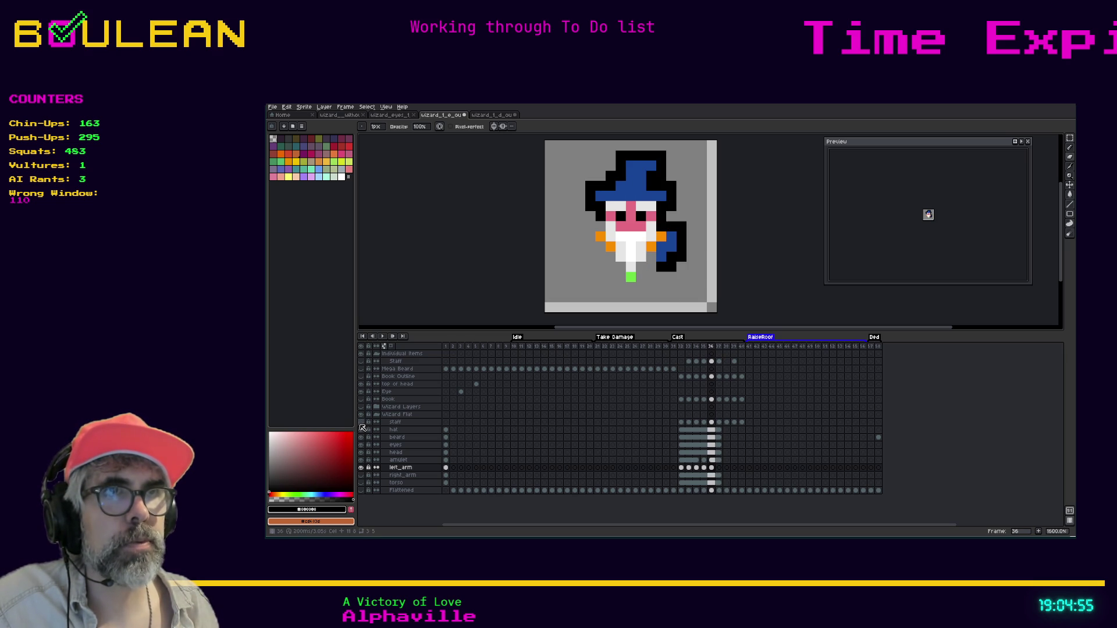
key(Left)
key(Right)
key(Left)
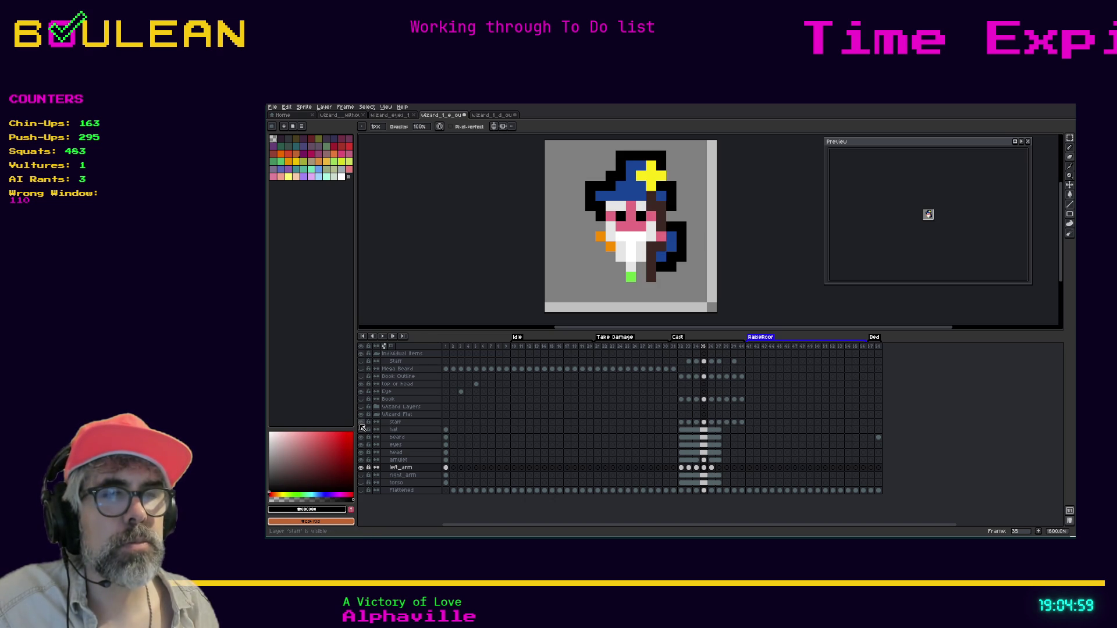
key(Right)
click(360, 424)
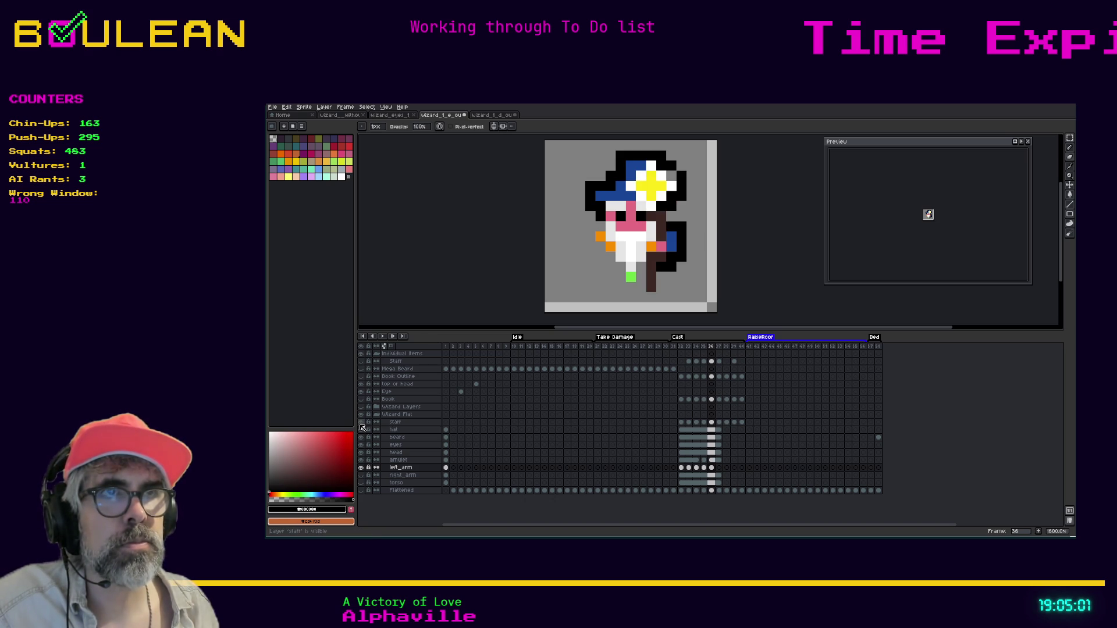
click(361, 424)
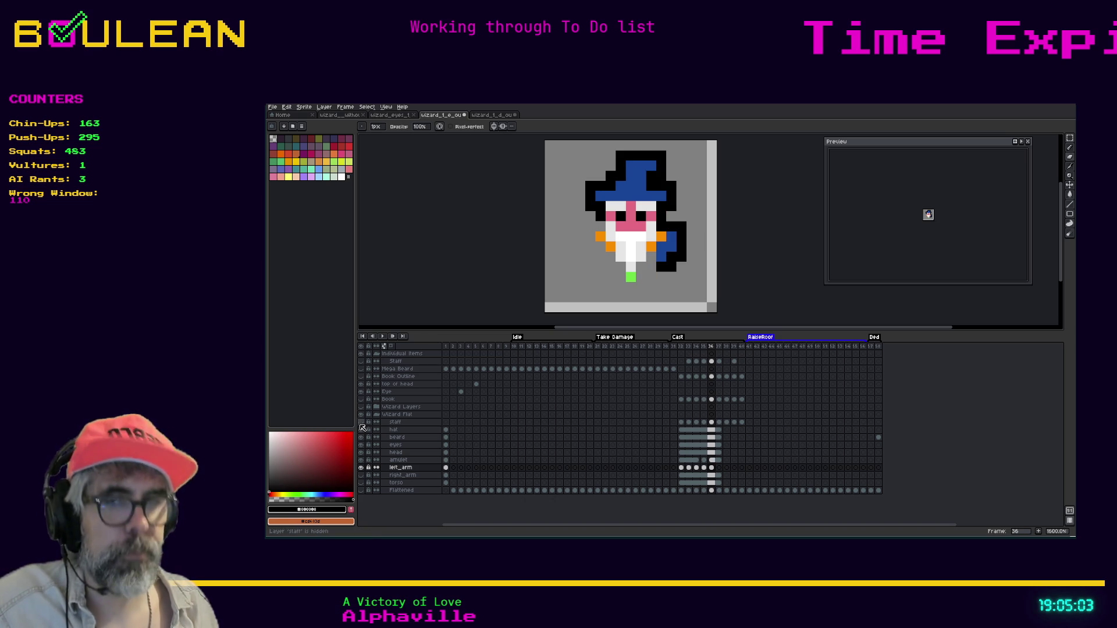
key(i)
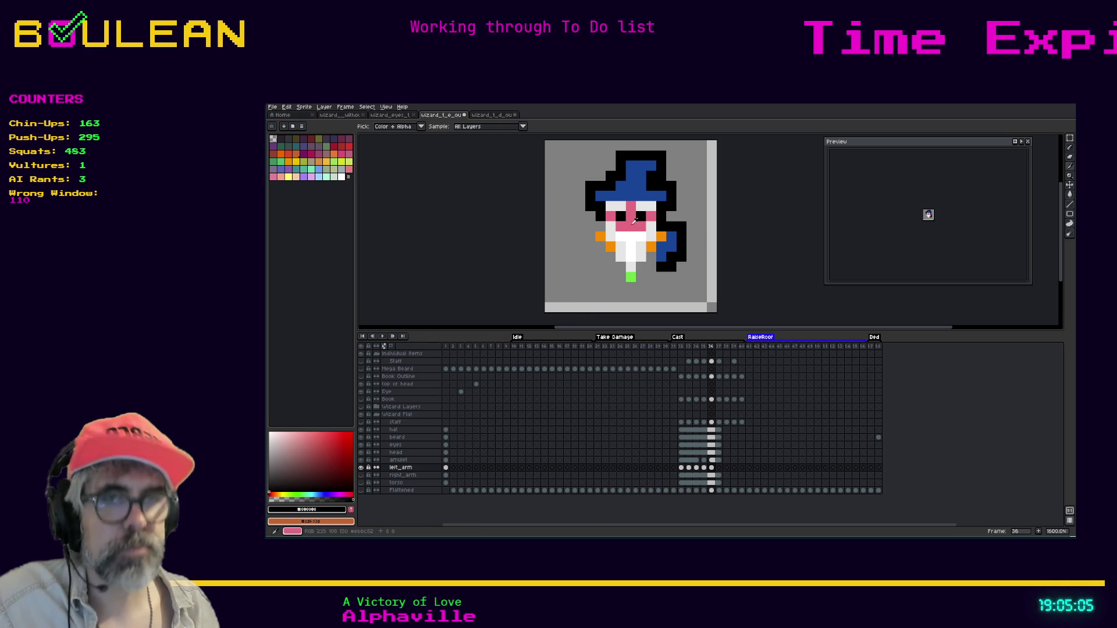
Step: Pencil a face-pink hand pixel on left_arm in frames 36 and 37, erasing one stray pixel
click(635, 220)
key(b)
click(660, 248)
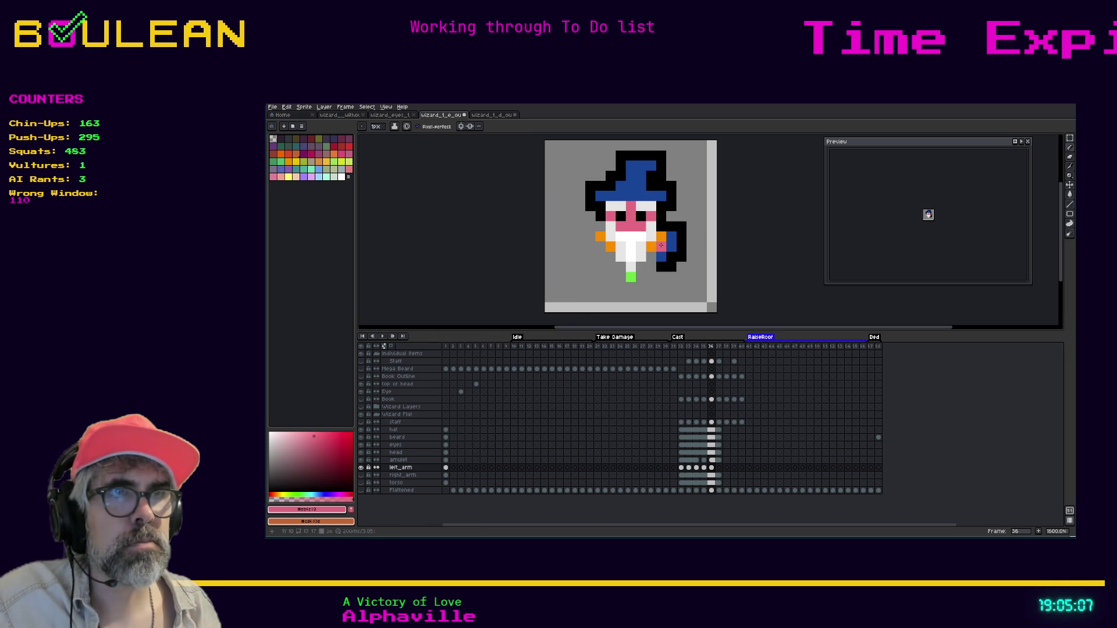
click(719, 468)
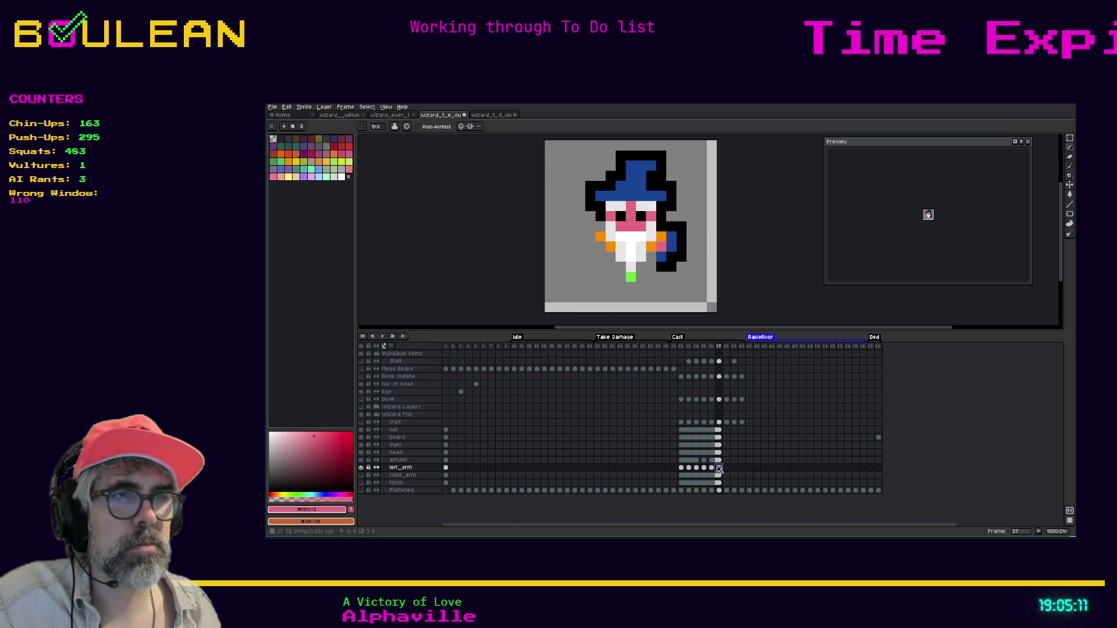
click(671, 246)
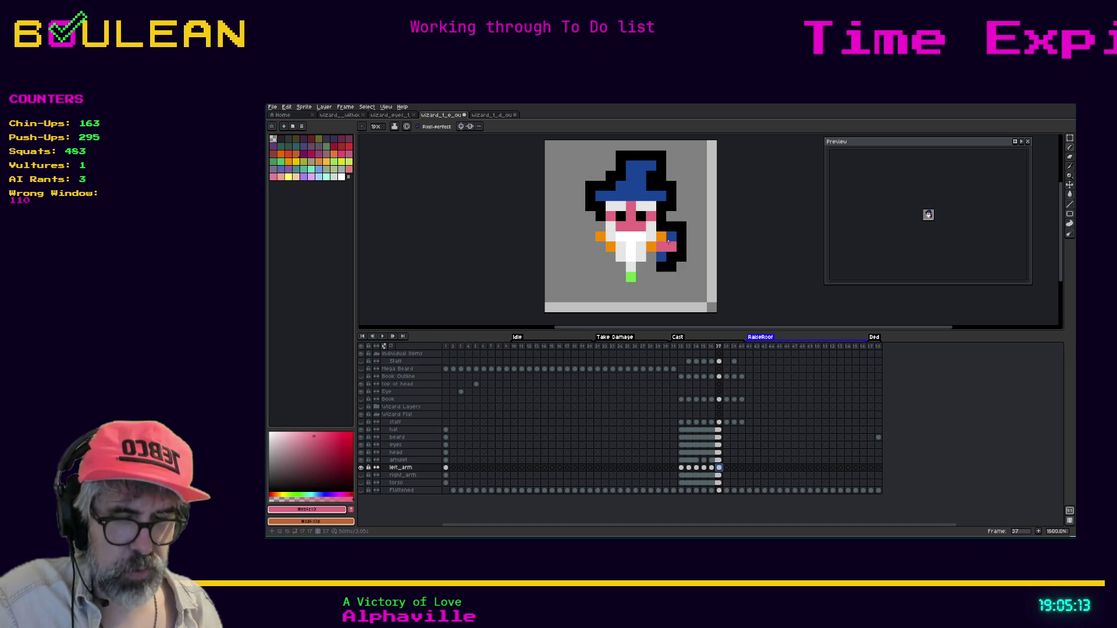
key(e)
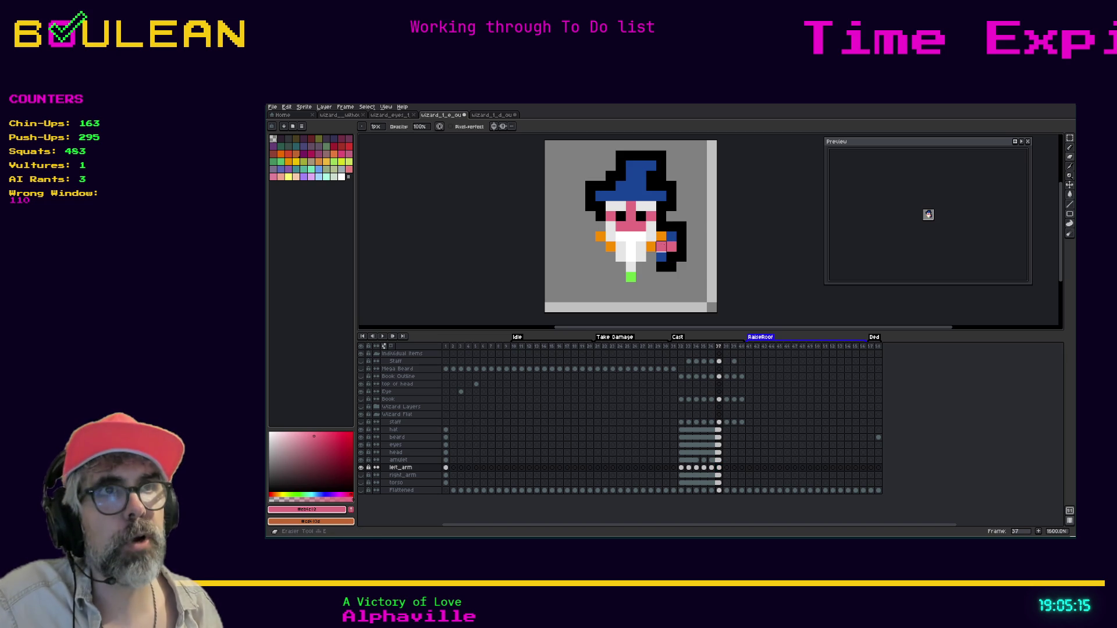
click(661, 246)
Step: Sample the dark blue, go to frame 35, and show the staff layer
key(i)
click(661, 253)
key(b)
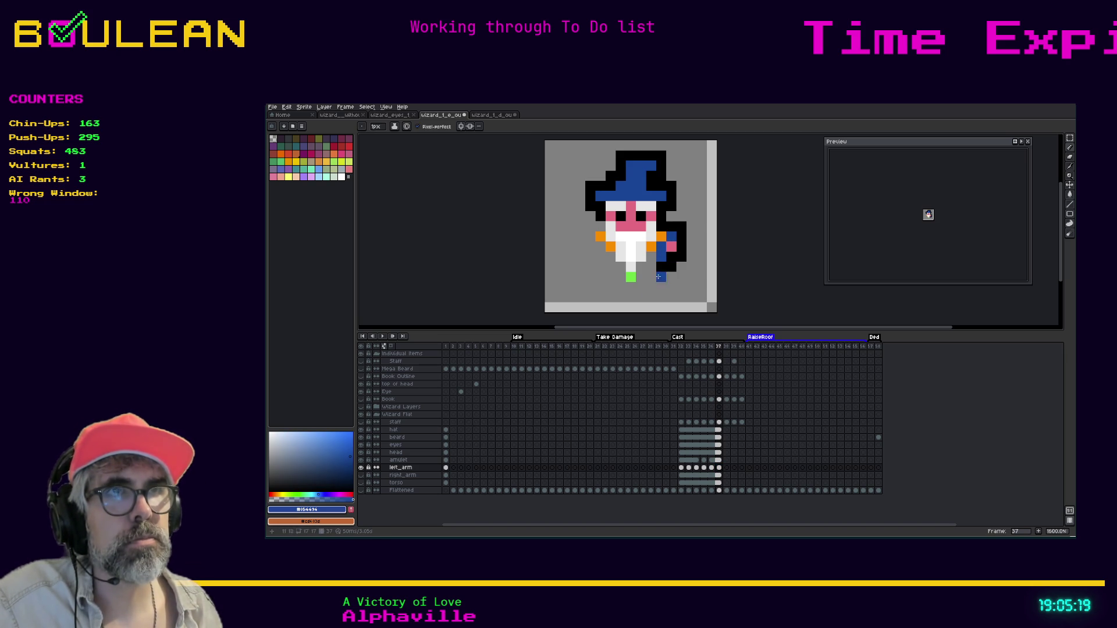
click(712, 468)
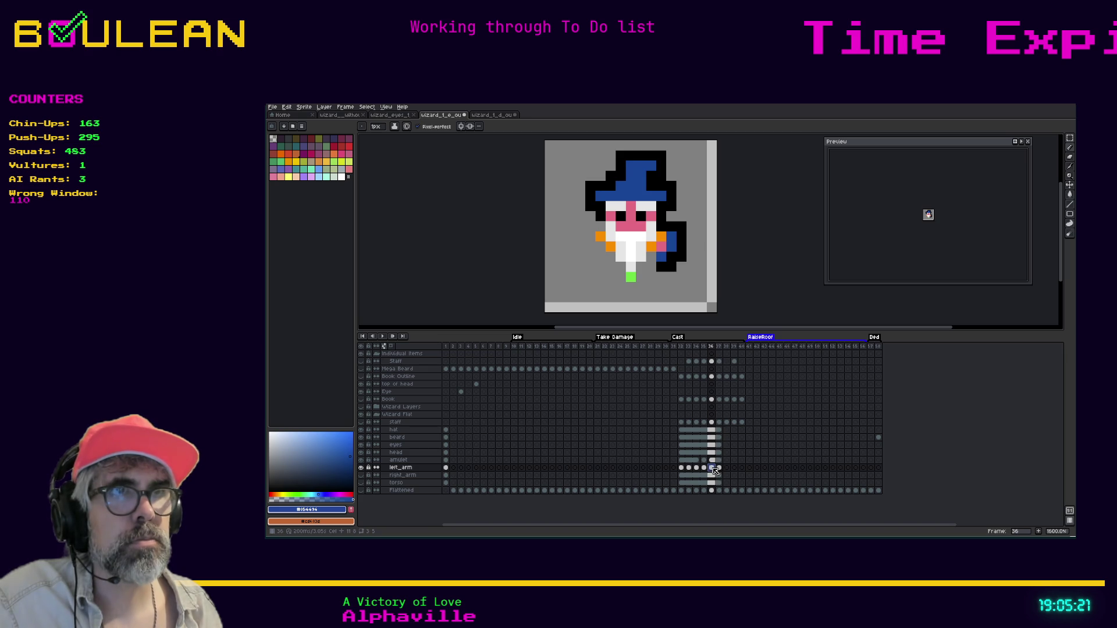
click(704, 468)
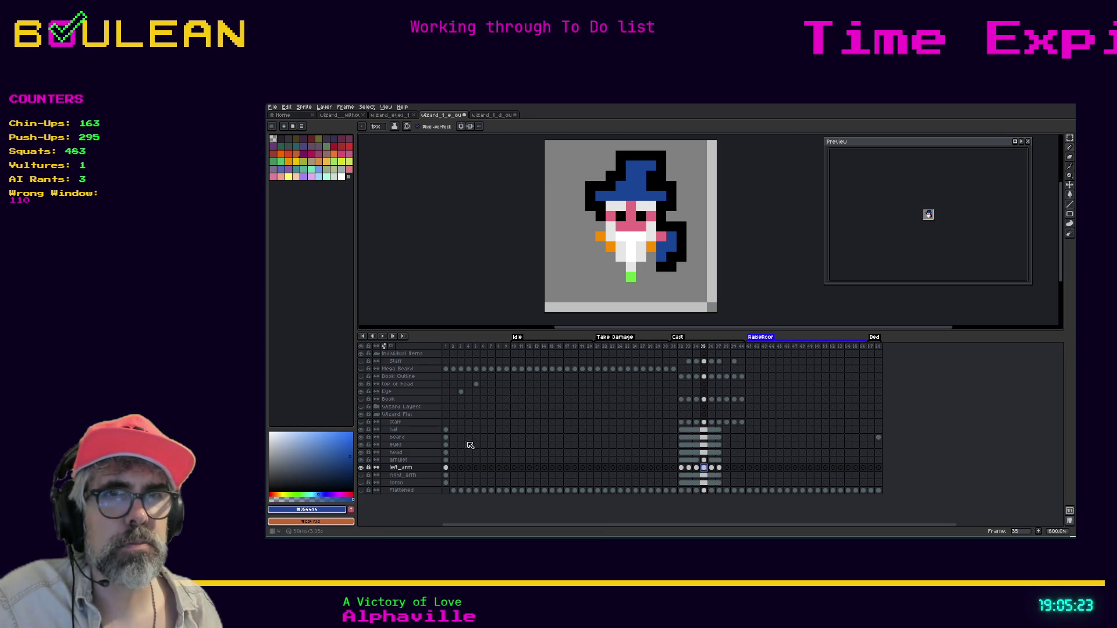
click(361, 423)
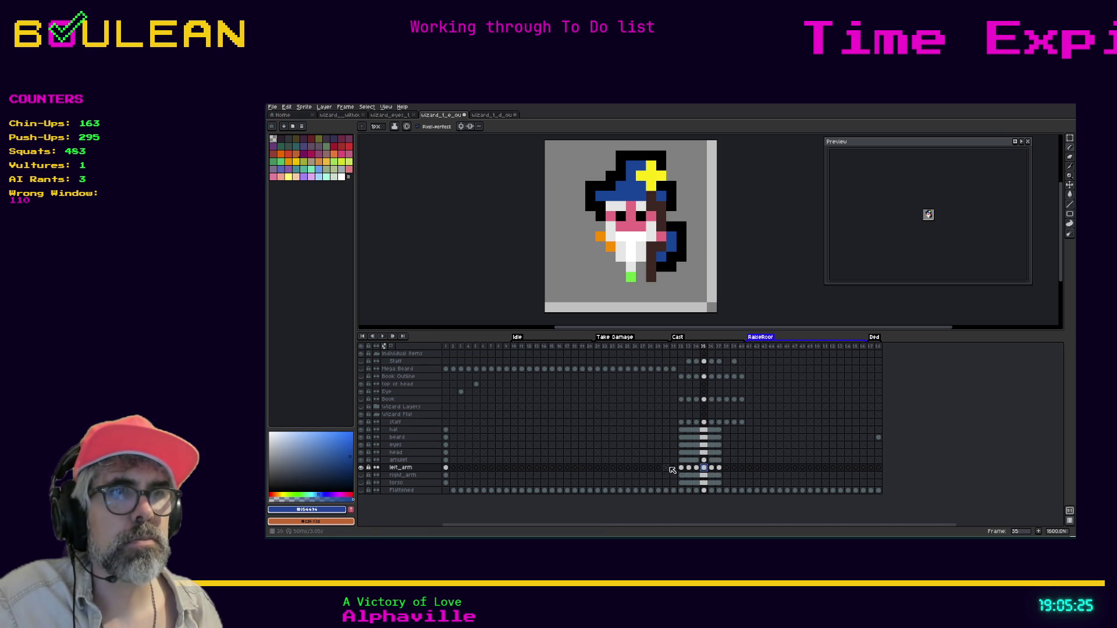
Step: Compare frames 36 and 37 with the new staff pose, then show the right_arm layer
click(712, 469)
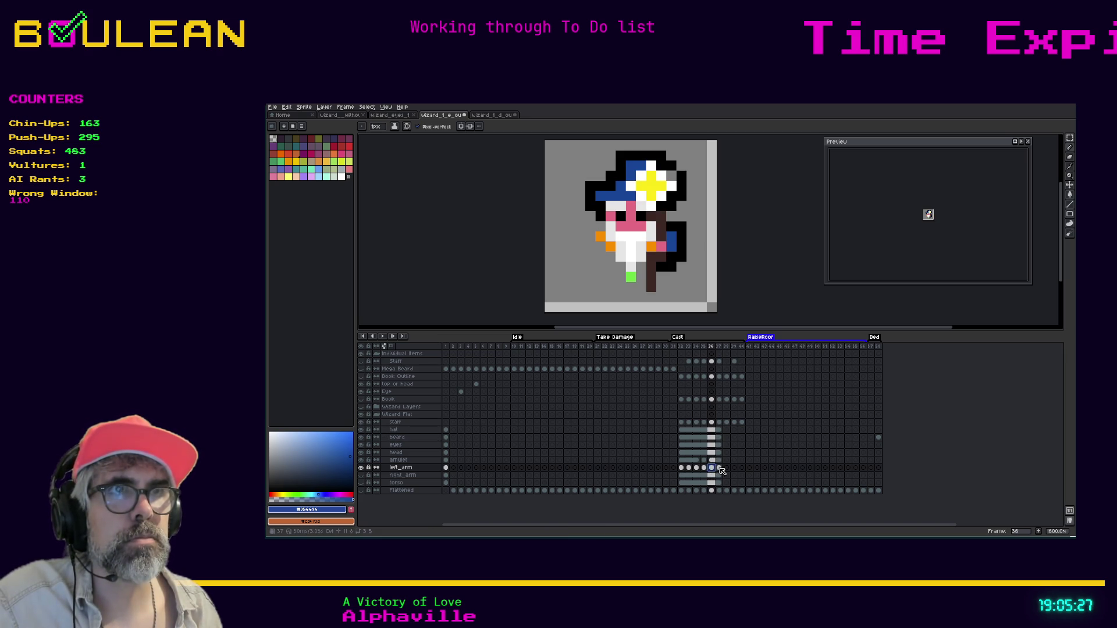
click(719, 469)
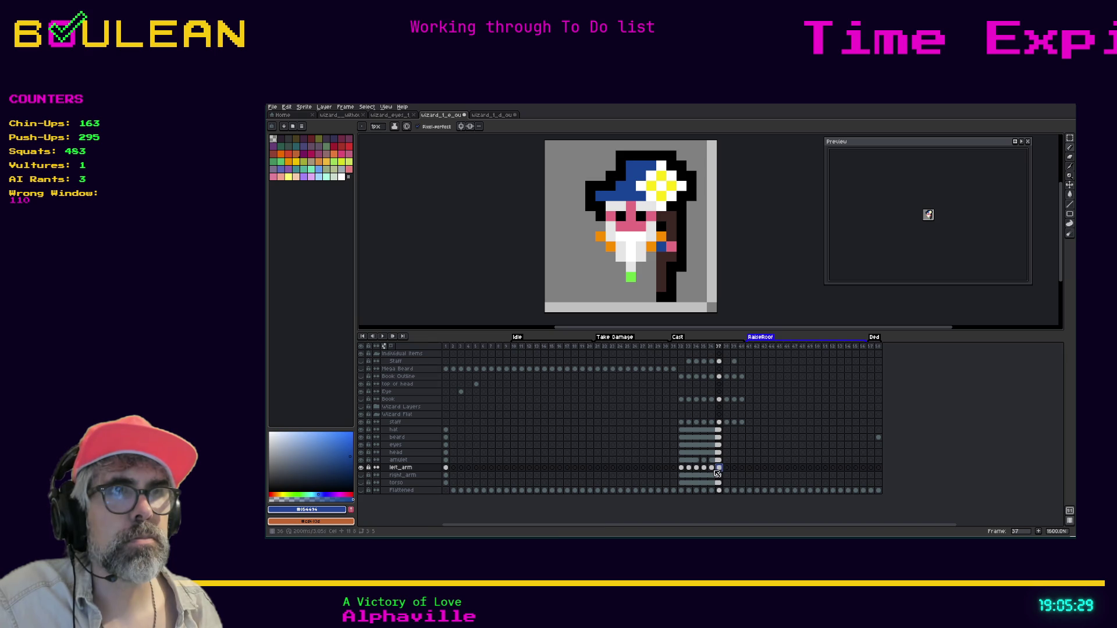
key(Left)
click(719, 469)
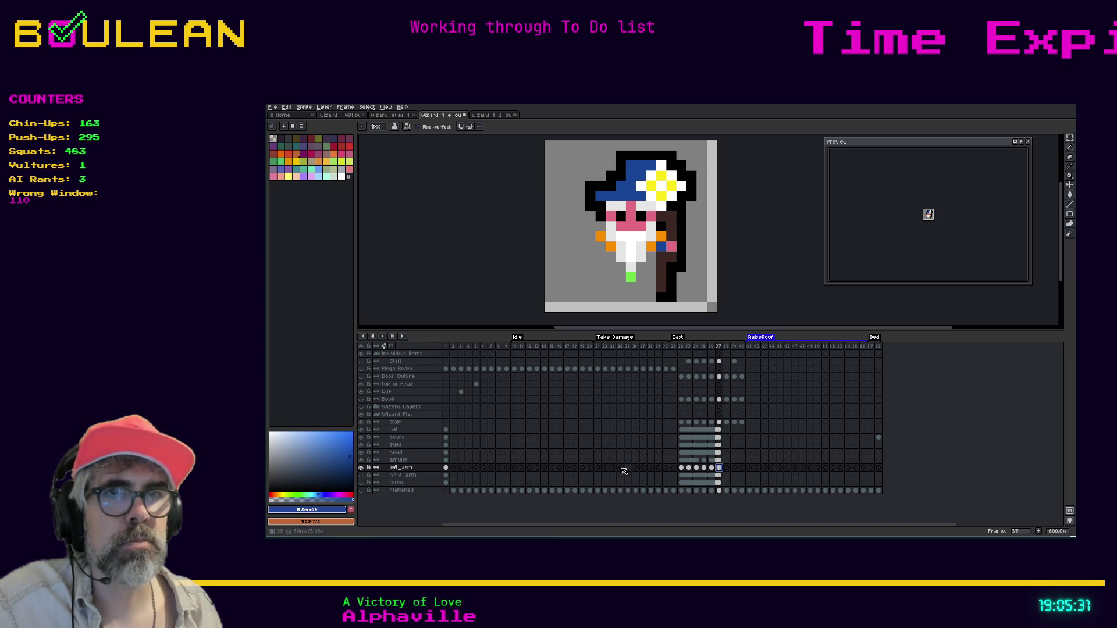
click(361, 475)
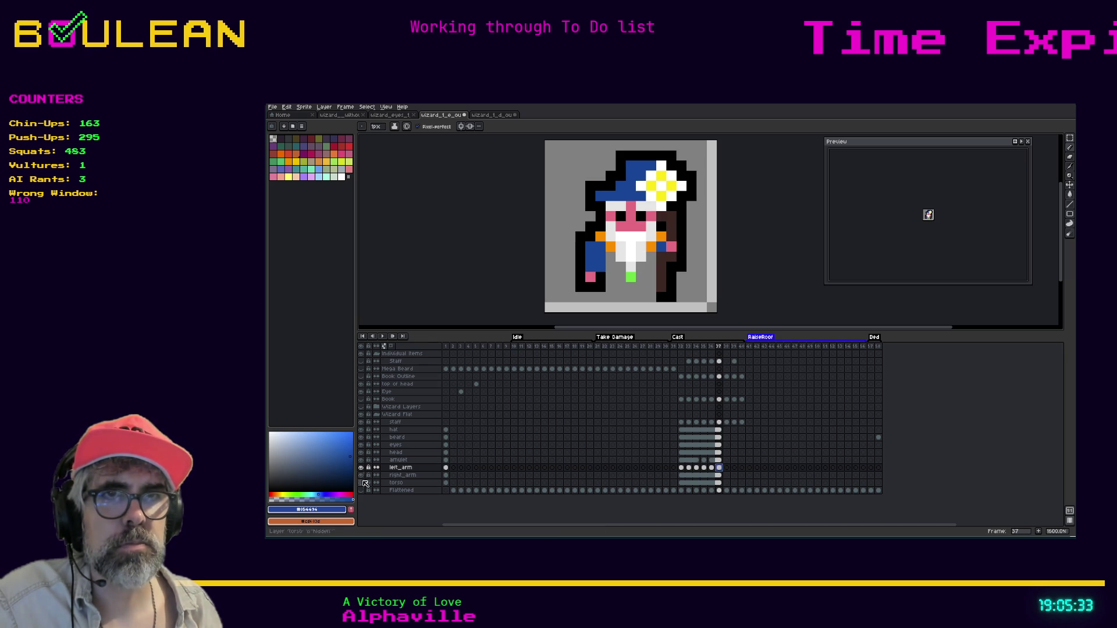
Step: Show the torso layer and move to the staff layer at frame 33
click(361, 483)
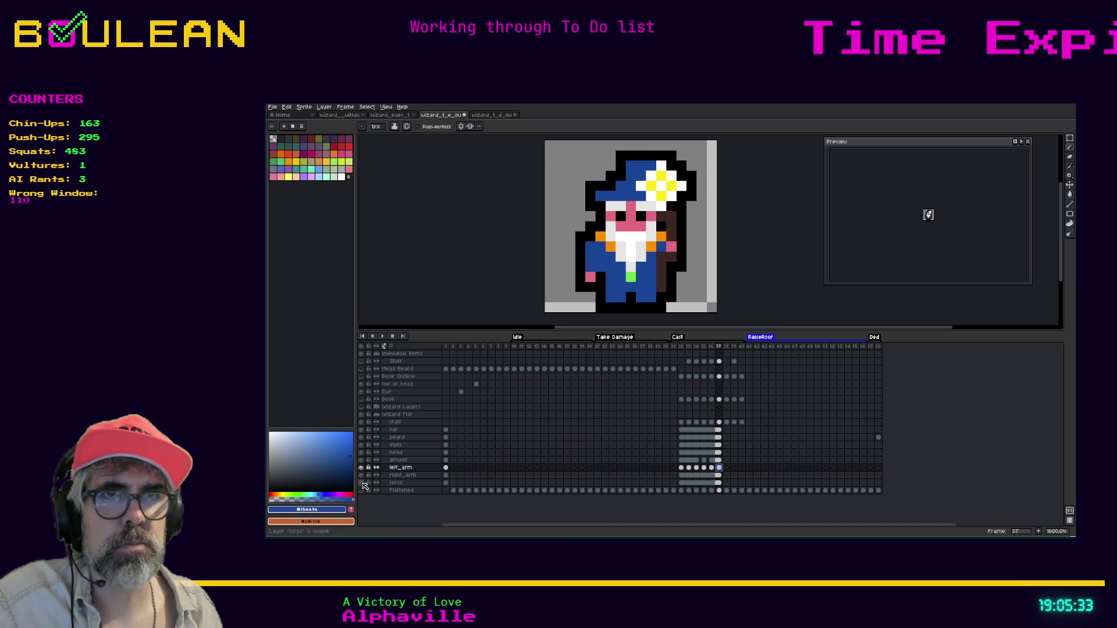
click(683, 423)
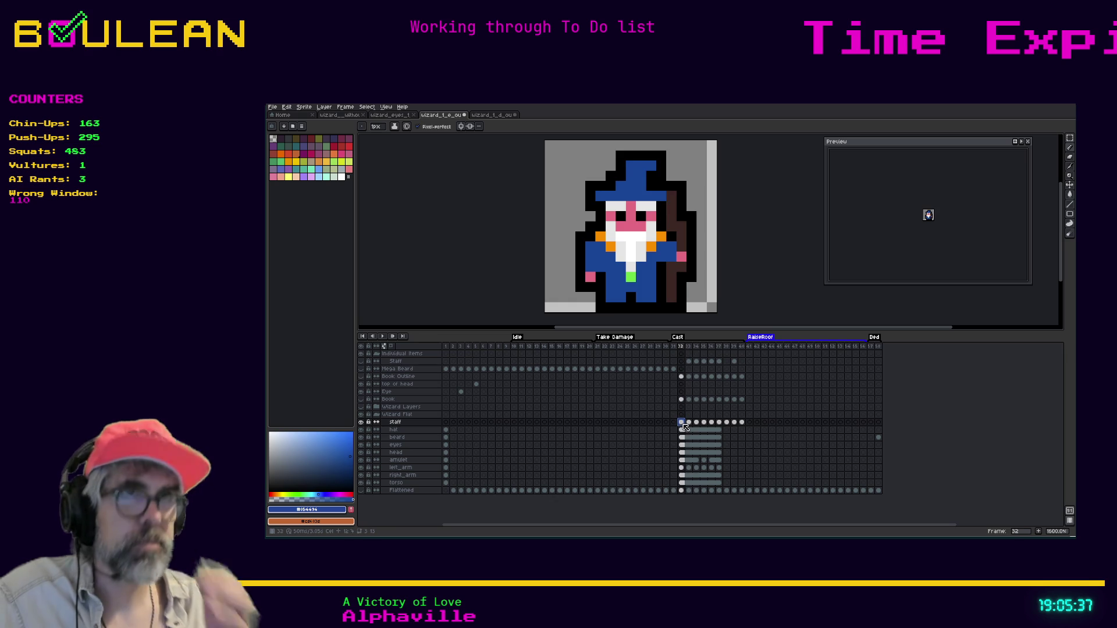
key(Right)
key(Right)
key(Left)
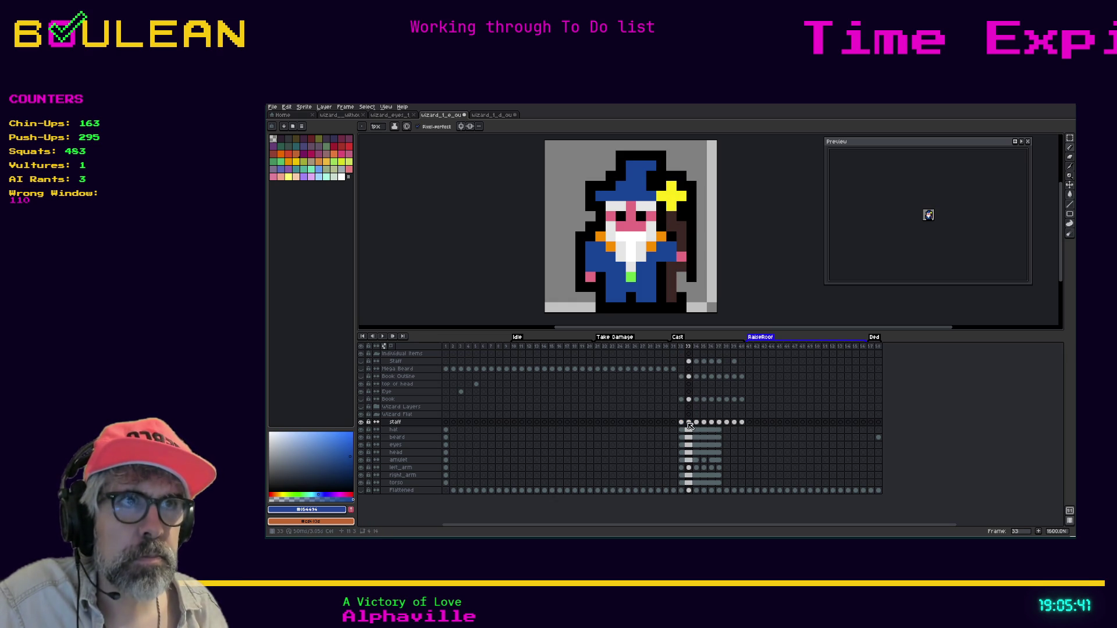
Step: Pick black on the staff cel at frame 33, then step through frames 34 to 36
click(689, 422)
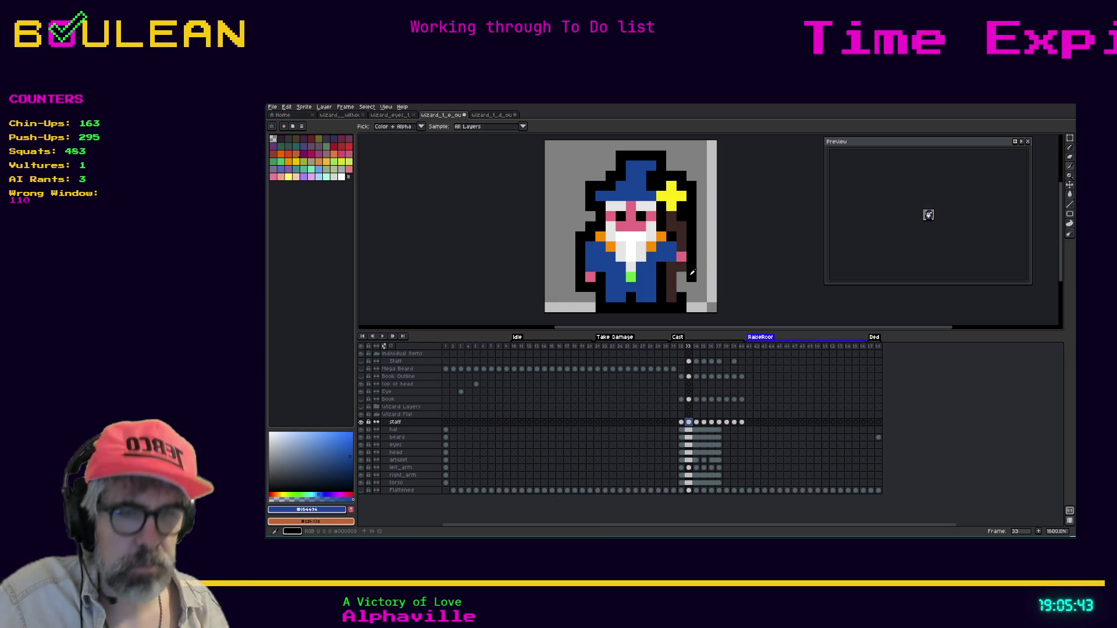
alt+click(692, 272)
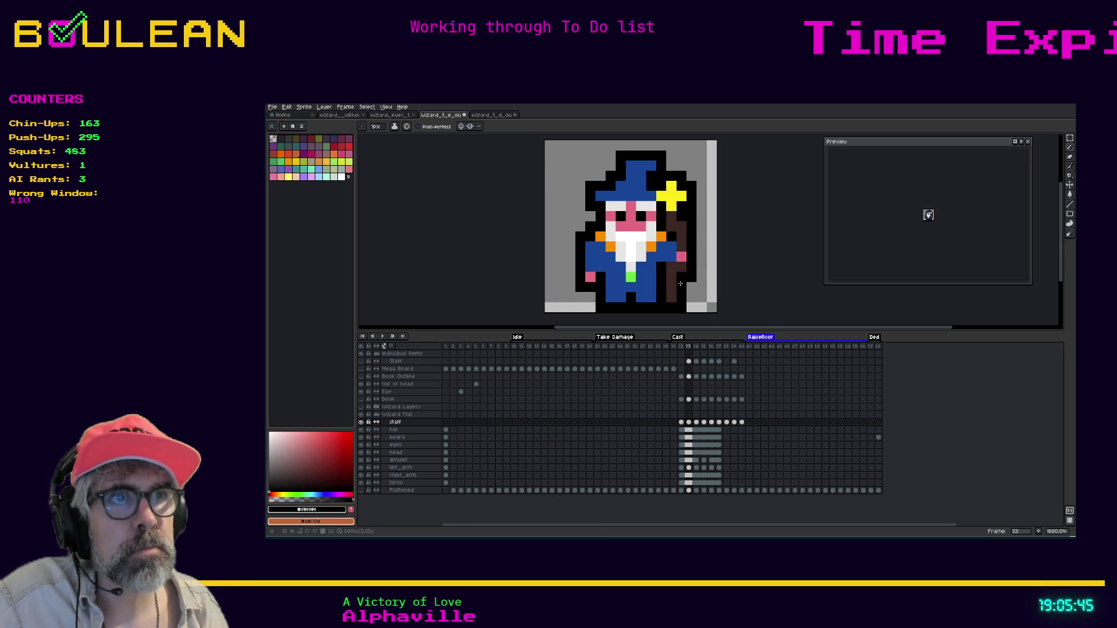
key(Right)
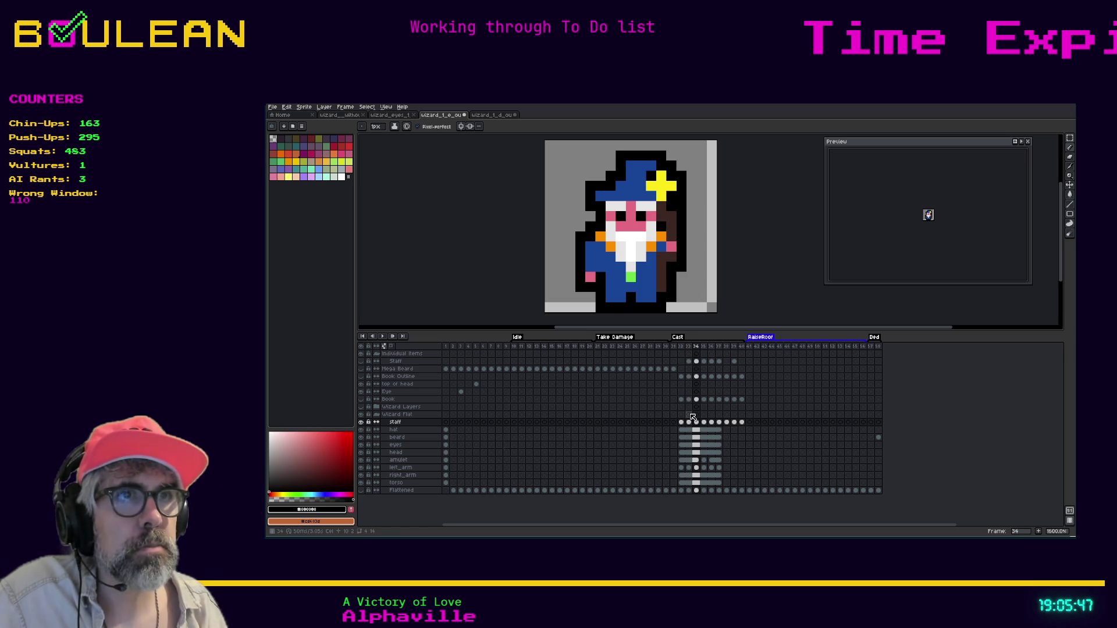
key(Right)
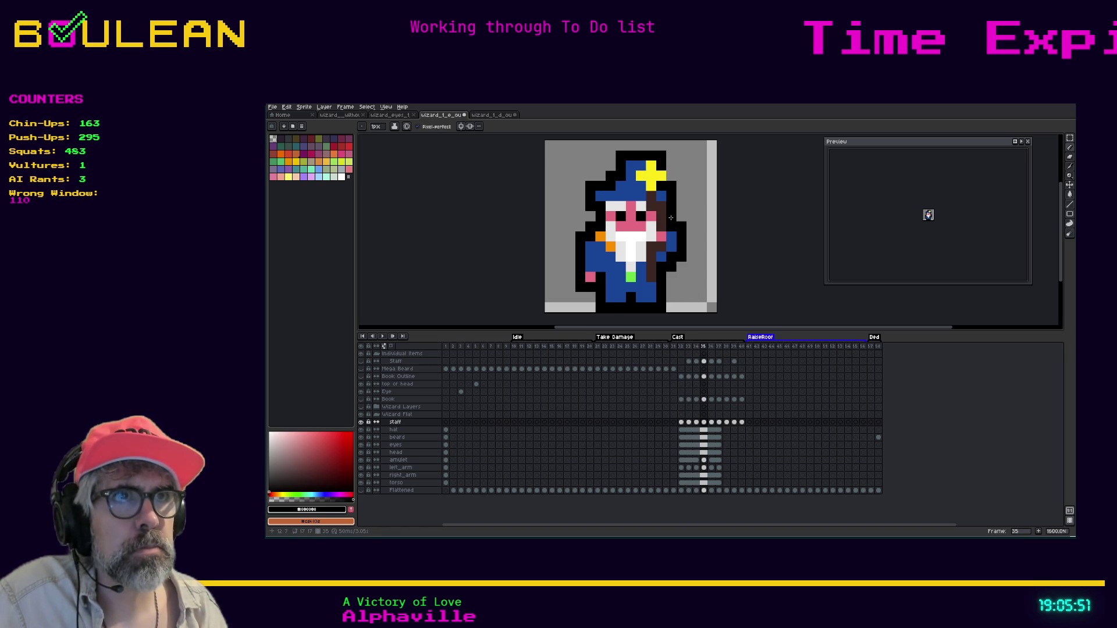
key(Right)
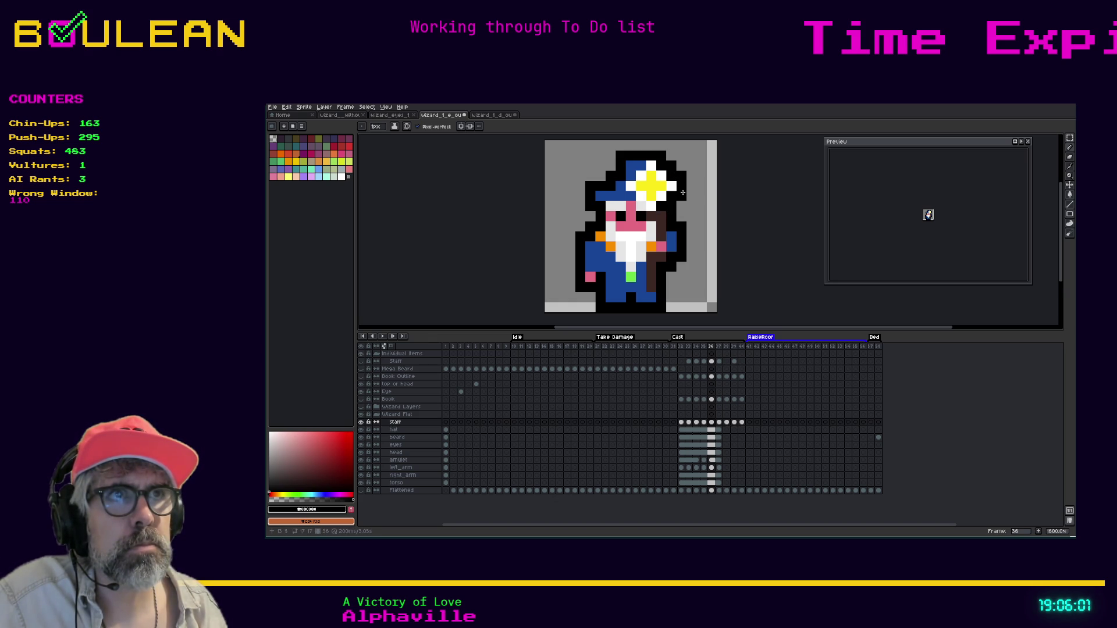
Step: Turn on the Flattened layer at frame 38 and flip between frames 37 and 38 to compare poses
key(Right)
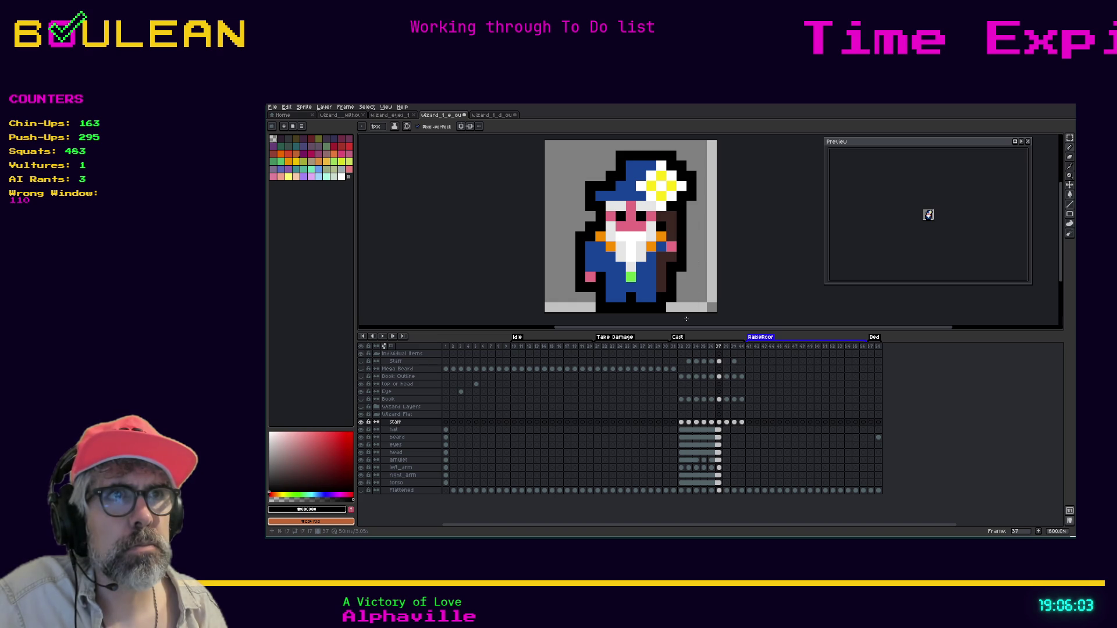
key(Right)
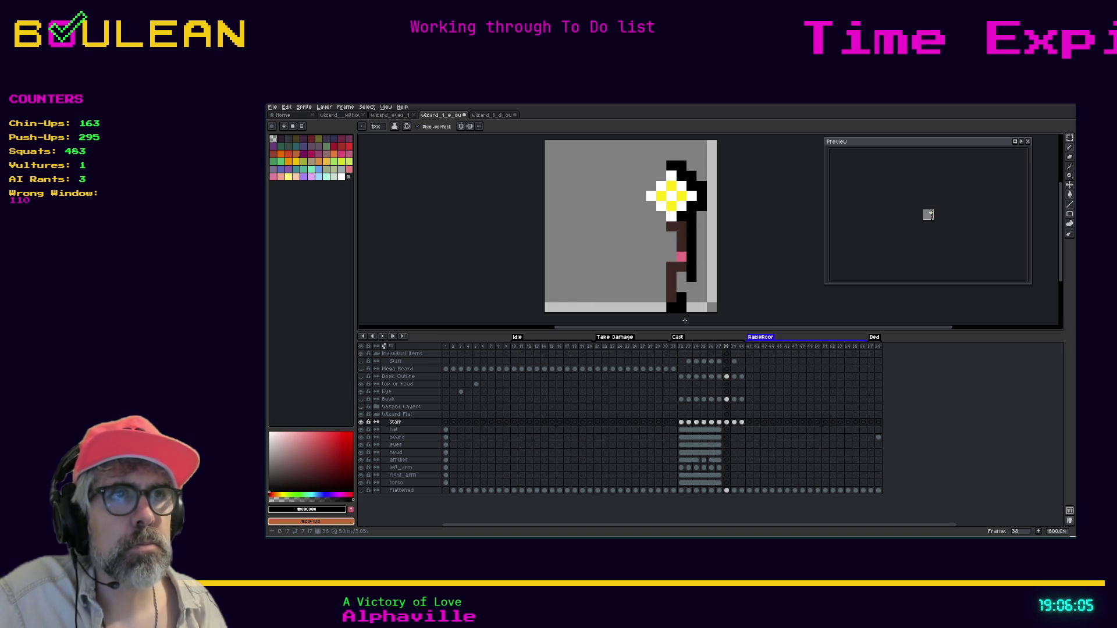
key(Left)
key(Right)
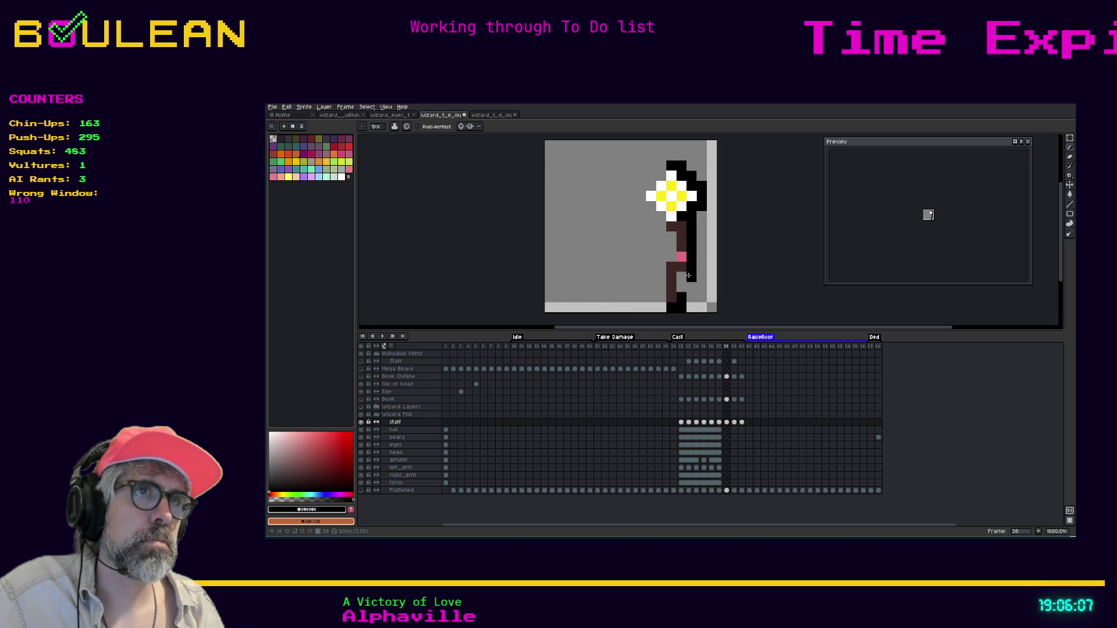
key(Left)
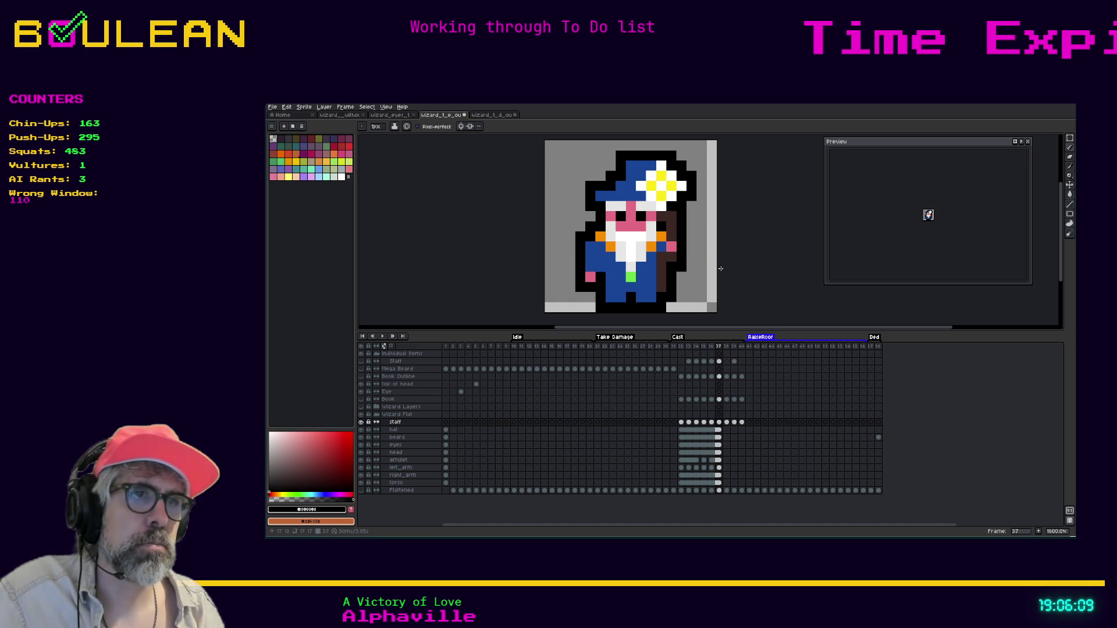
key(Right)
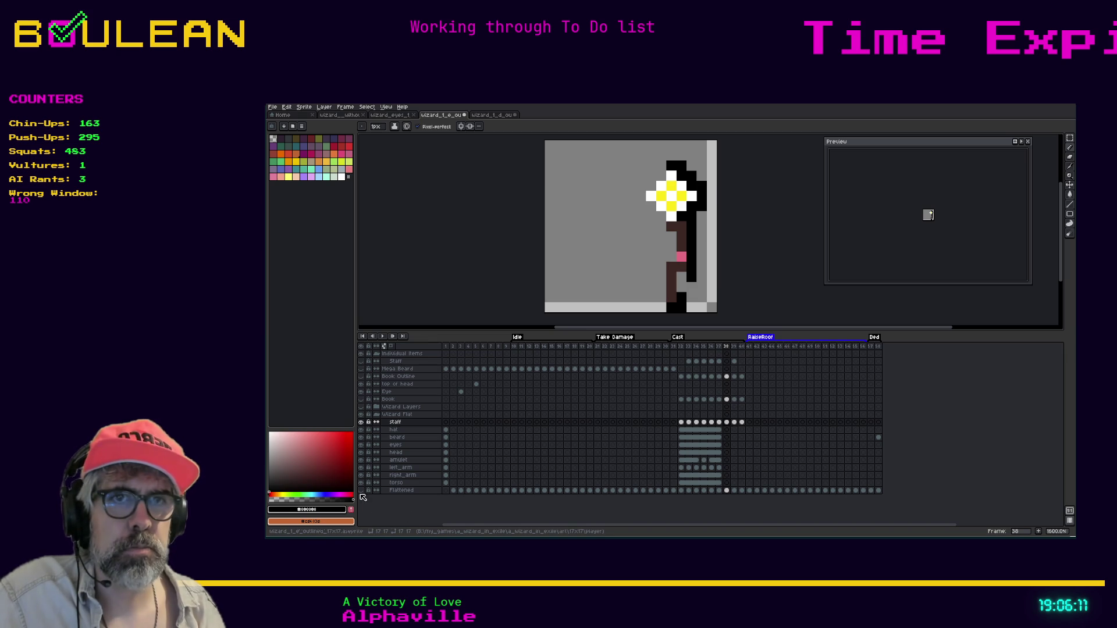
click(360, 492)
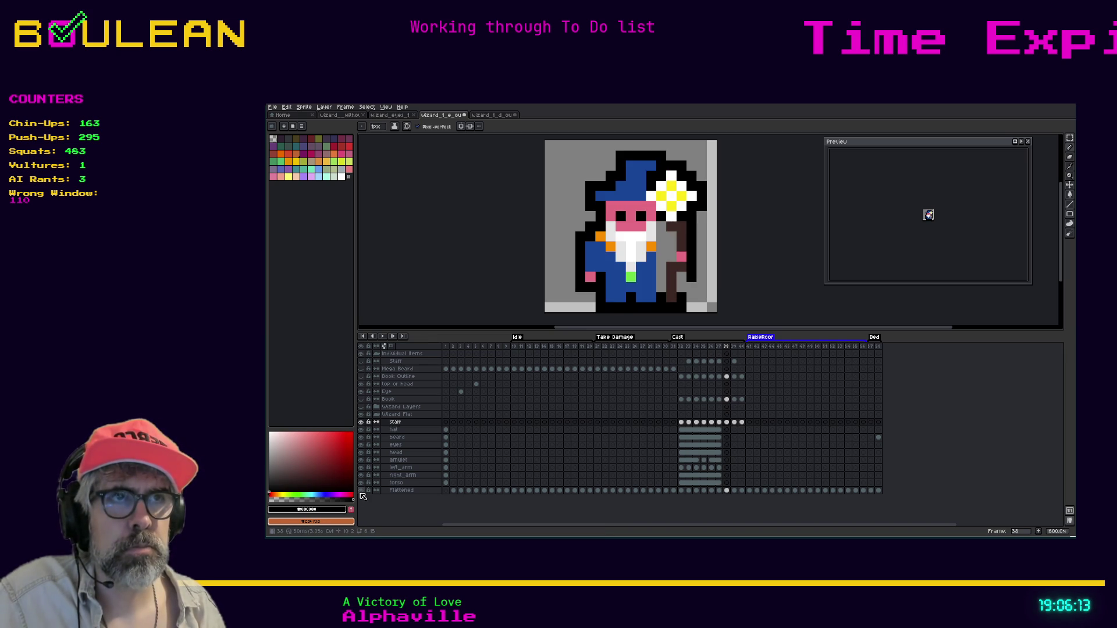
key(Left)
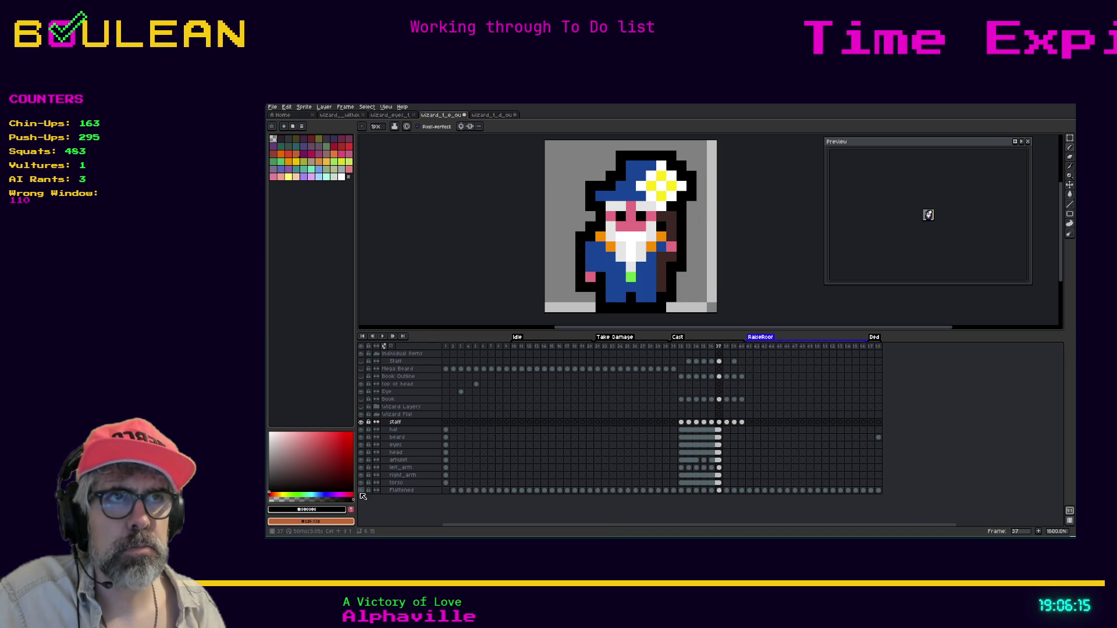
key(Right)
key(Left)
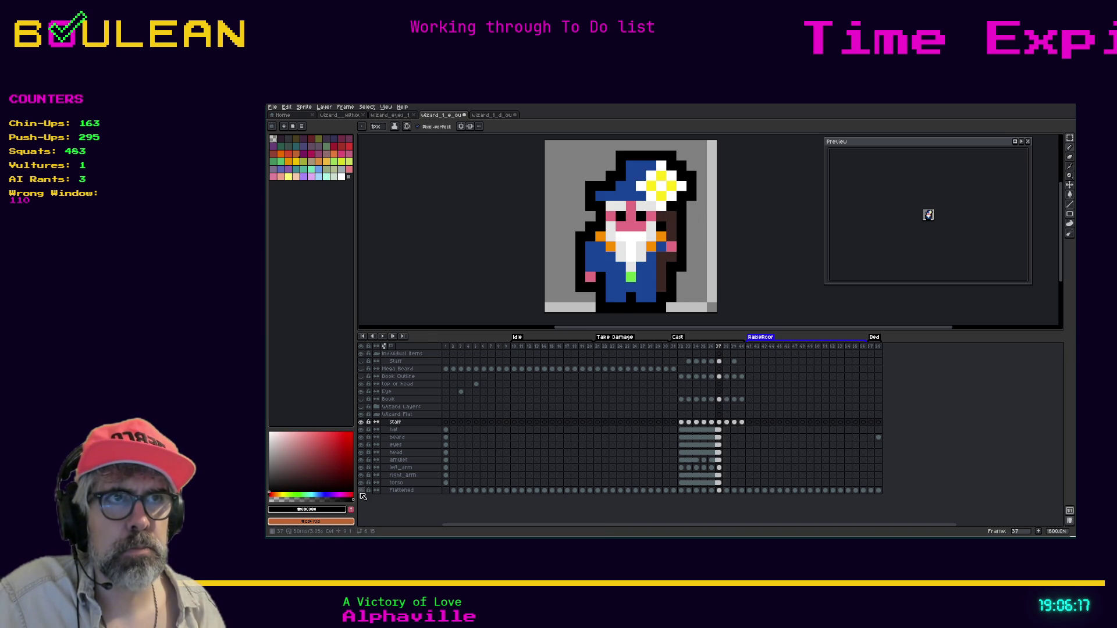
key(Right)
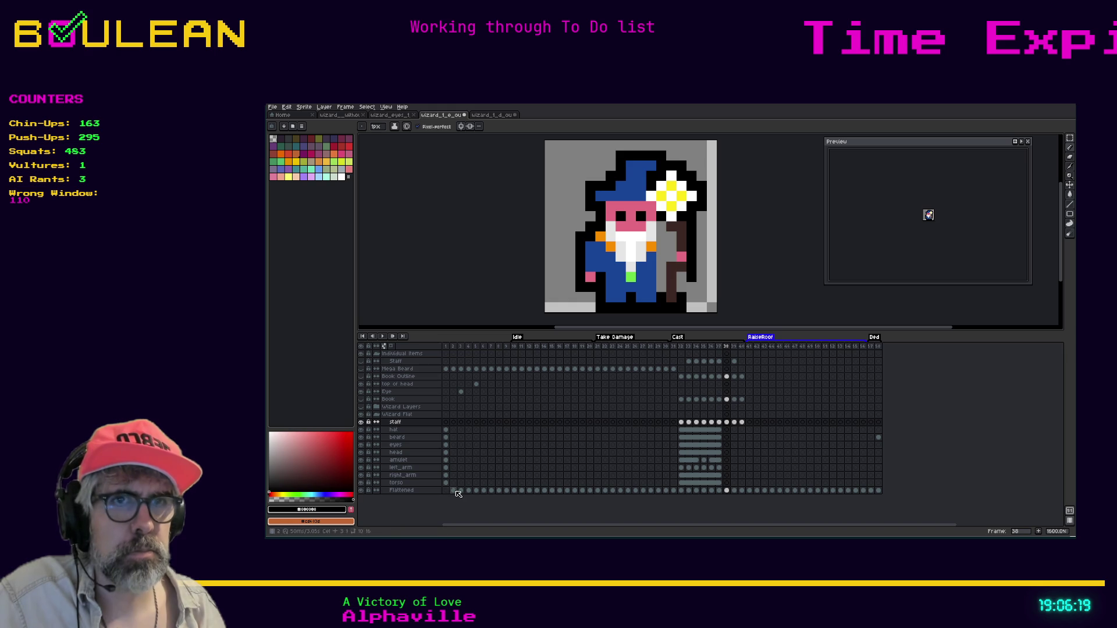
Step: Undo the copied cel range and drag the left_arm cel from frame 37 forward to frame 38
click(720, 468)
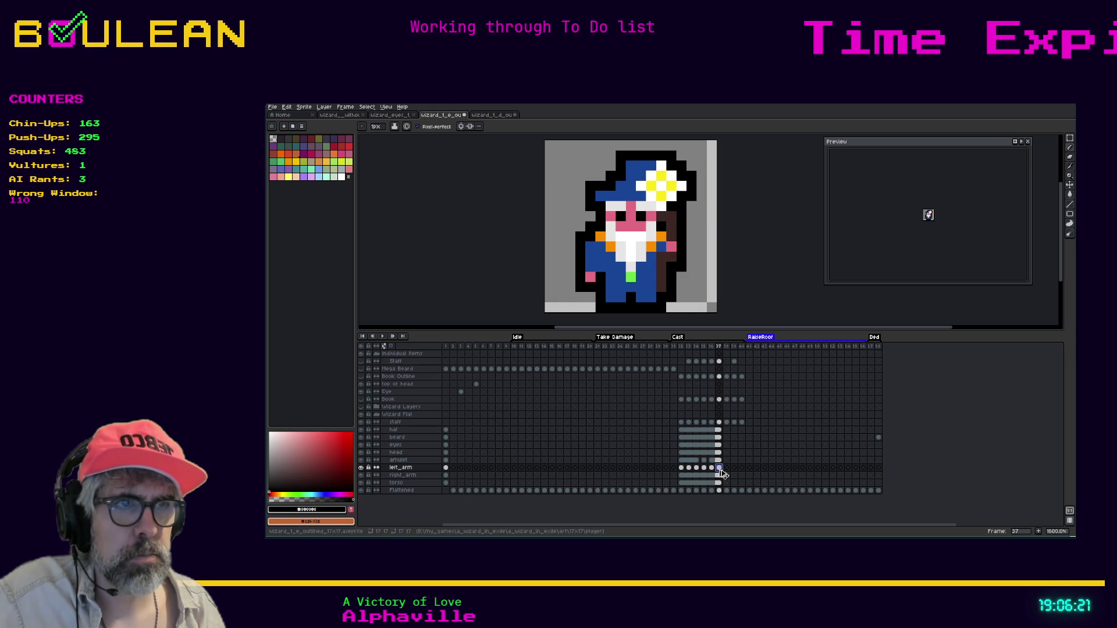
click(727, 468)
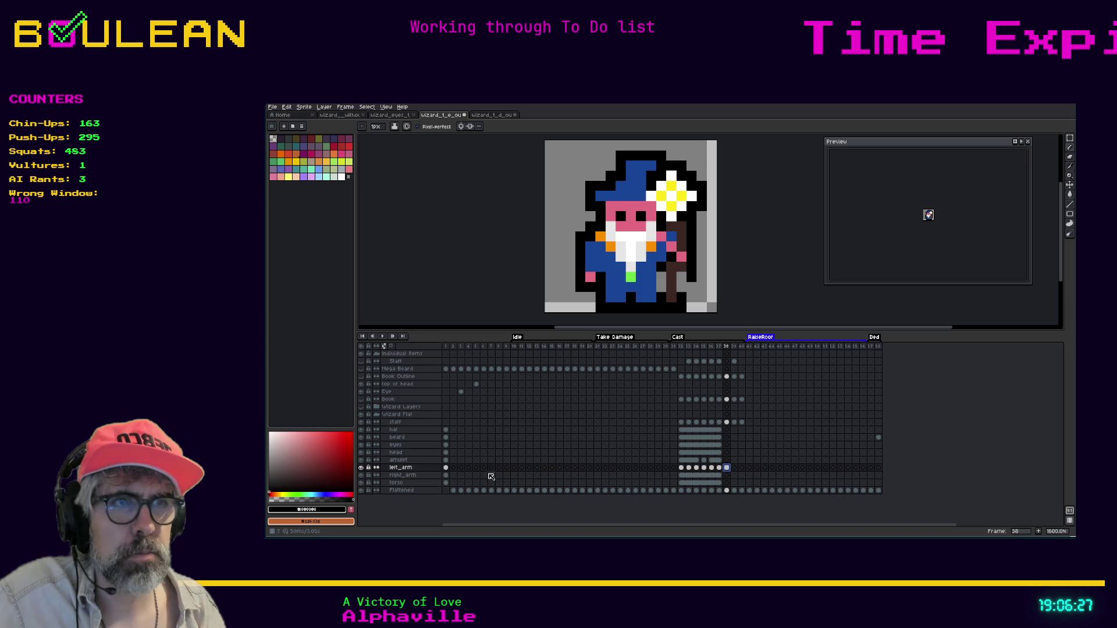
key(ctrl+z)
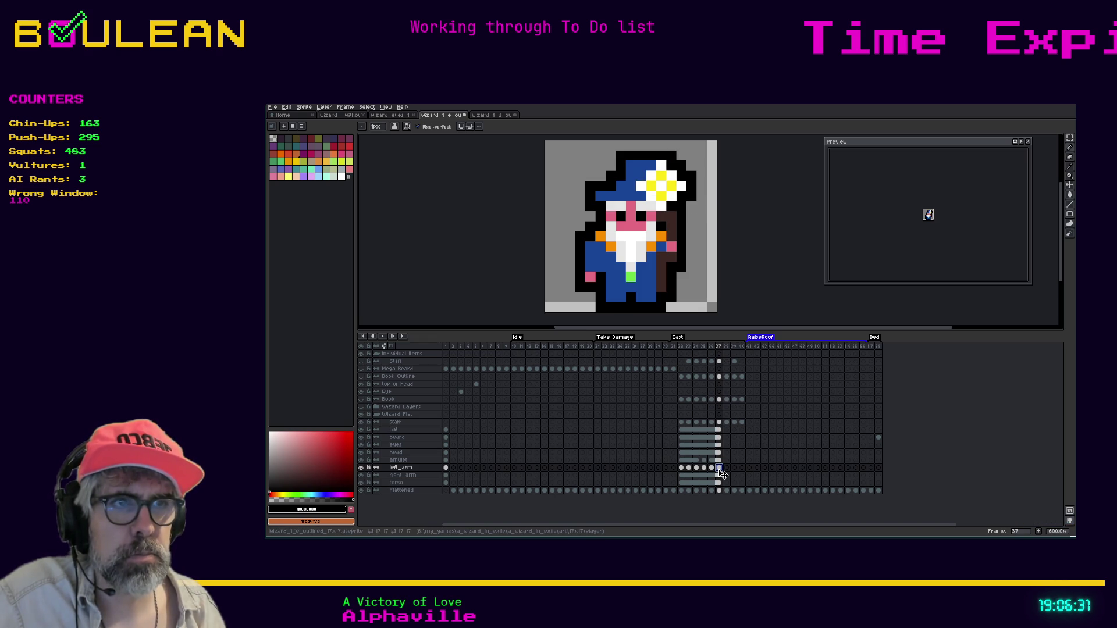
drag(721, 472, 729, 470)
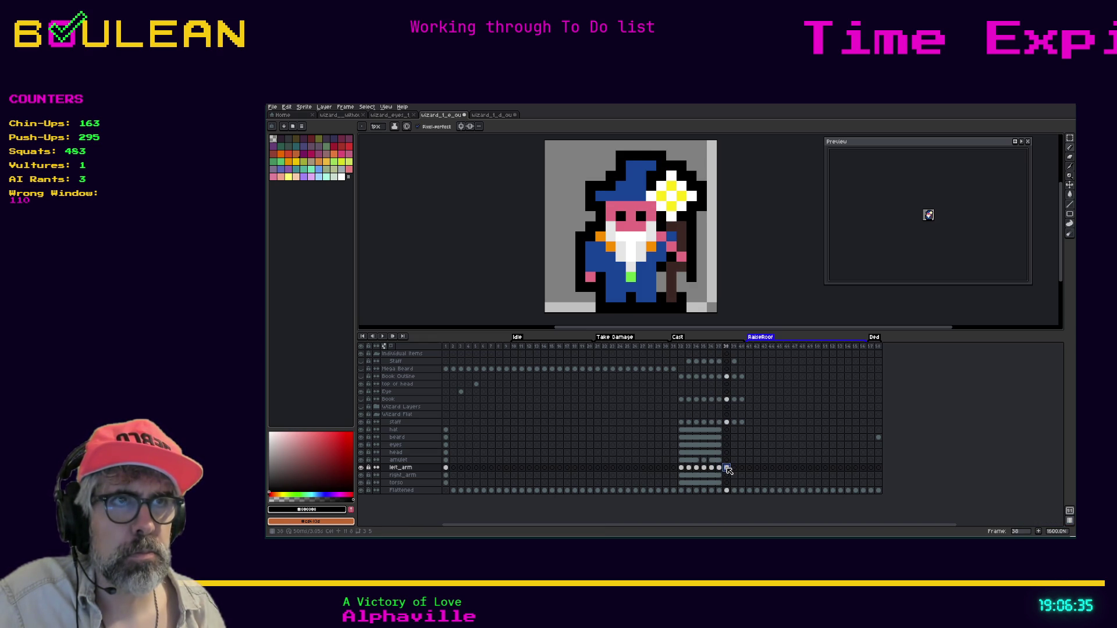
Step: Toggle left_arm visibility to check it, return to frame 37, and hide the staff layer
click(361, 468)
click(361, 468)
click(361, 468)
click(361, 468)
click(719, 468)
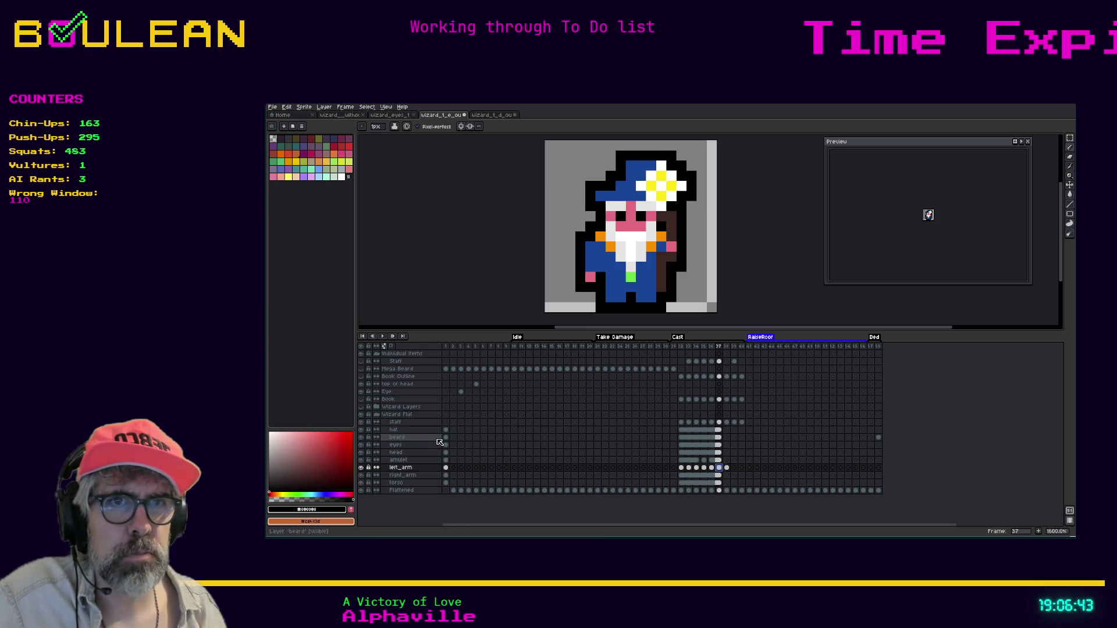
click(361, 422)
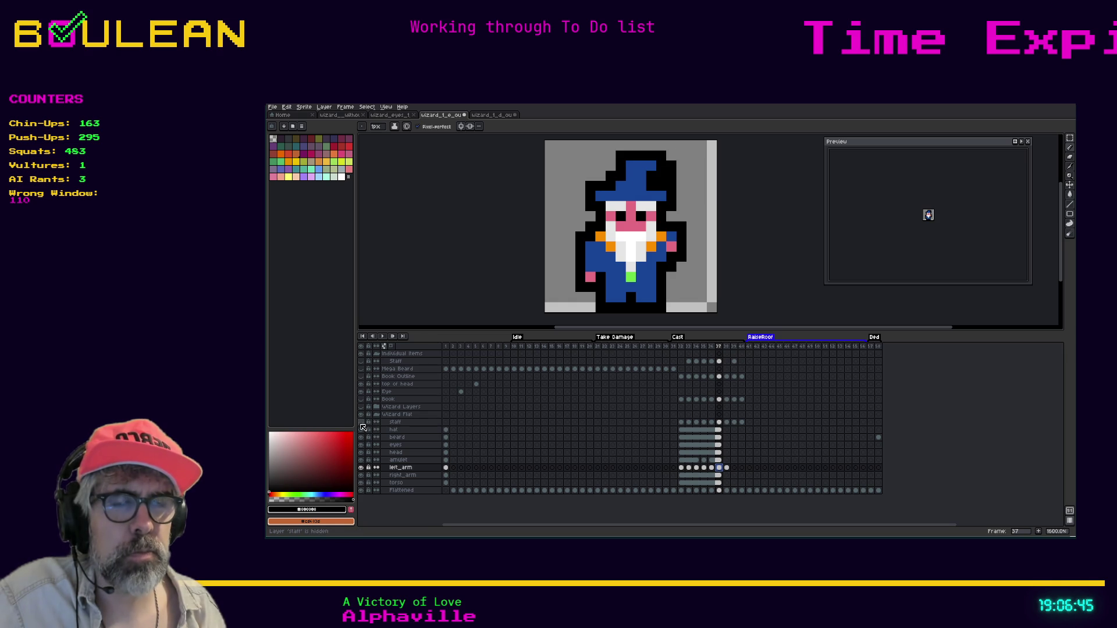
Step: Select the left_arm cel at frame 38, then switch to the Brave browser
click(727, 468)
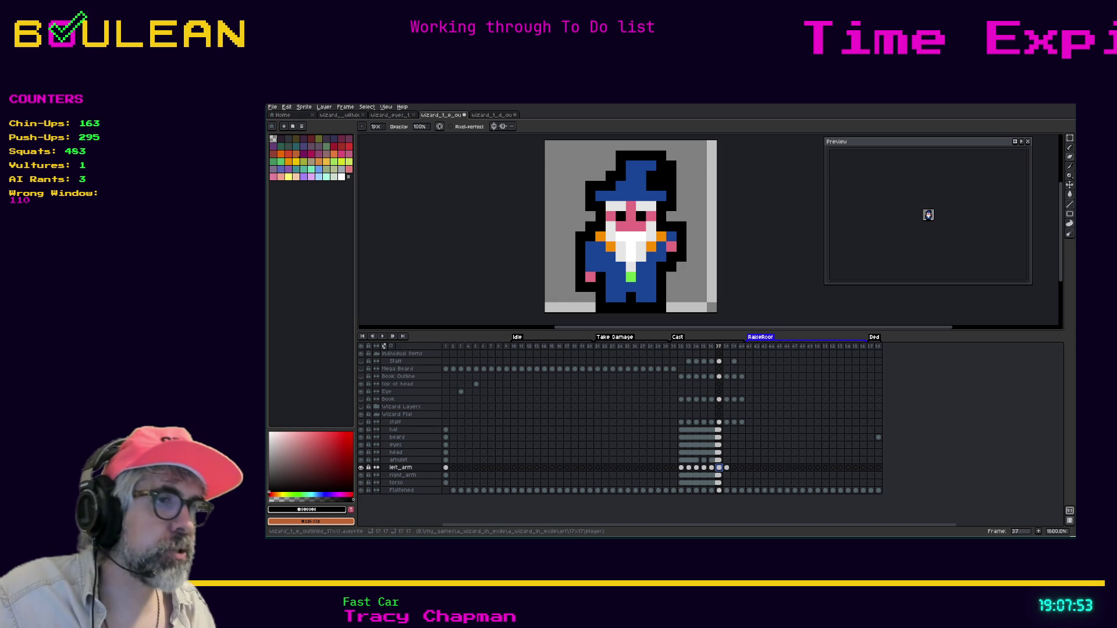
key(alt+Tab)
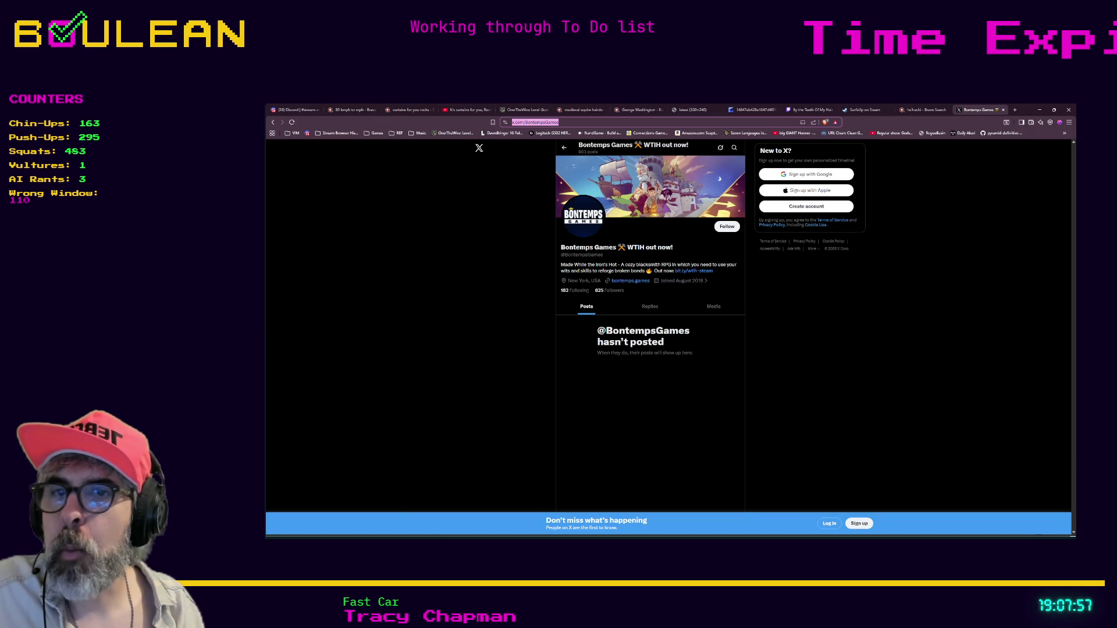
Step: In a new Brave tab, open the Wikipedia article on Casu marzu from the results
key(alt+Tab)
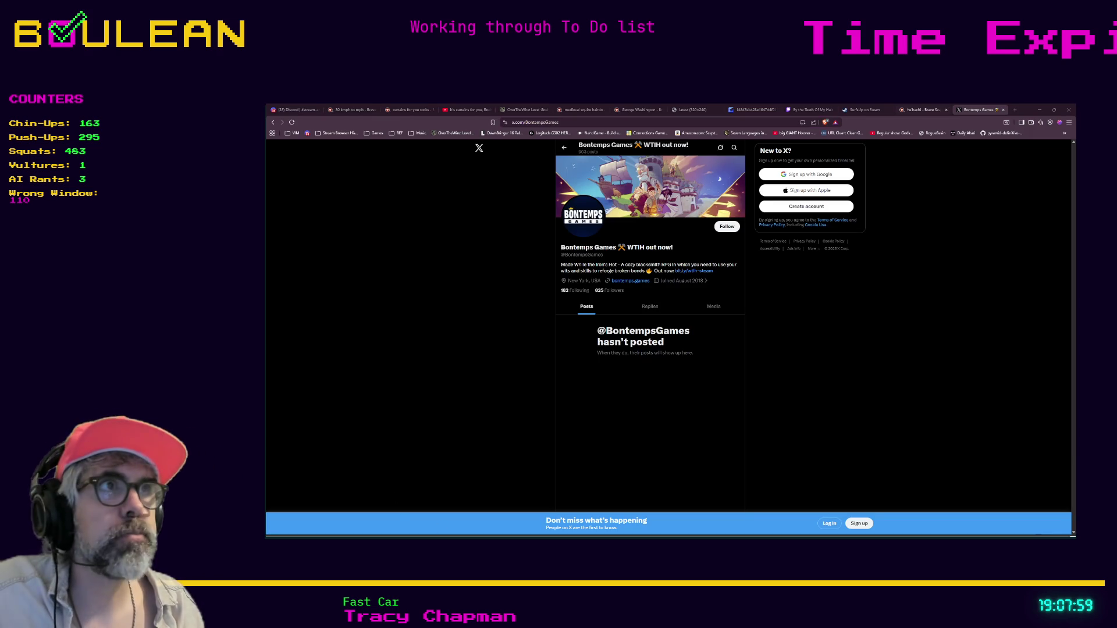
click(1015, 110)
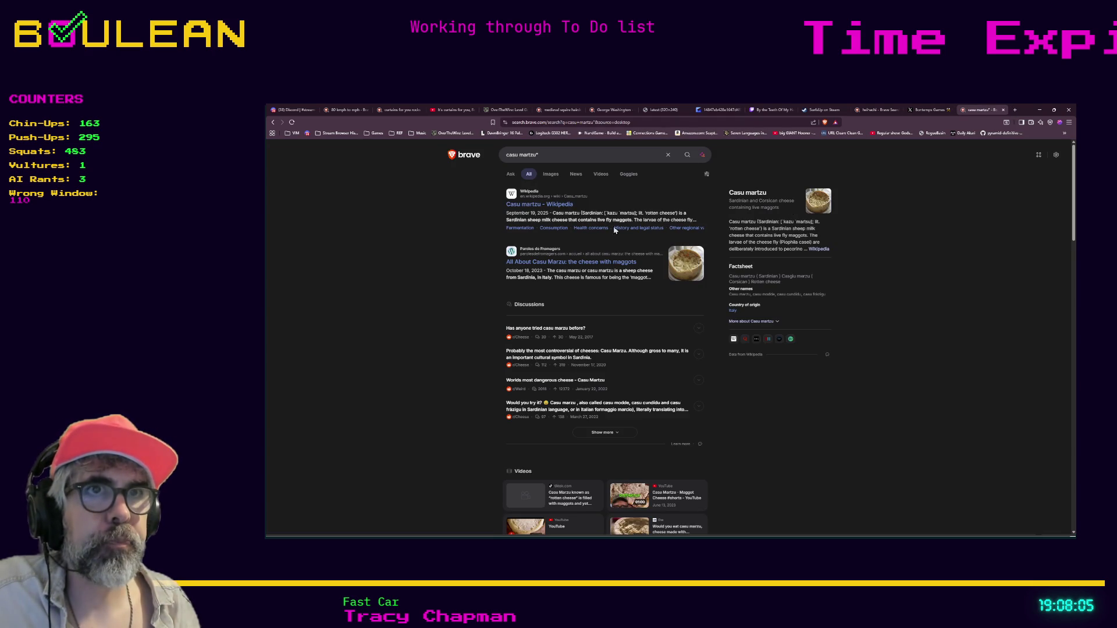
click(553, 204)
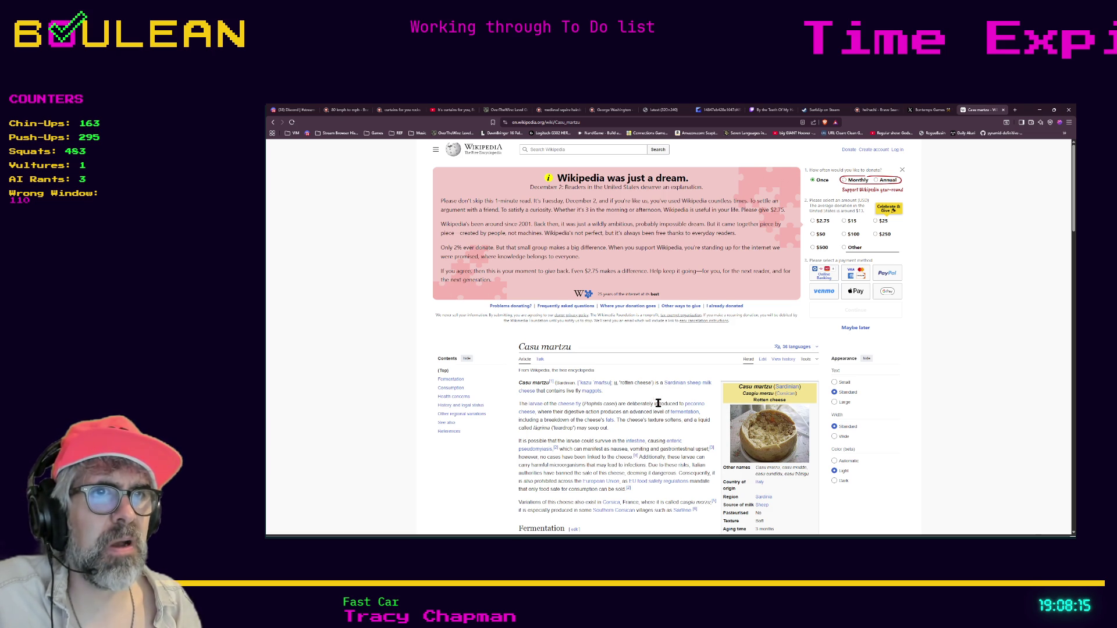
click(772, 437)
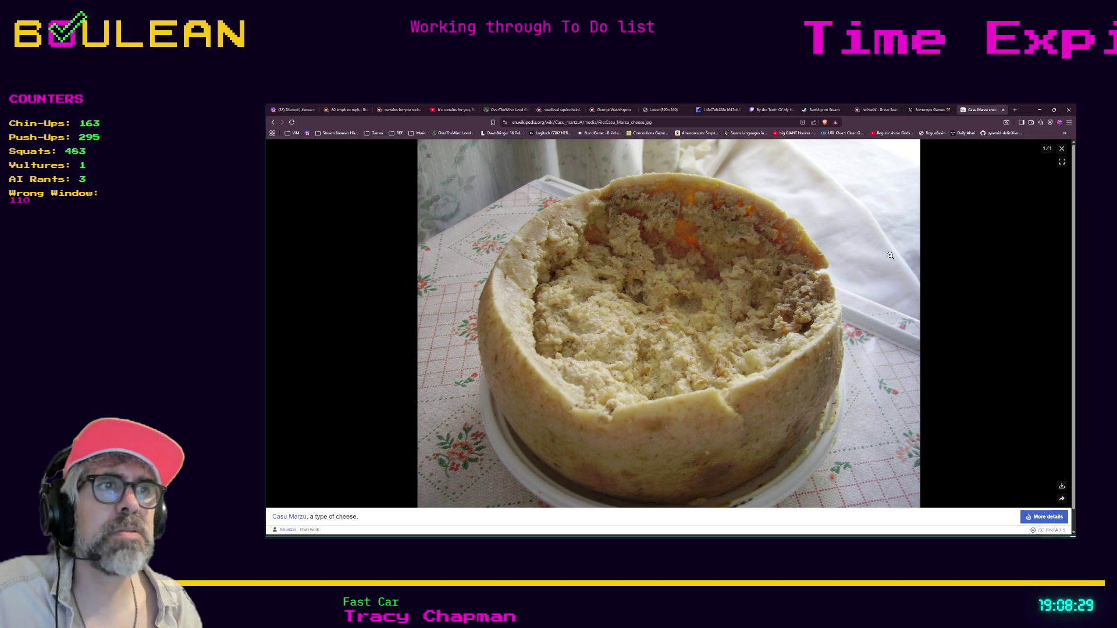
click(1061, 150)
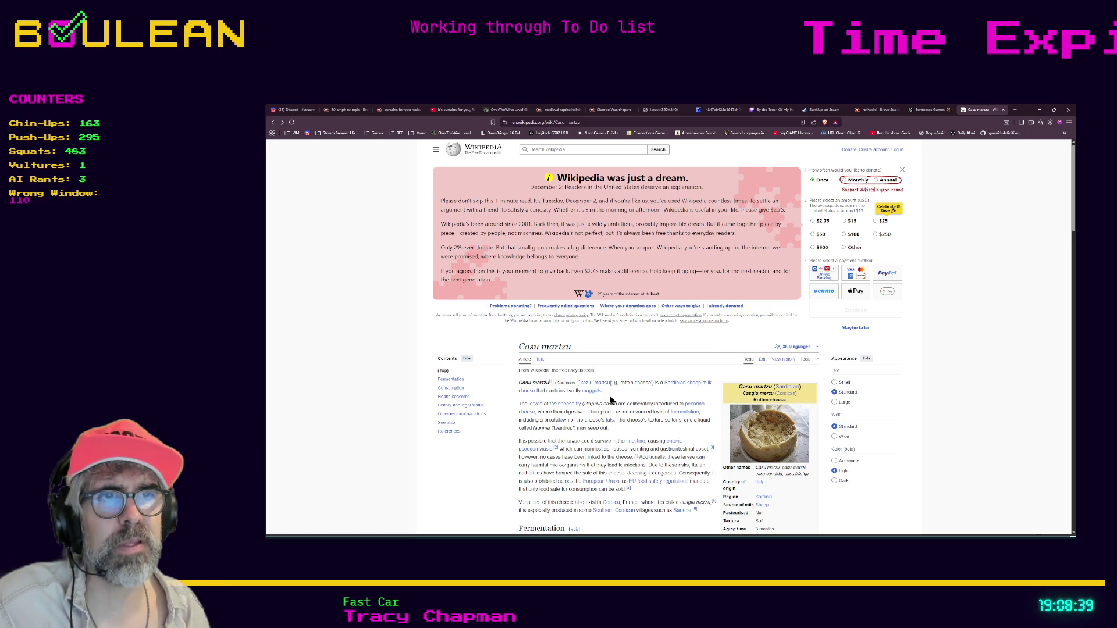
scroll(611, 400, down, 2)
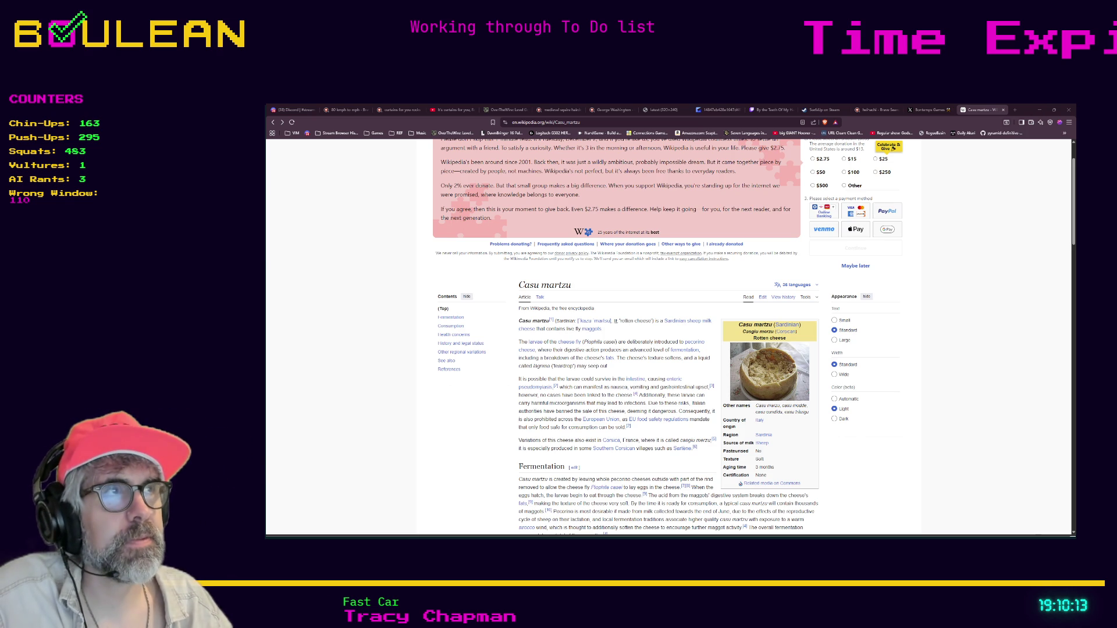
Step: Search 'pump cheese' in a new tab, browse the results, and switch to Images
click(1014, 110)
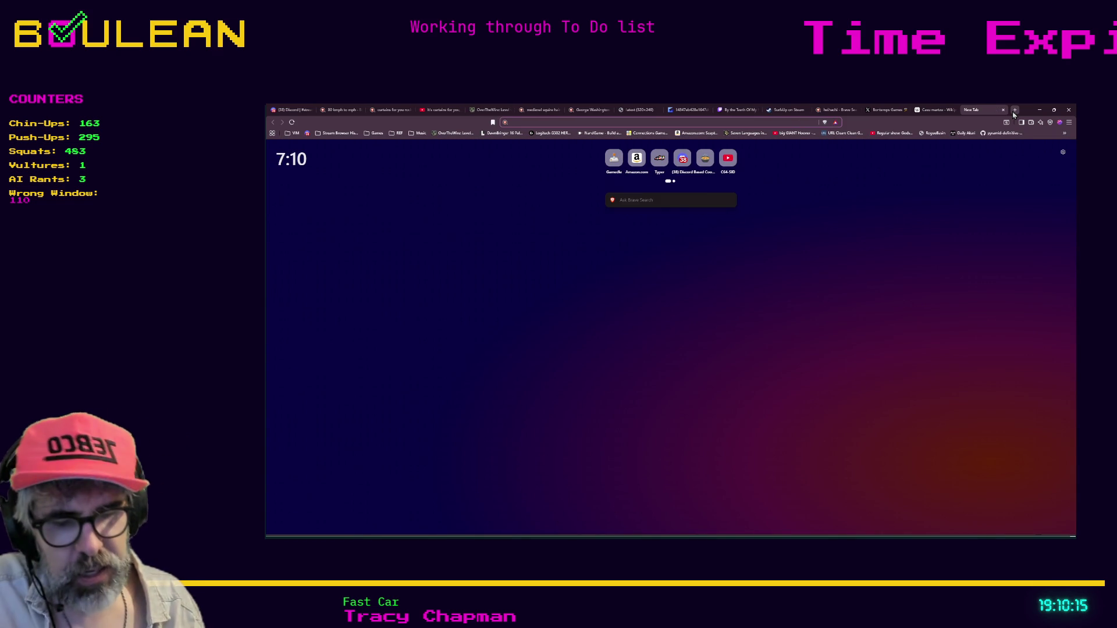
text(pump cheese)
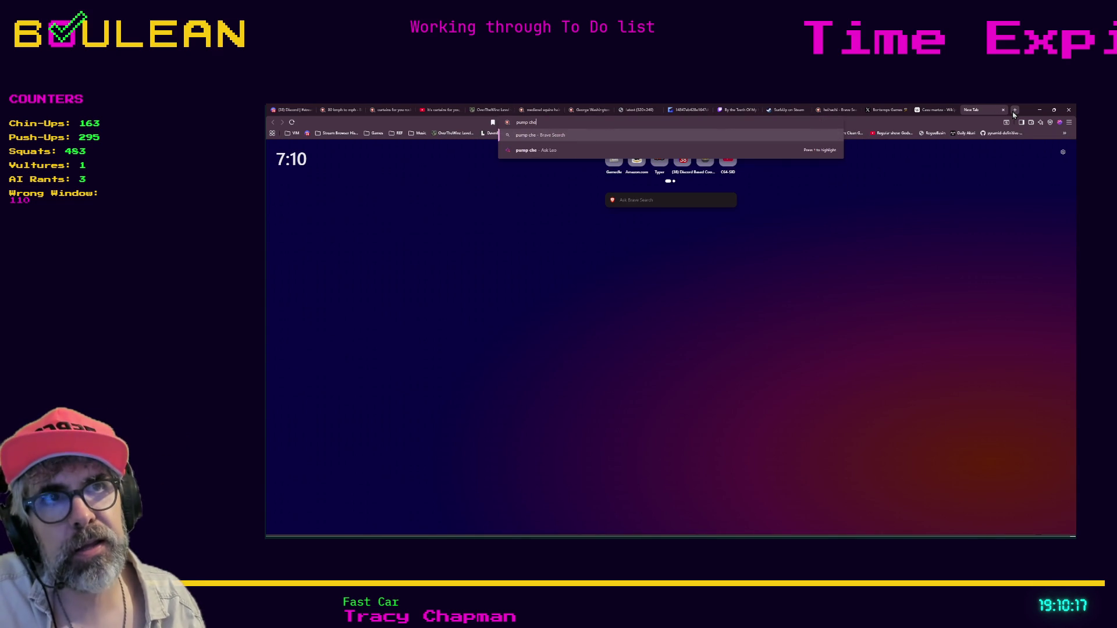
key(Return)
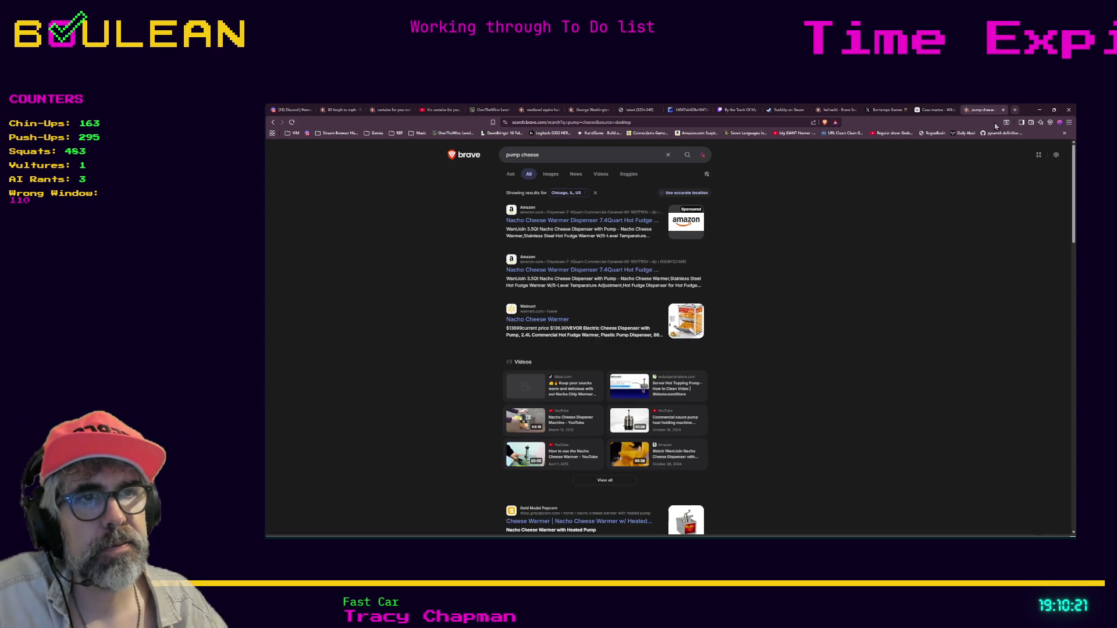
scroll(891, 256, down, 1)
scroll(891, 260, down, 1)
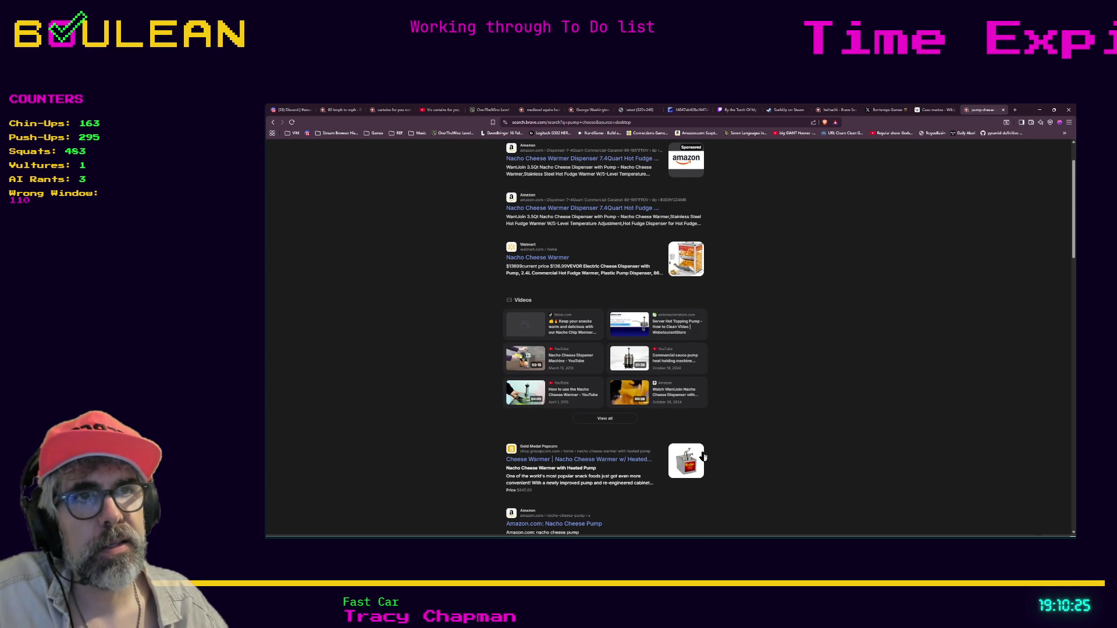
scroll(707, 451, down, 1)
scroll(751, 418, down, 2)
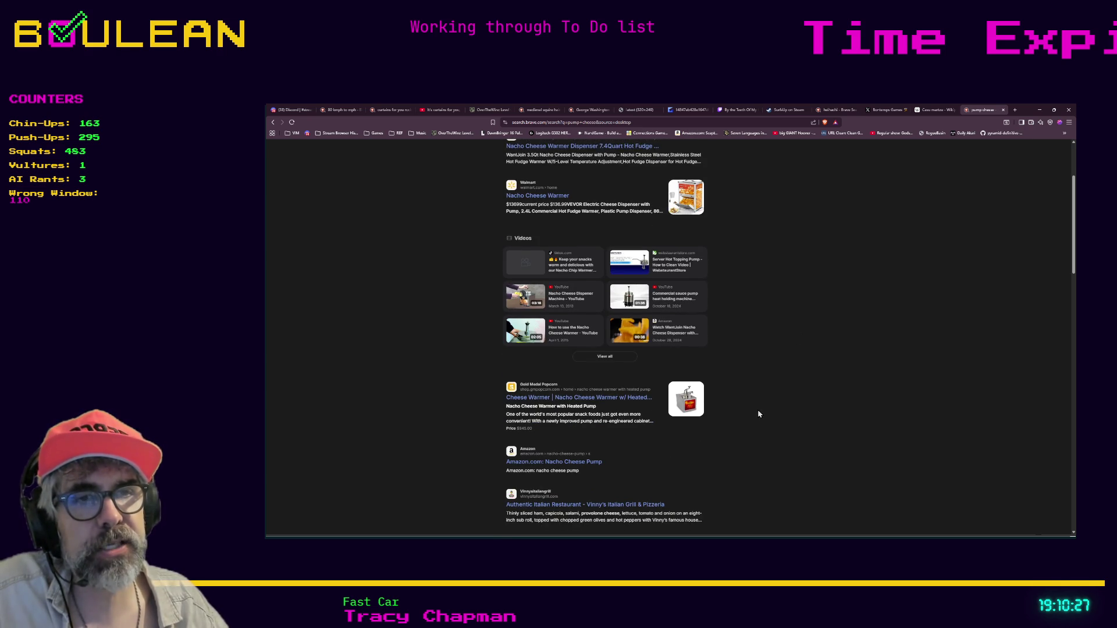
scroll(759, 415, up, 5)
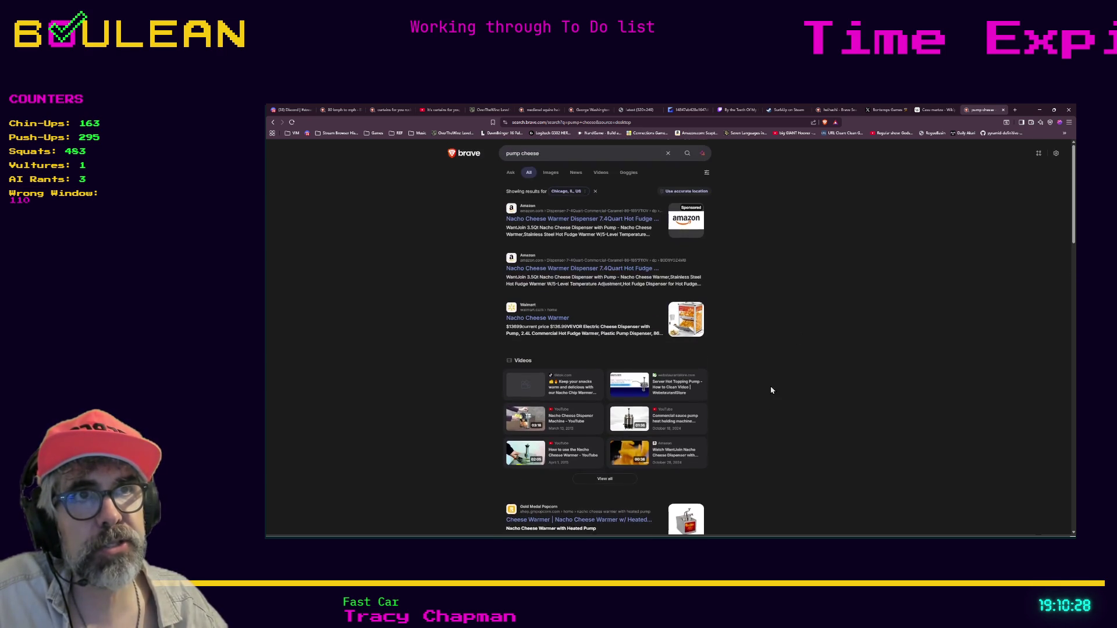
click(548, 176)
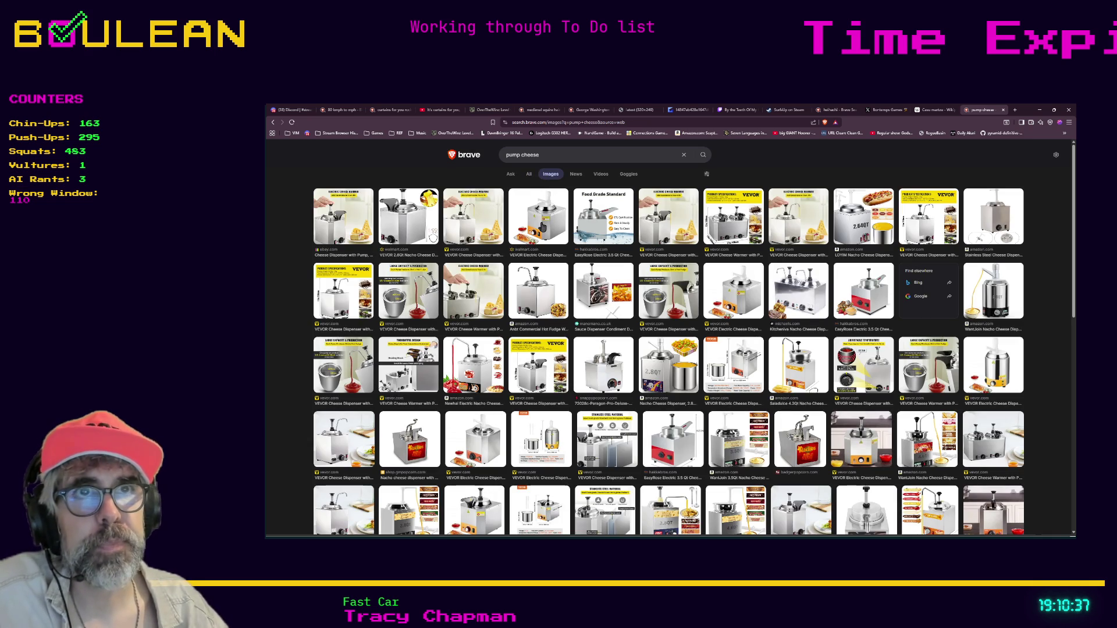
Step: Open the VEVOR cheese dispenser product page from an image, then close that tab
click(492, 221)
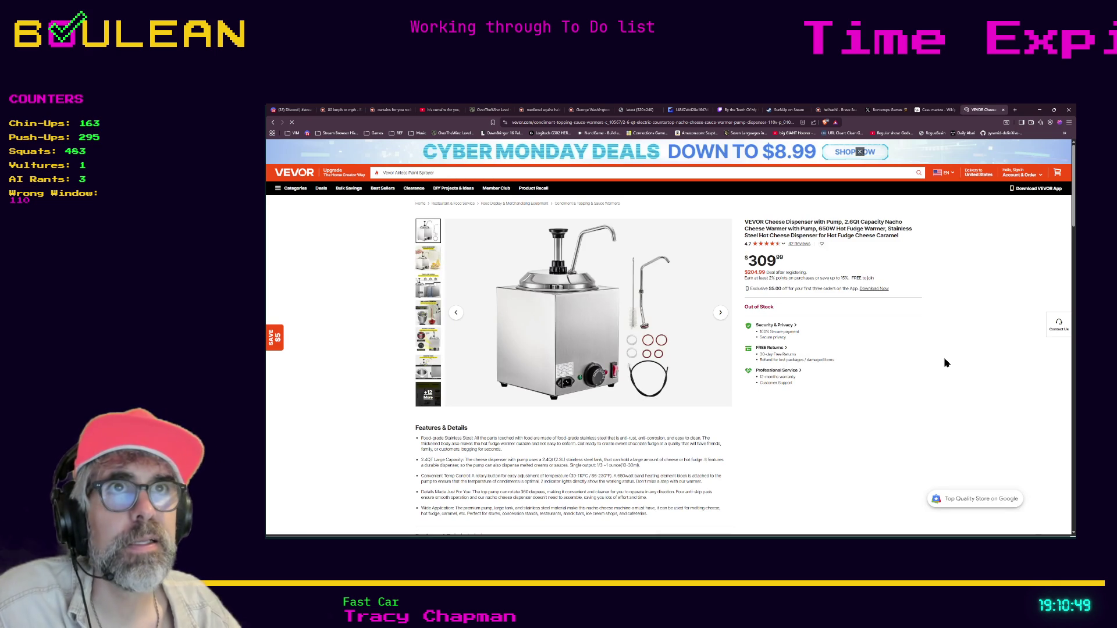
click(1003, 110)
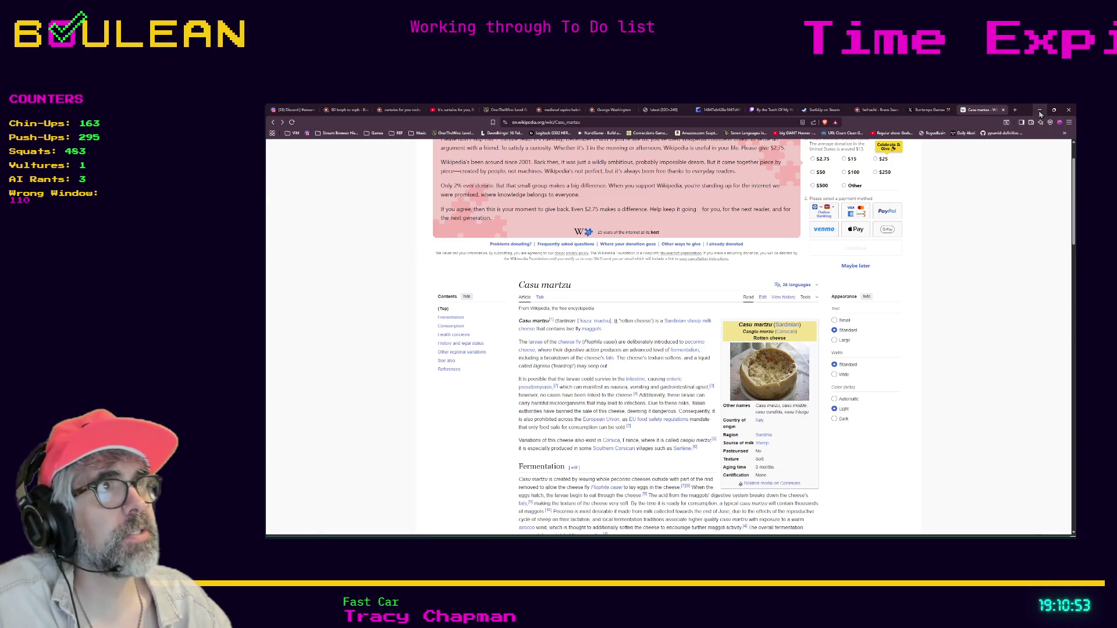
Step: Minimize the browser and select frame 38 in the wizard's cast timeline
click(1039, 110)
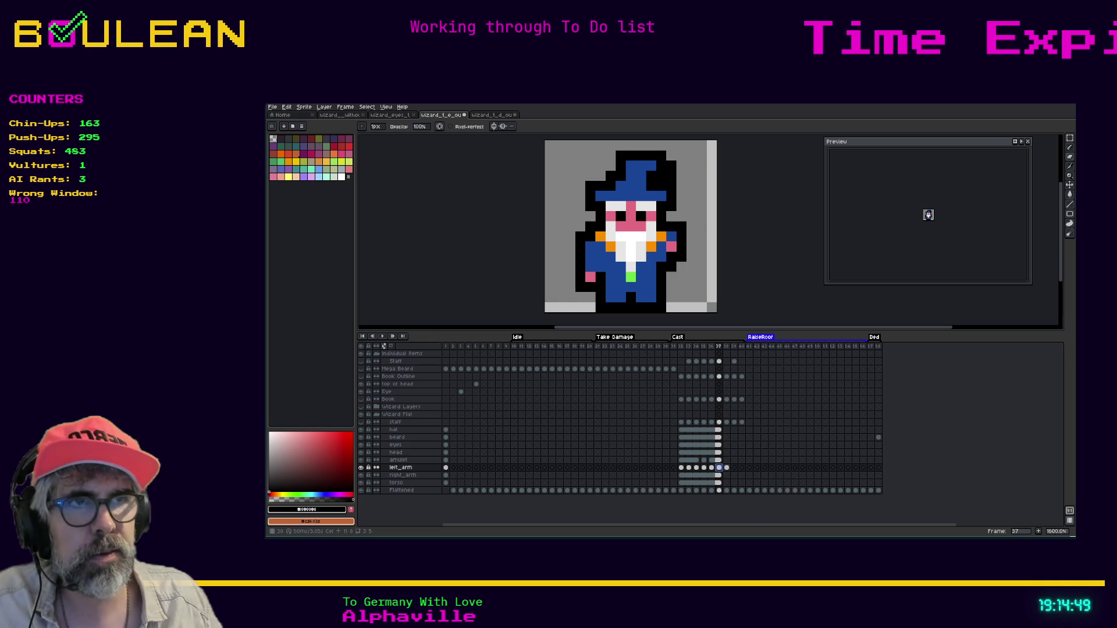
click(726, 468)
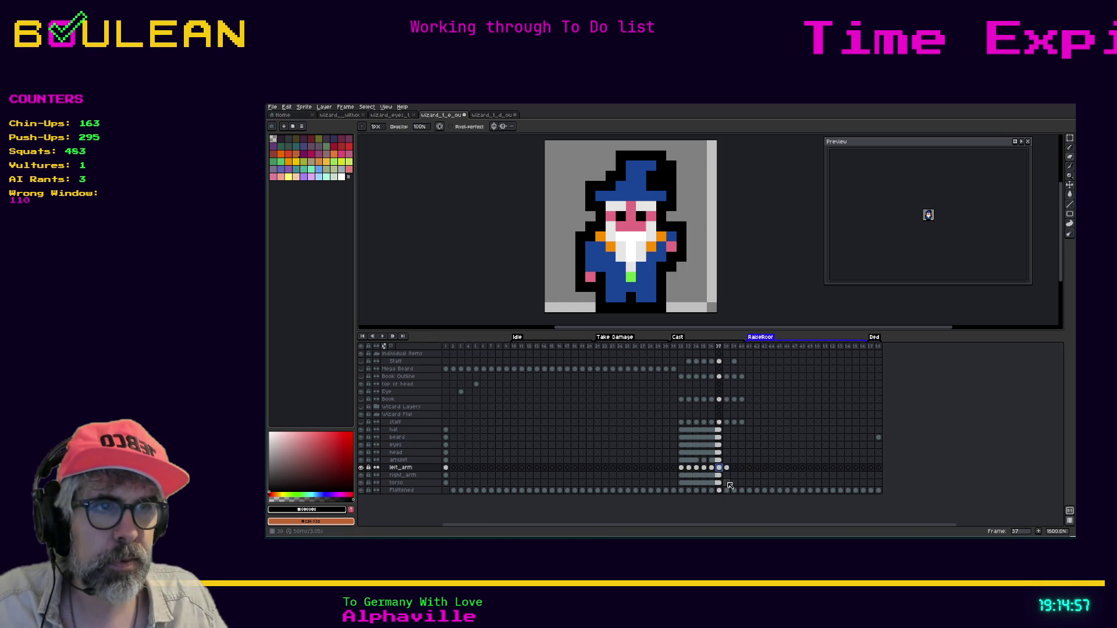
Step: Link the torso cels of frames 37 and 38
click(727, 483)
click(719, 484)
right_click(720, 483)
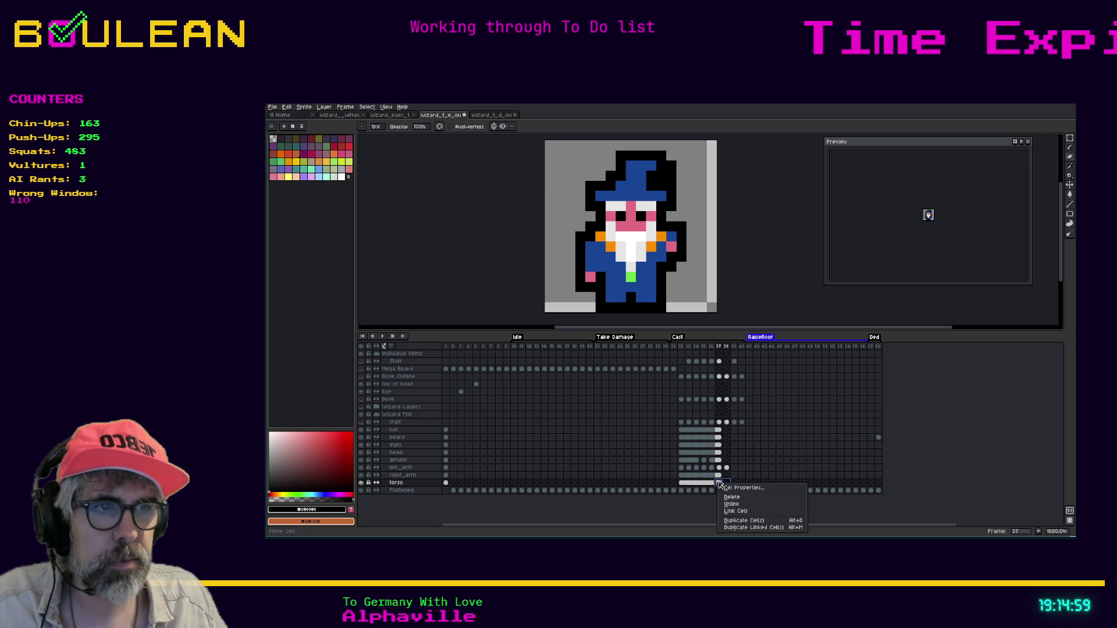
click(738, 511)
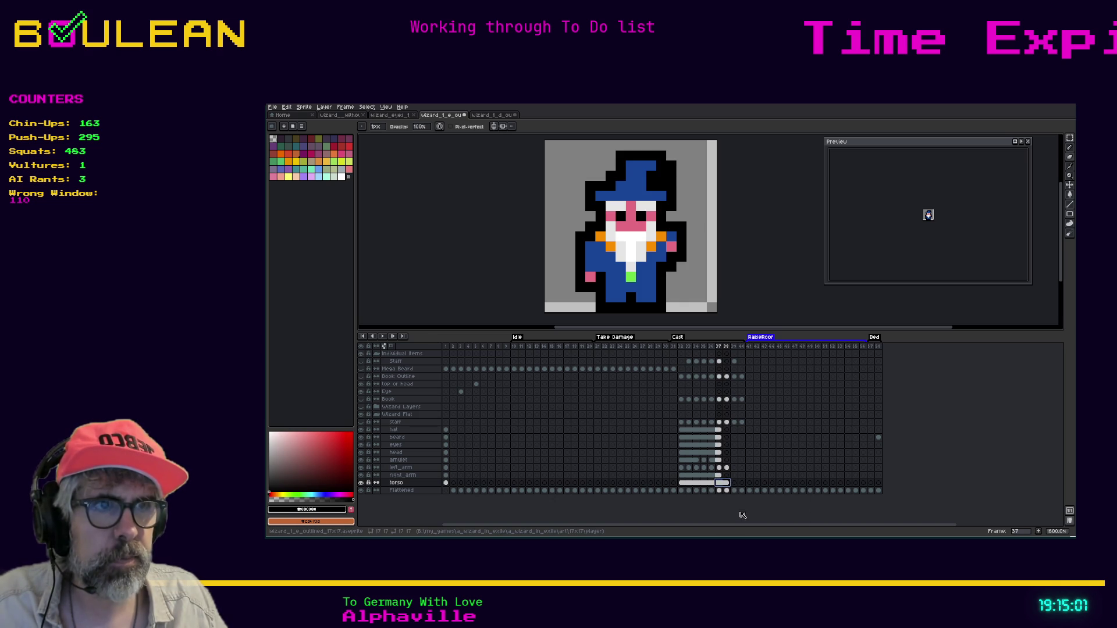
Step: Link the right_arm cels of frames 37 and 38
click(712, 476)
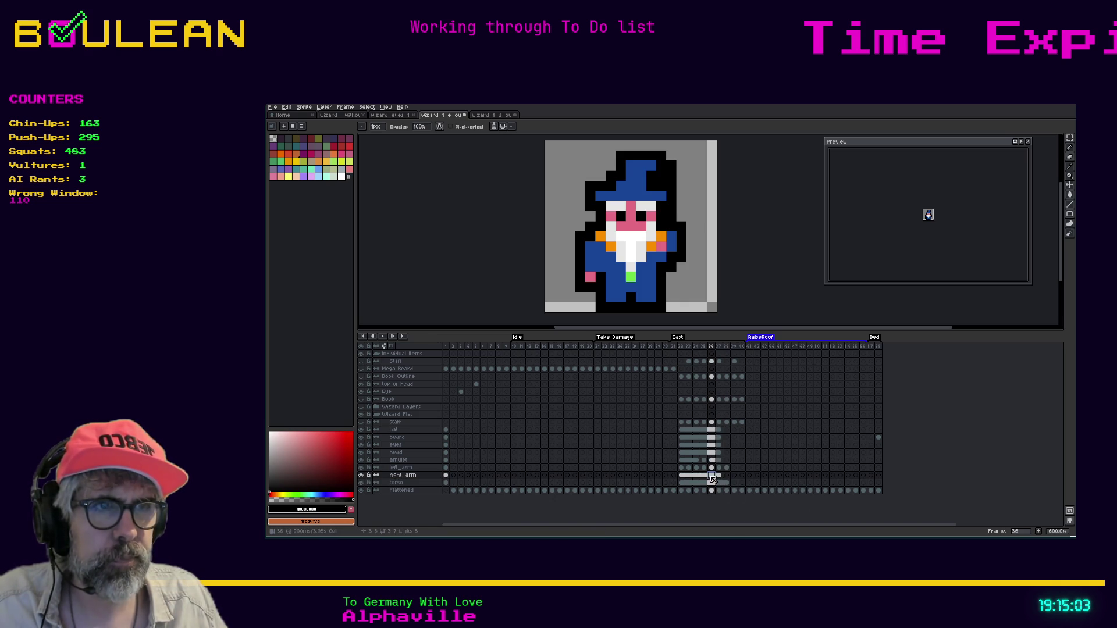
drag(717, 479, 727, 476)
right_click(727, 476)
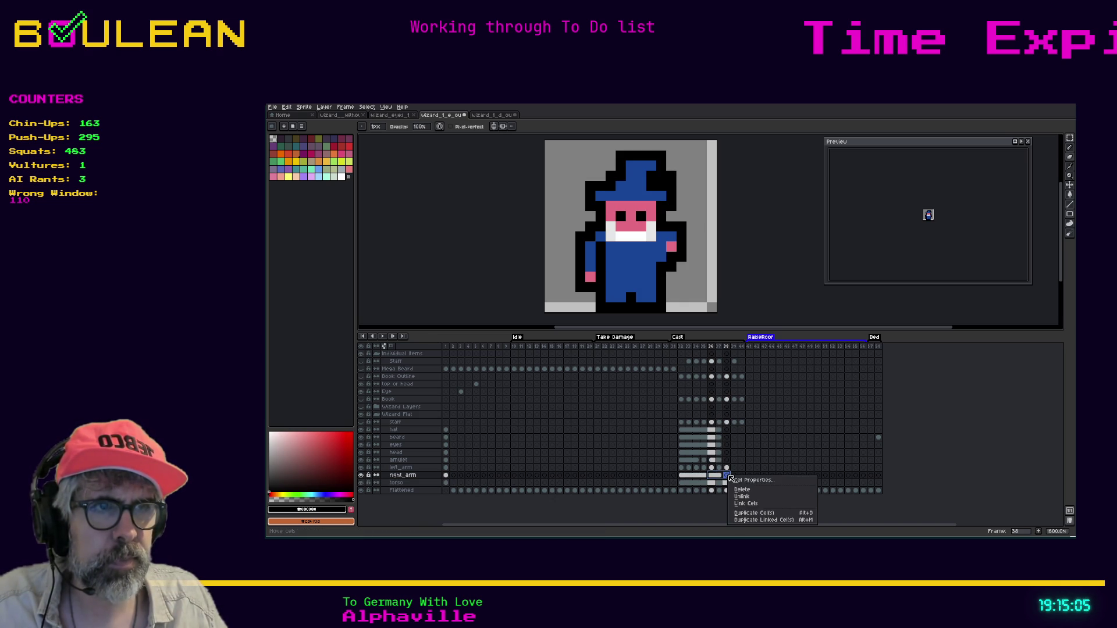
click(746, 504)
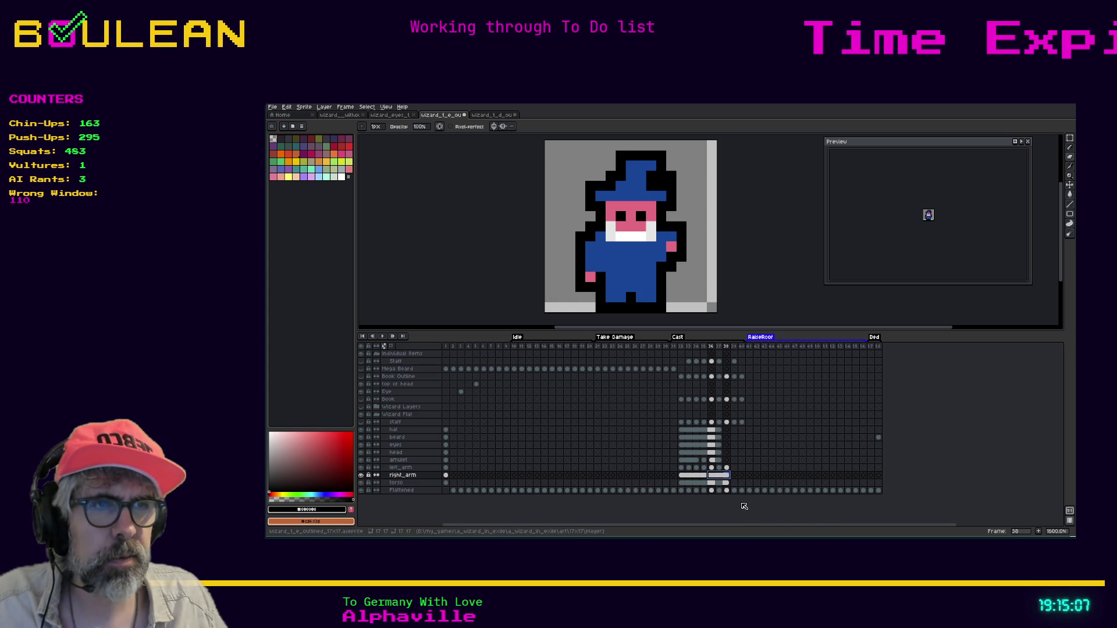
Step: Check frames 39, 38 and 33, then reselect the right_arm cels for frames 37–38
click(734, 468)
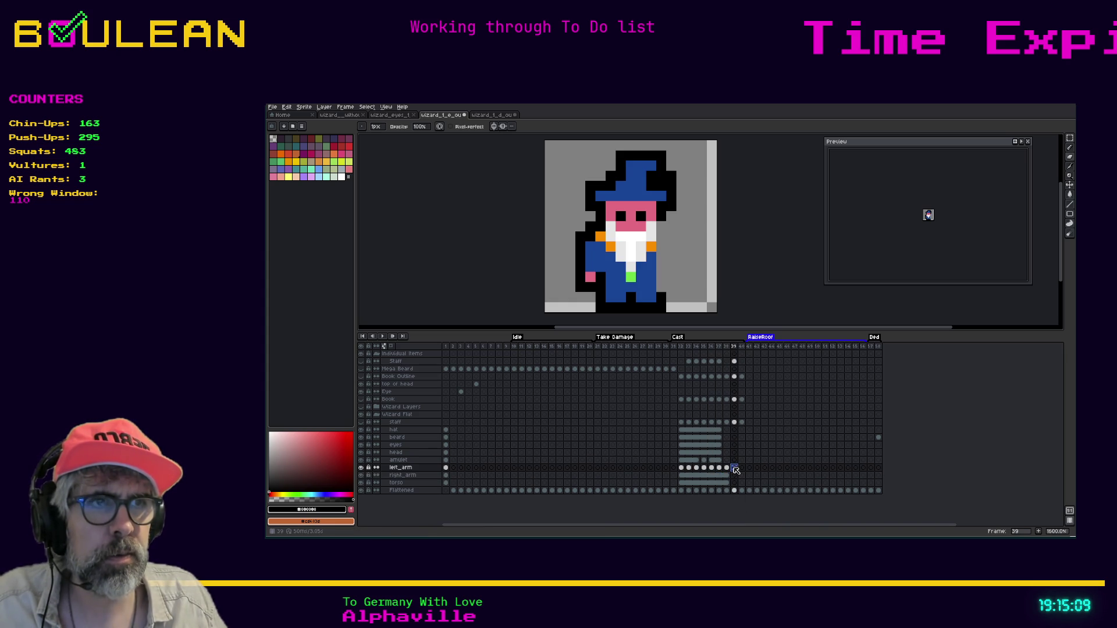
click(727, 470)
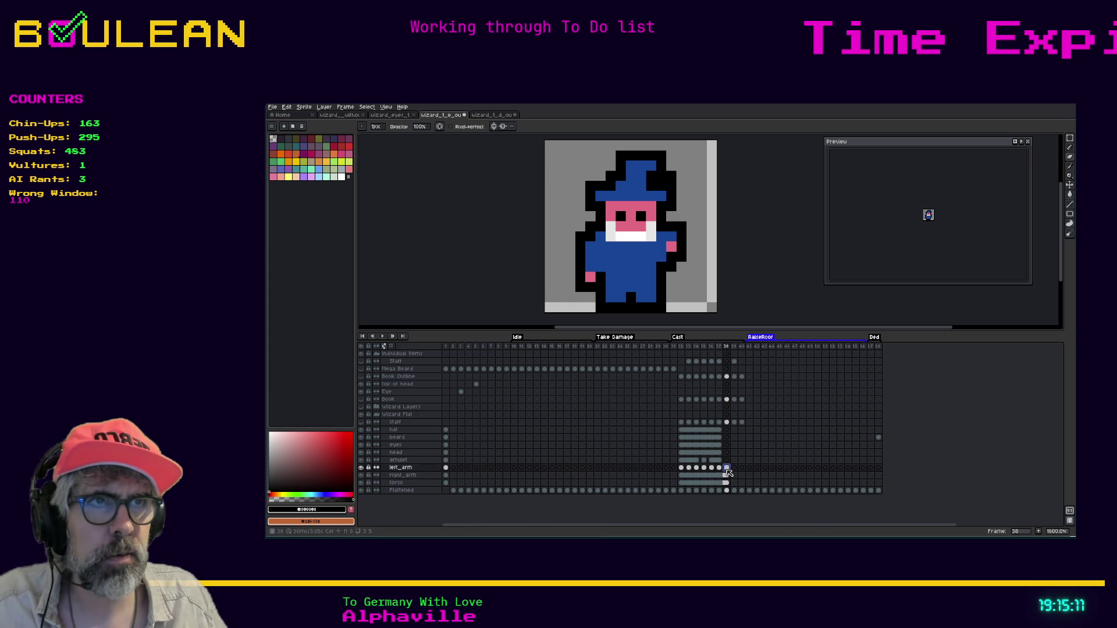
click(734, 467)
click(727, 476)
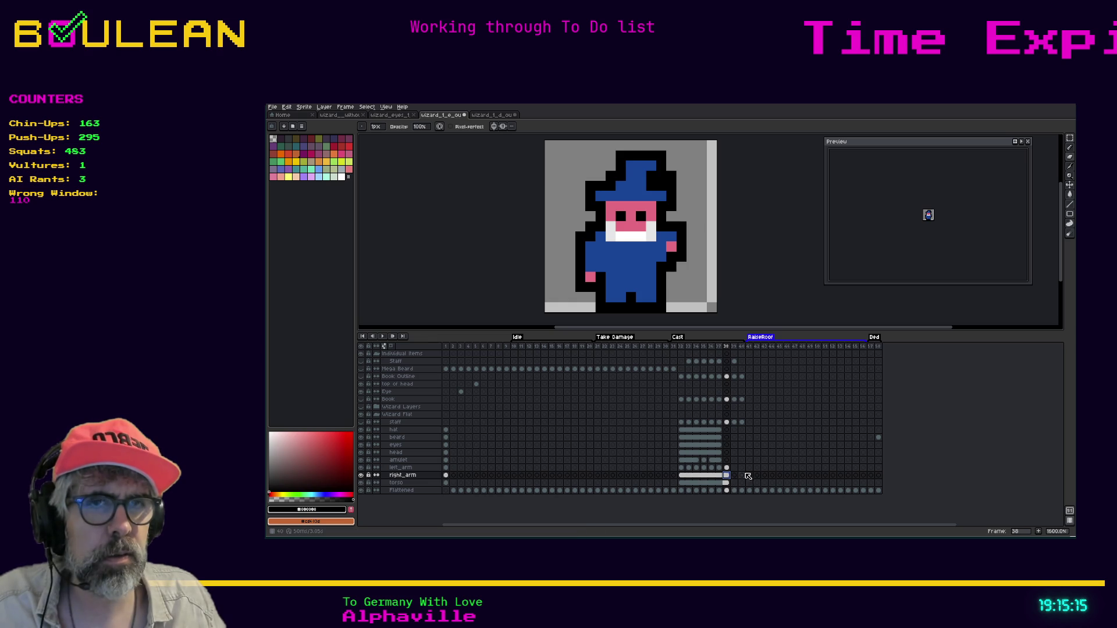
drag(711, 475, 723, 475)
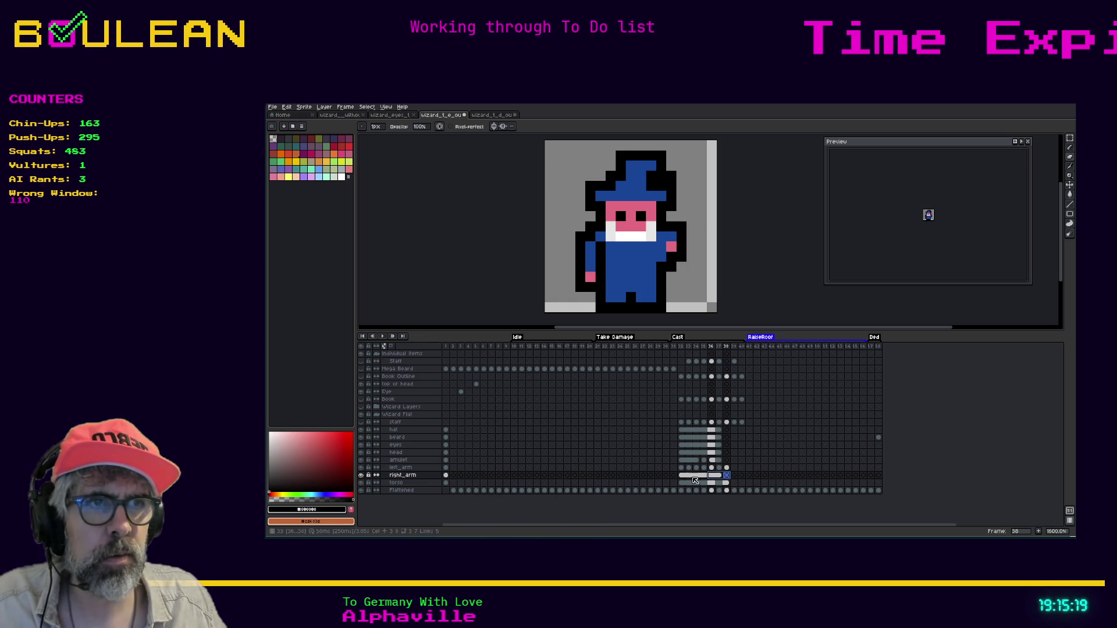
click(692, 476)
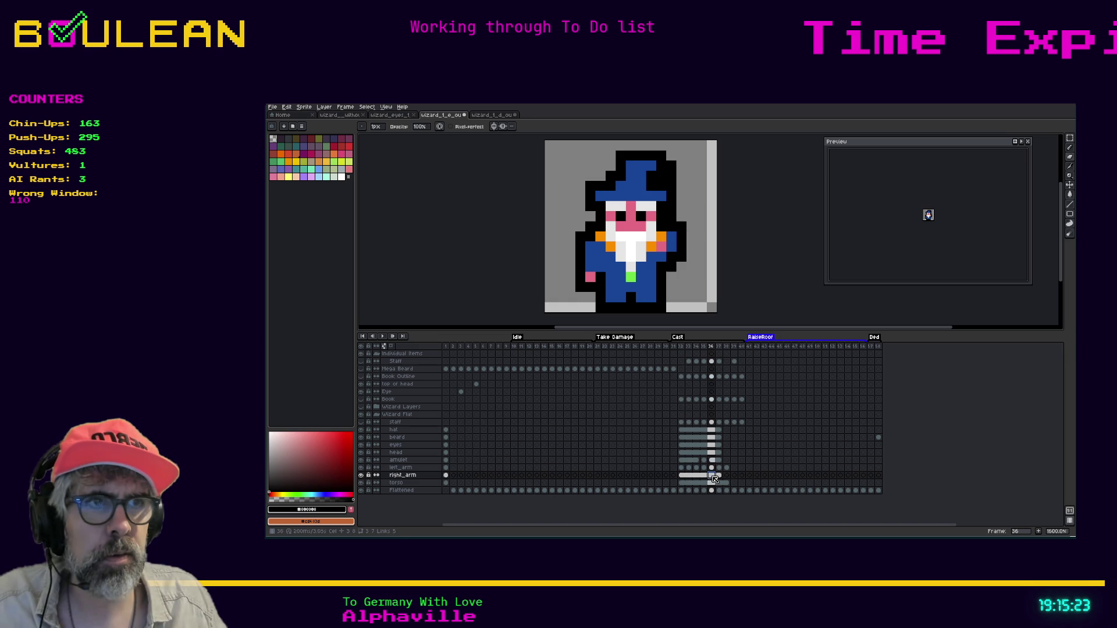
click(727, 476)
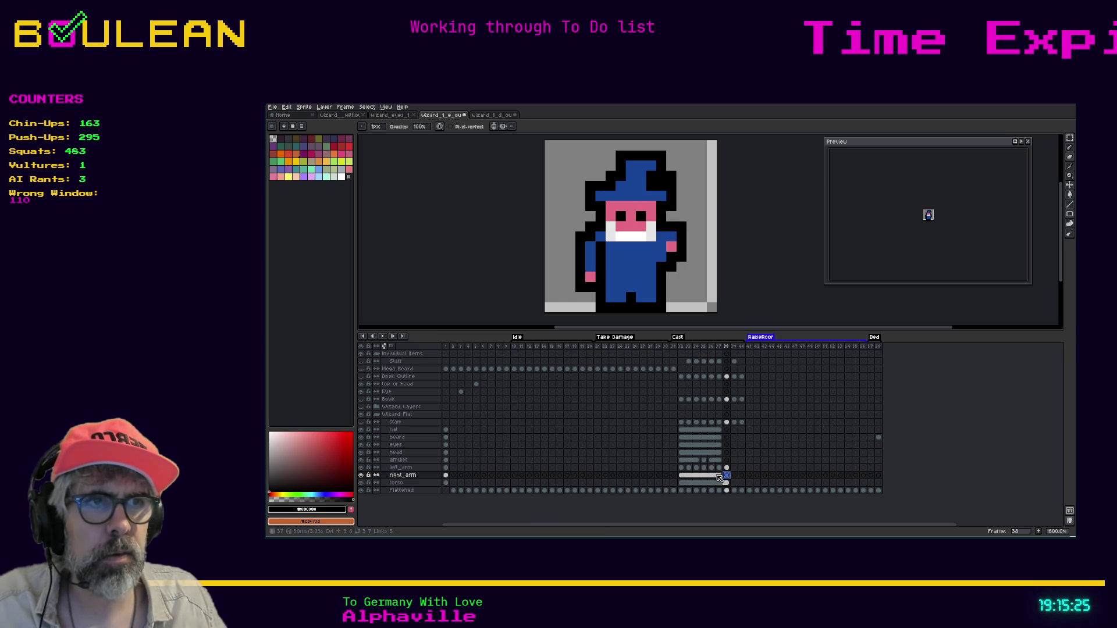
drag(719, 477, 727, 476)
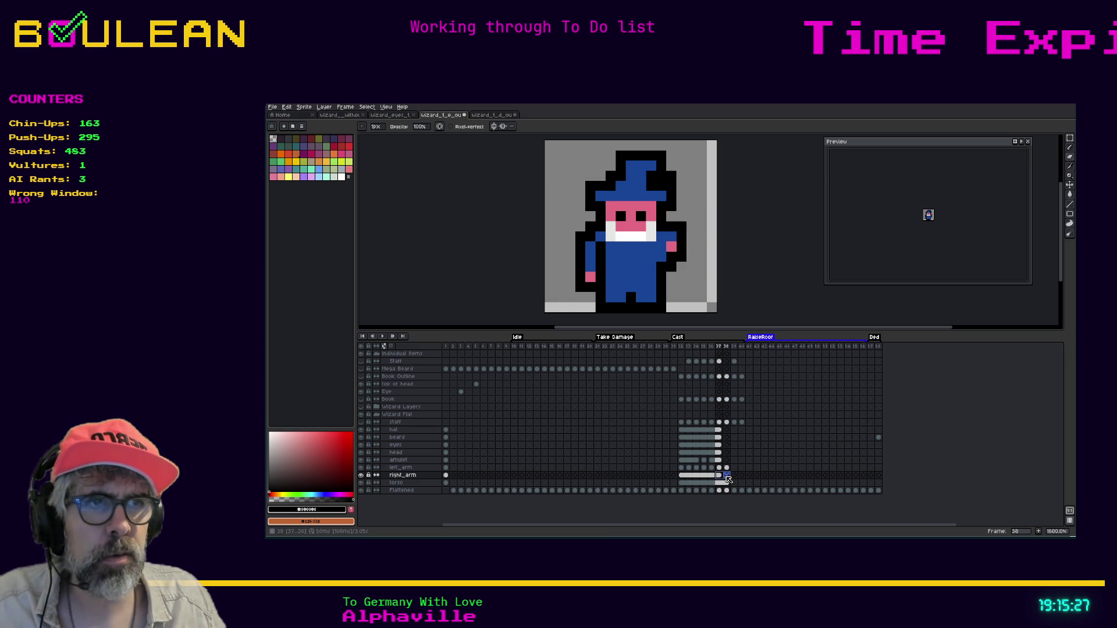
Step: Link the right_arm, amulet and head cels of frames 37 and 38
right_click(730, 479)
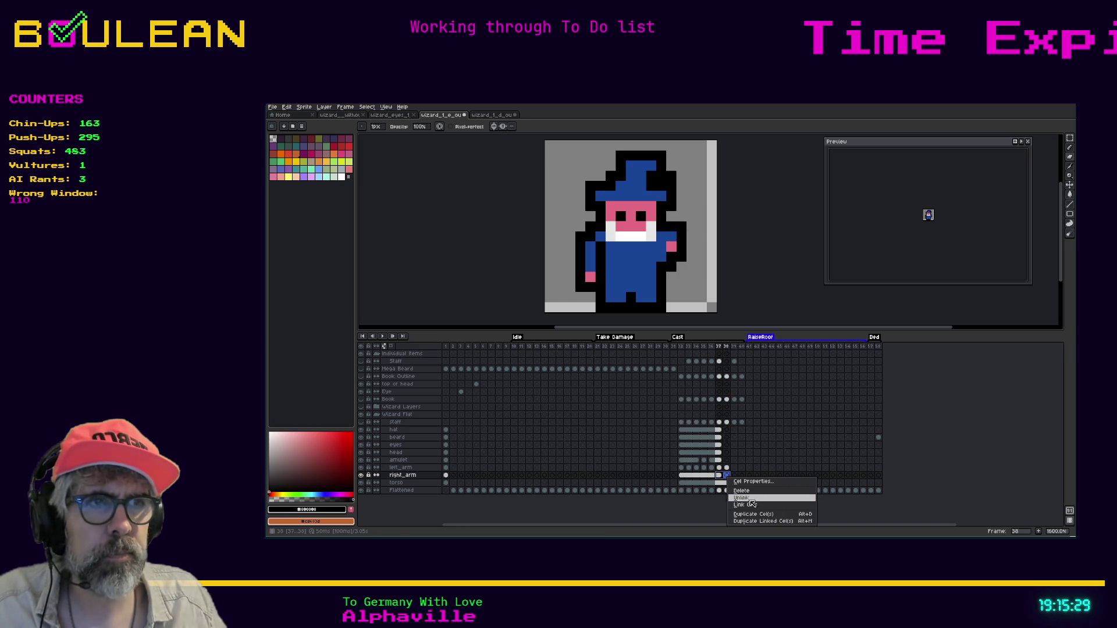
click(744, 510)
mouse_move(719, 460)
mouse_down()
mouse_move(729, 461)
mouse_move(728, 446)
mouse_up()
right_click(729, 461)
click(748, 488)
right_click(727, 454)
click(748, 484)
Step: Link the eyes and beard cels of frames 37 and 38
right_click(729, 447)
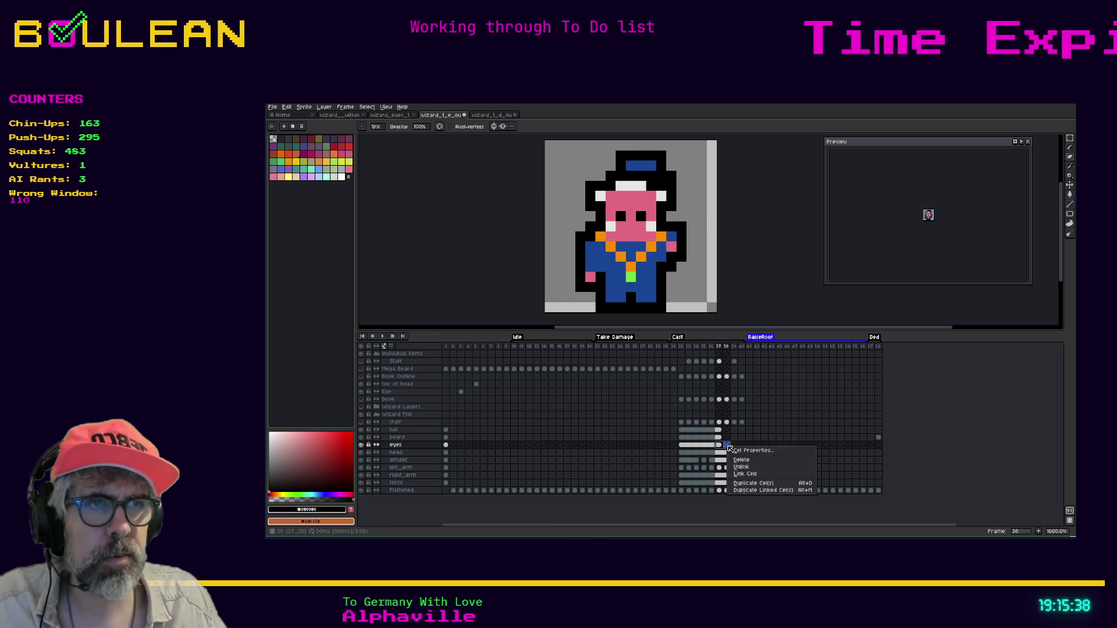
click(747, 475)
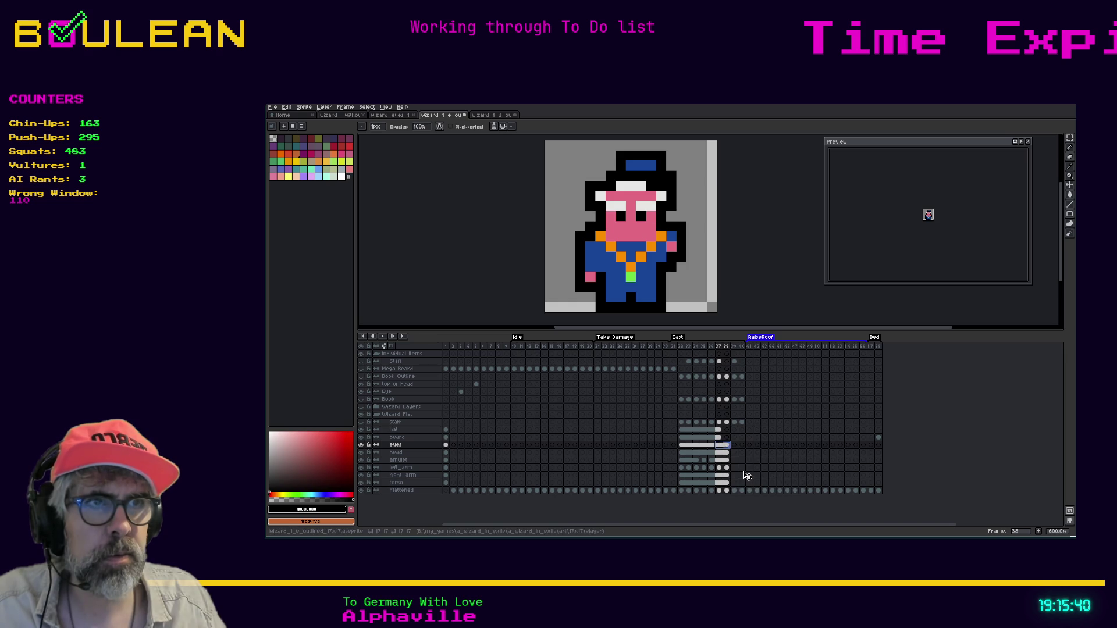
click(719, 437)
drag(721, 441, 727, 440)
right_click(728, 439)
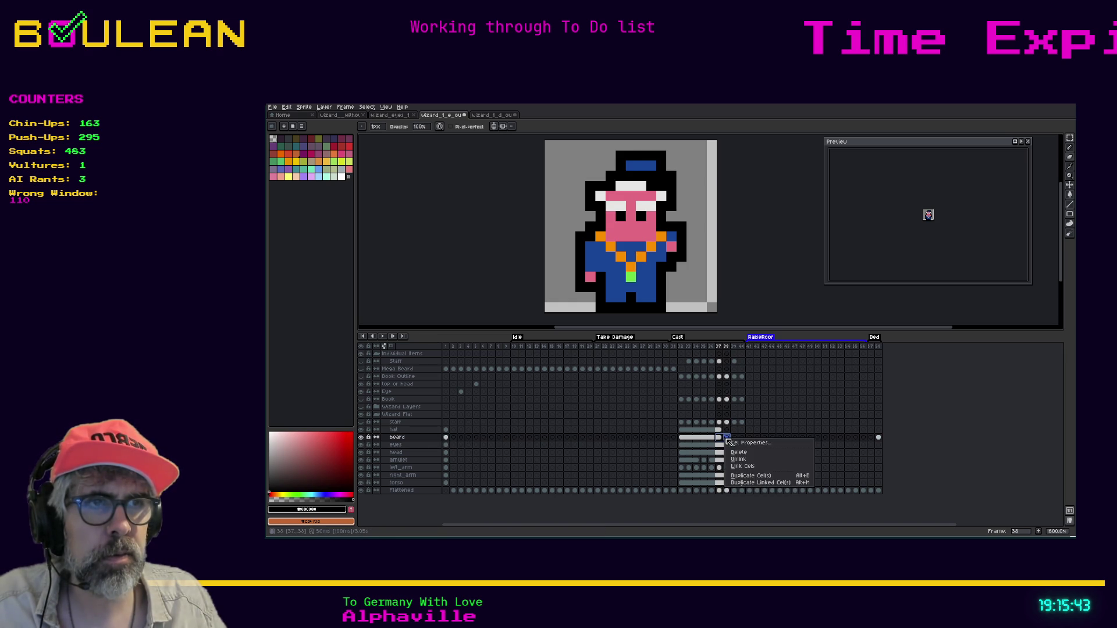
click(746, 468)
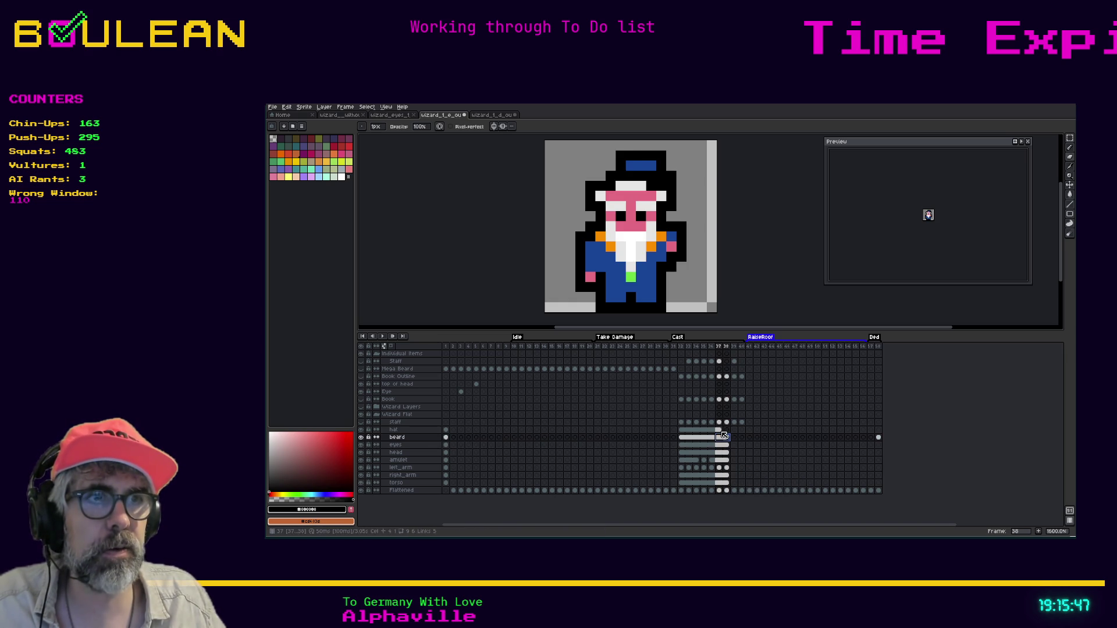
Step: Link the hat cels of frames 37 and 38, then check the staff cels
click(720, 430)
drag(719, 430, 727, 430)
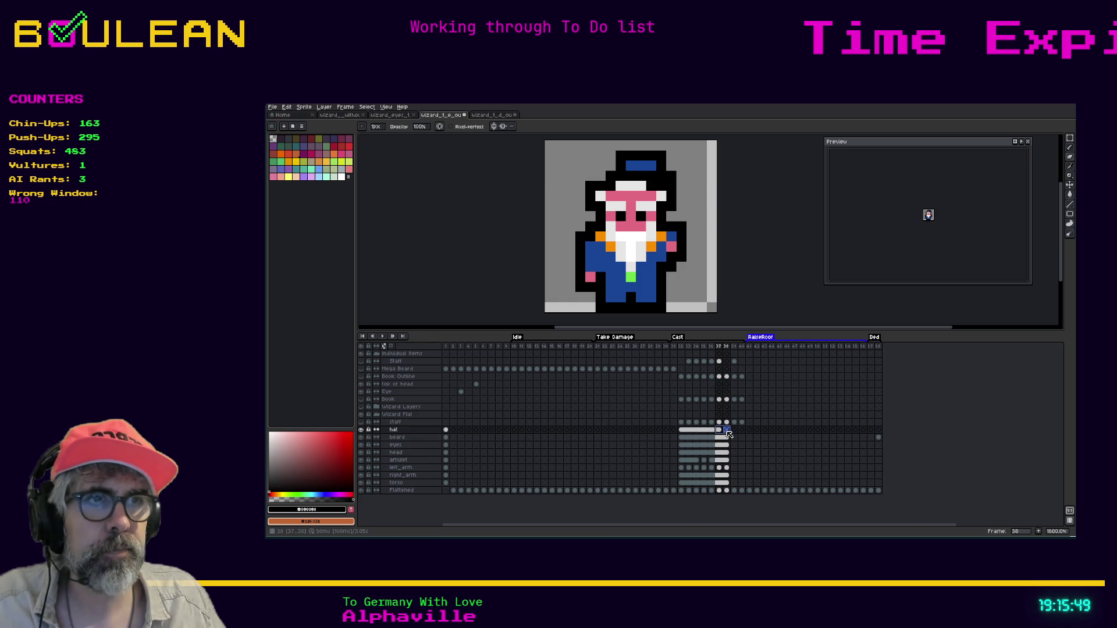
right_click(728, 431)
click(744, 459)
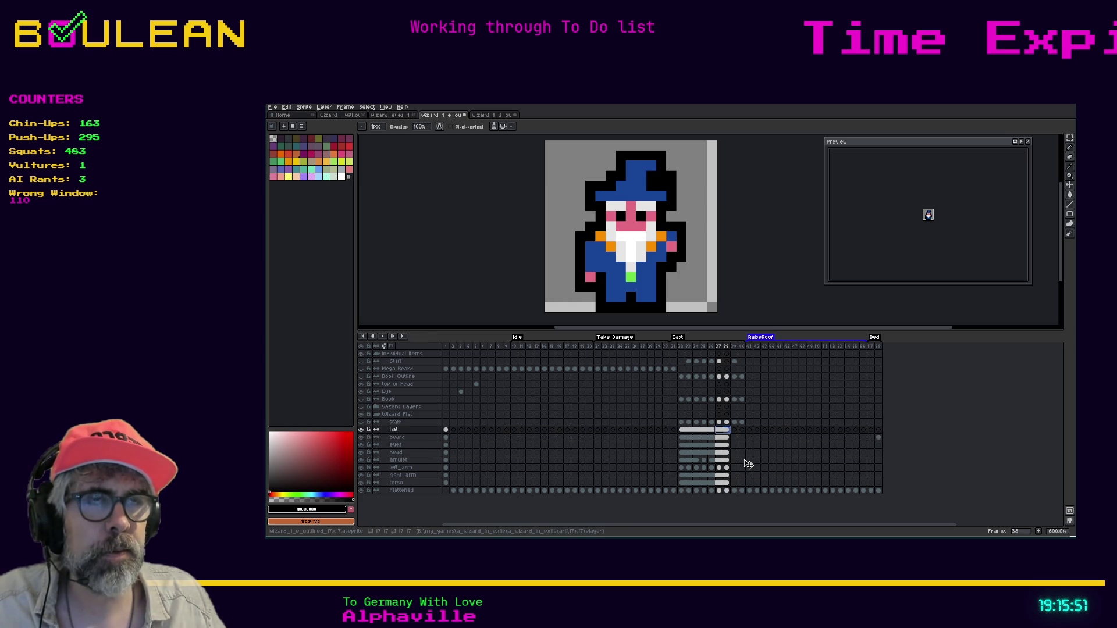
click(728, 423)
click(719, 423)
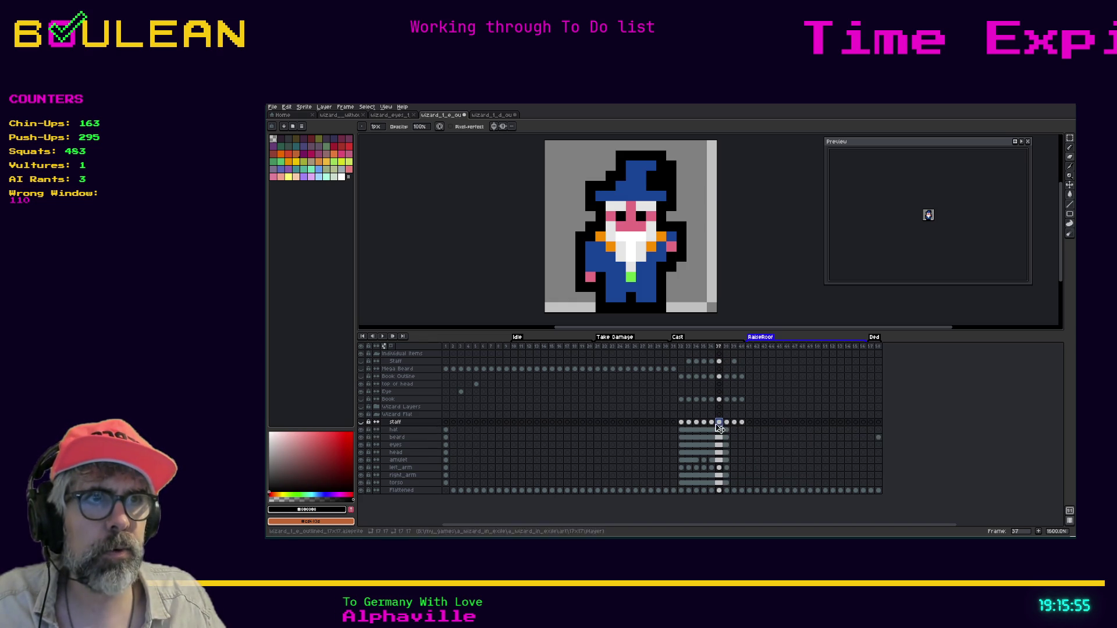
click(711, 423)
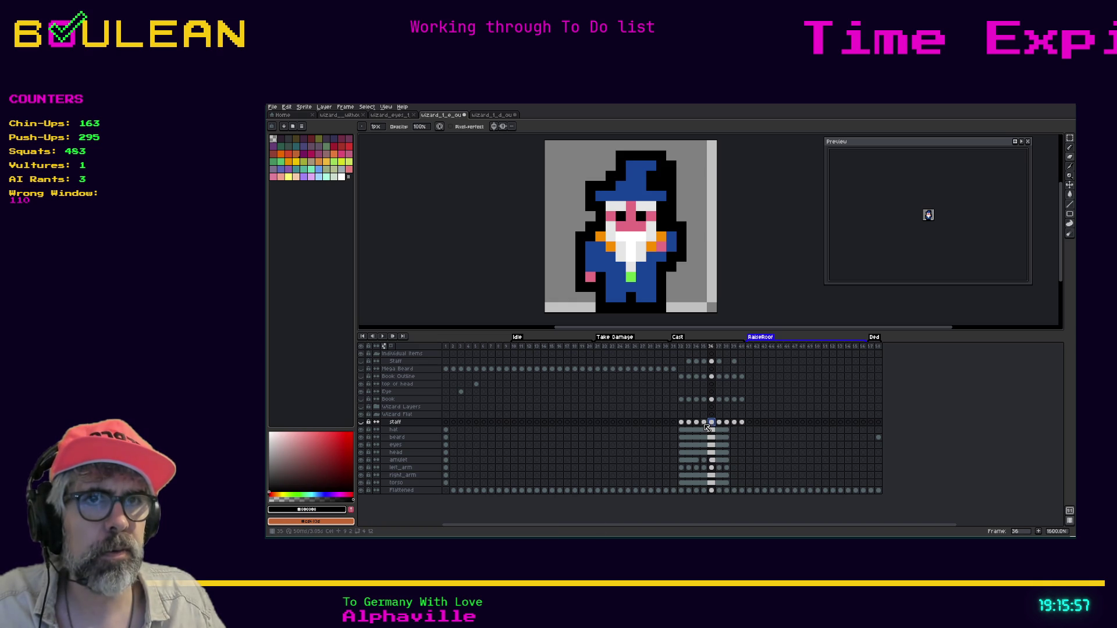
click(361, 422)
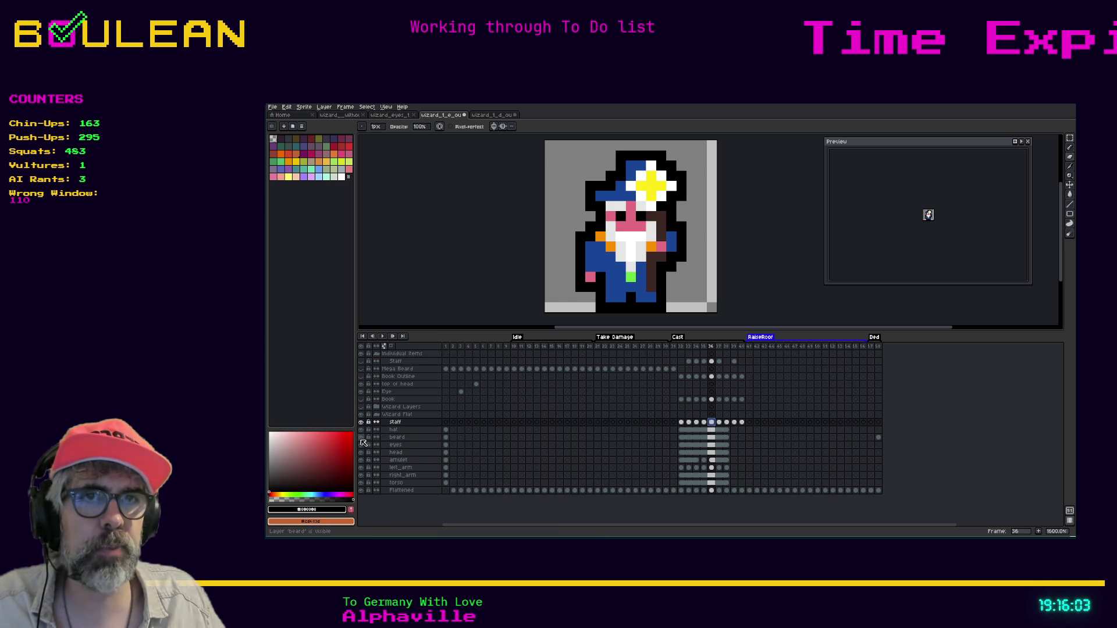
click(362, 439)
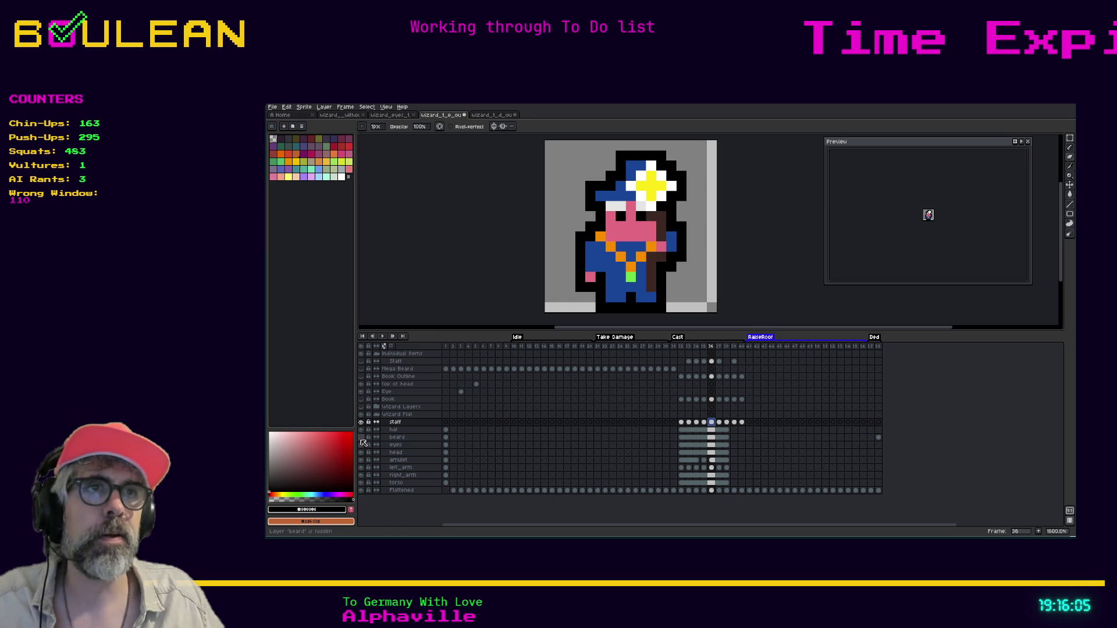
double_click(362, 439)
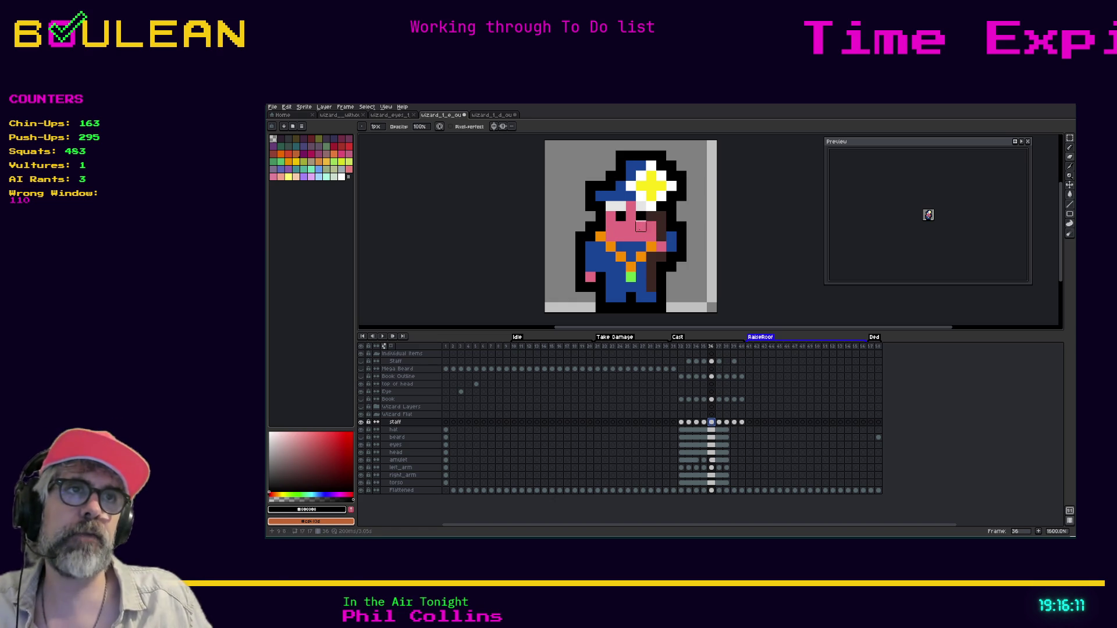
click(360, 423)
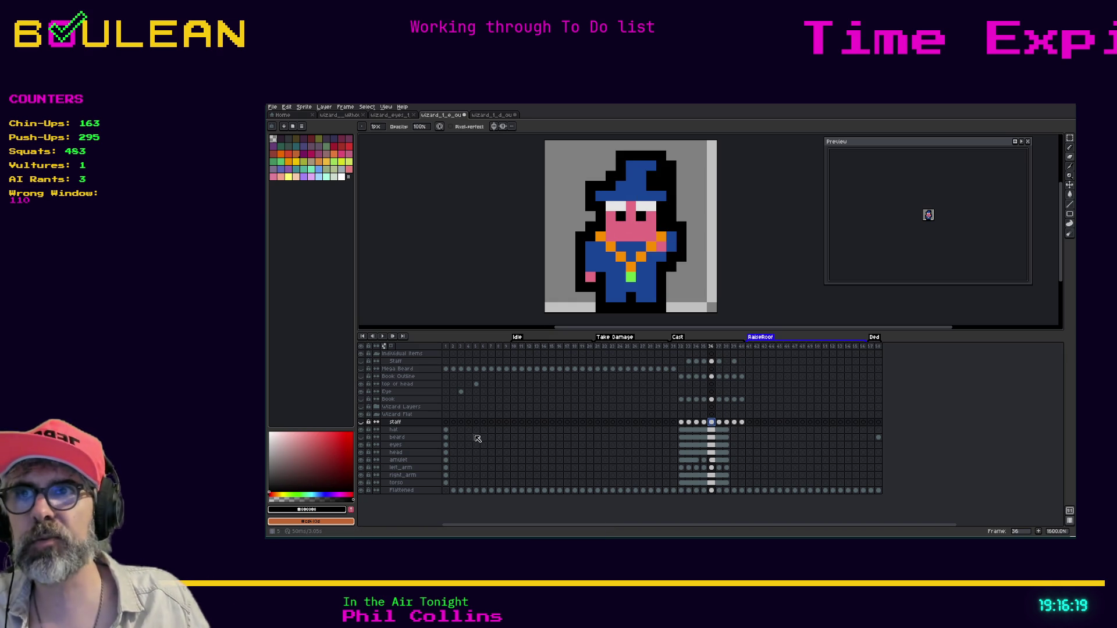
click(362, 438)
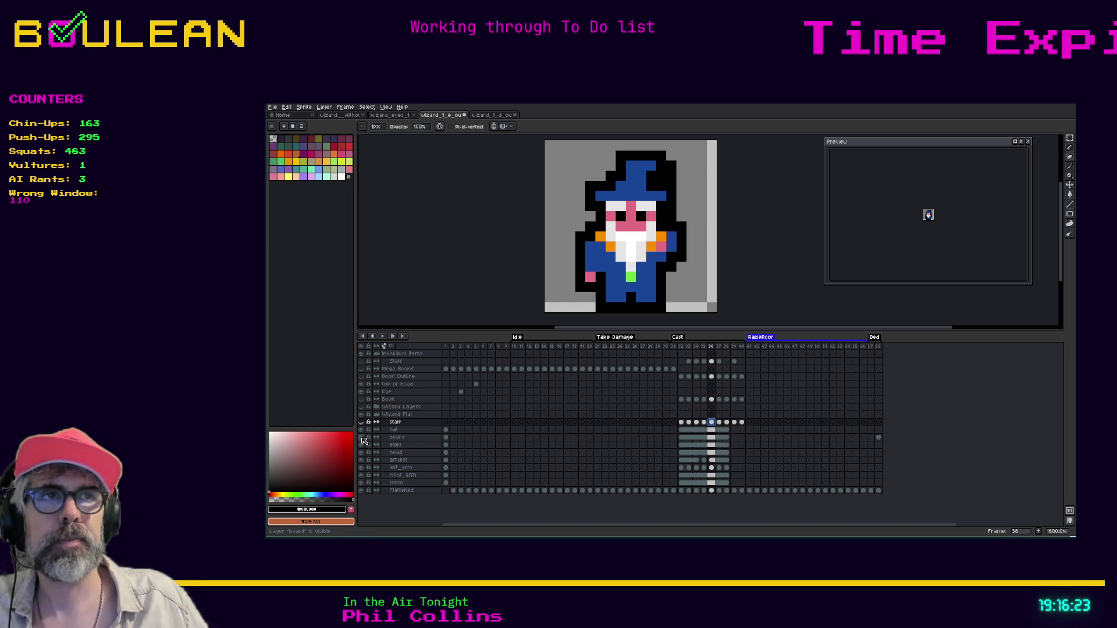
click(720, 423)
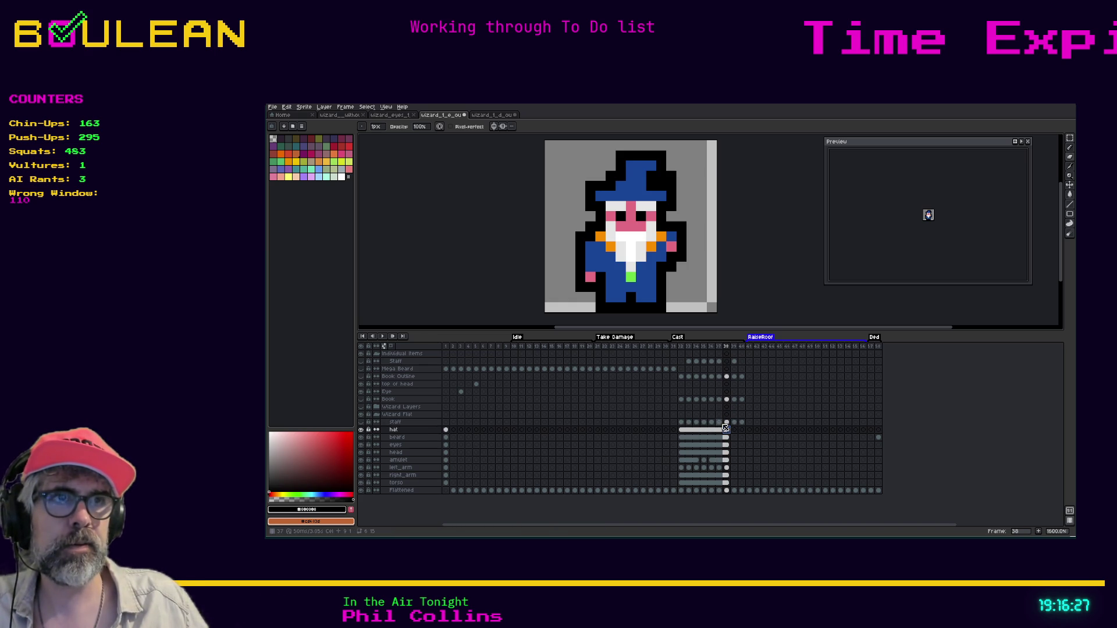
Step: Toggle the staff layer's eye off and back on so the staff is visible
click(361, 423)
click(361, 422)
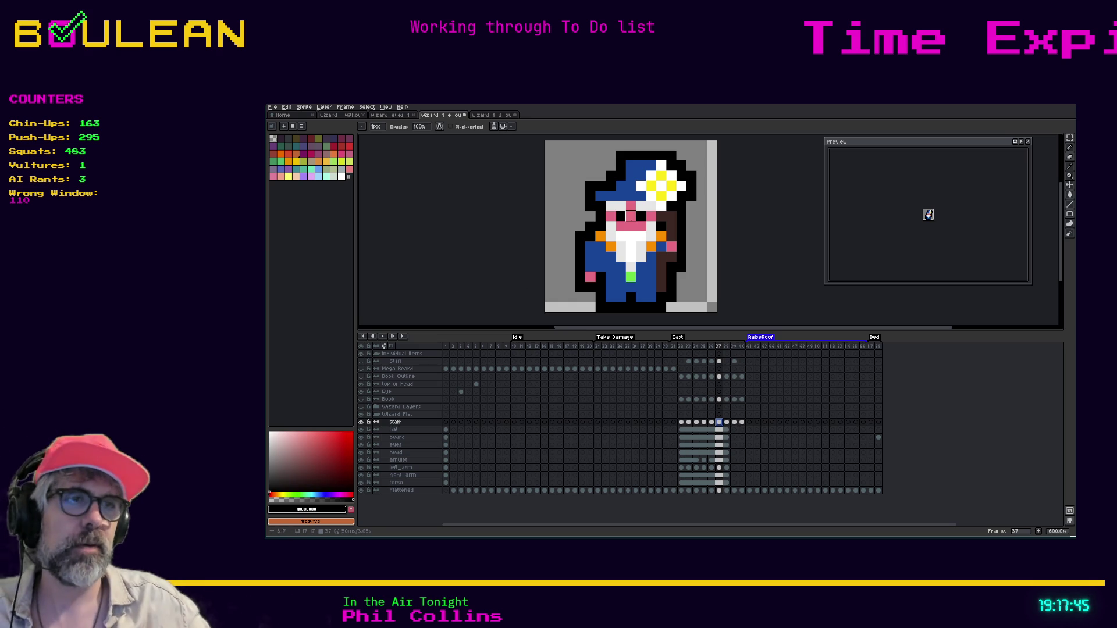
Step: On frame 38, place a black pixel at the staff's lower end
click(727, 423)
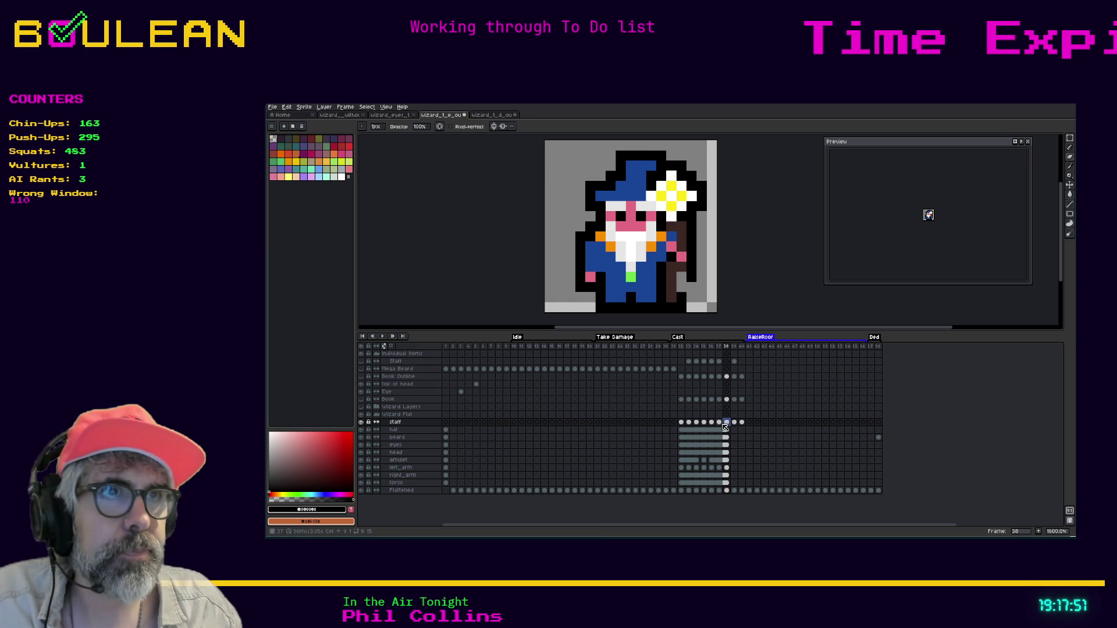
key(Left)
key(Right)
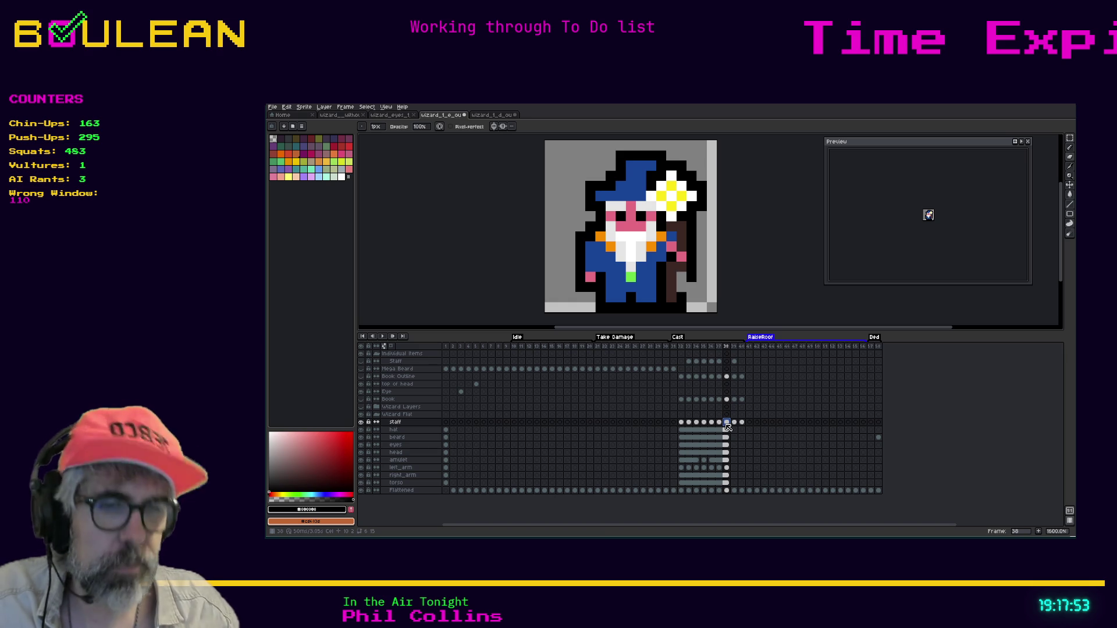
key(i)
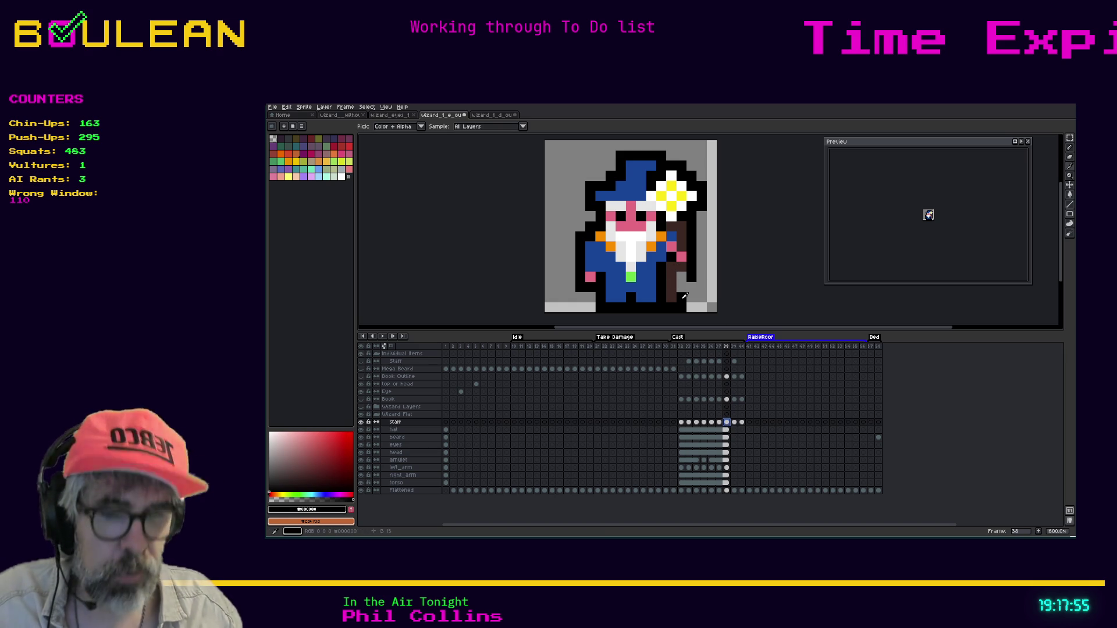
key(b)
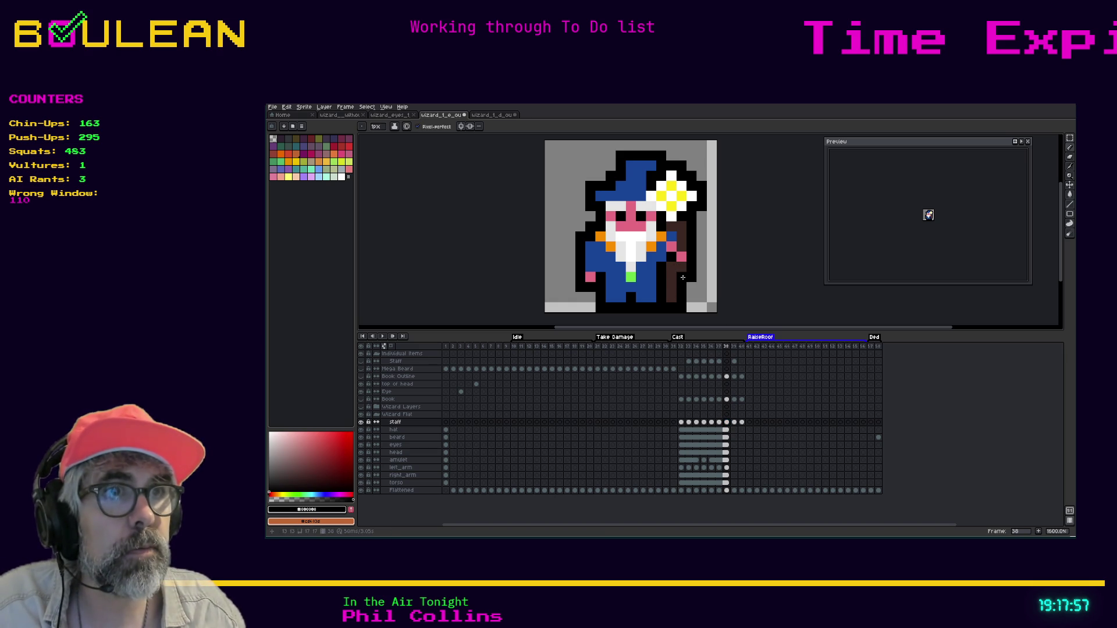
click(697, 307)
key(ctrl+z)
click(694, 304)
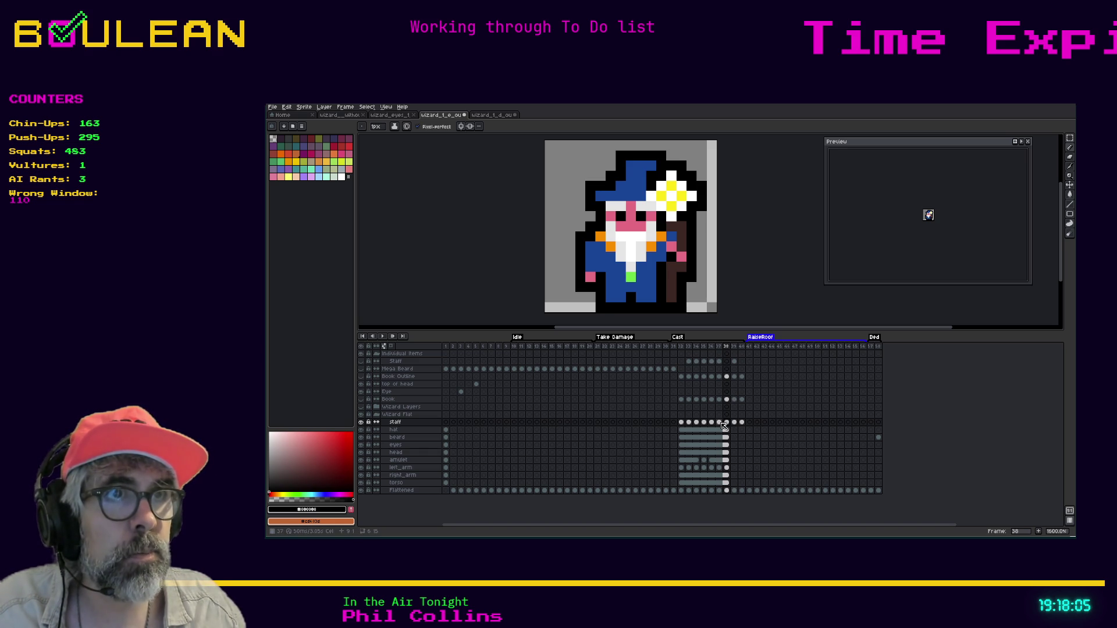
Step: Compare frames 37 and 38 and toggle the left_arm layer to inspect the arm
click(720, 422)
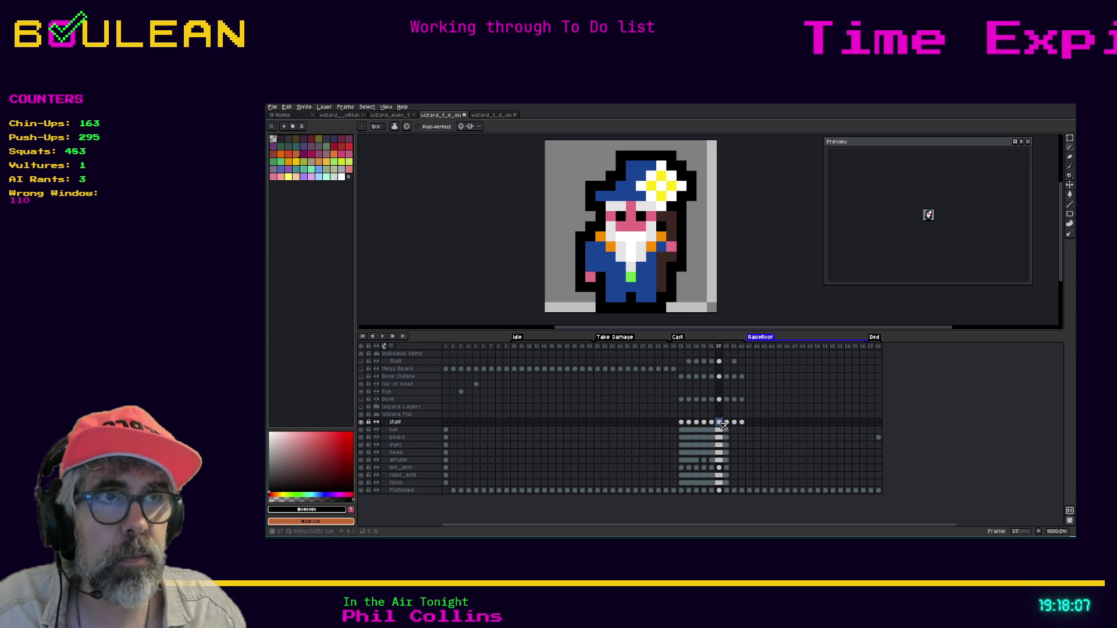
click(727, 423)
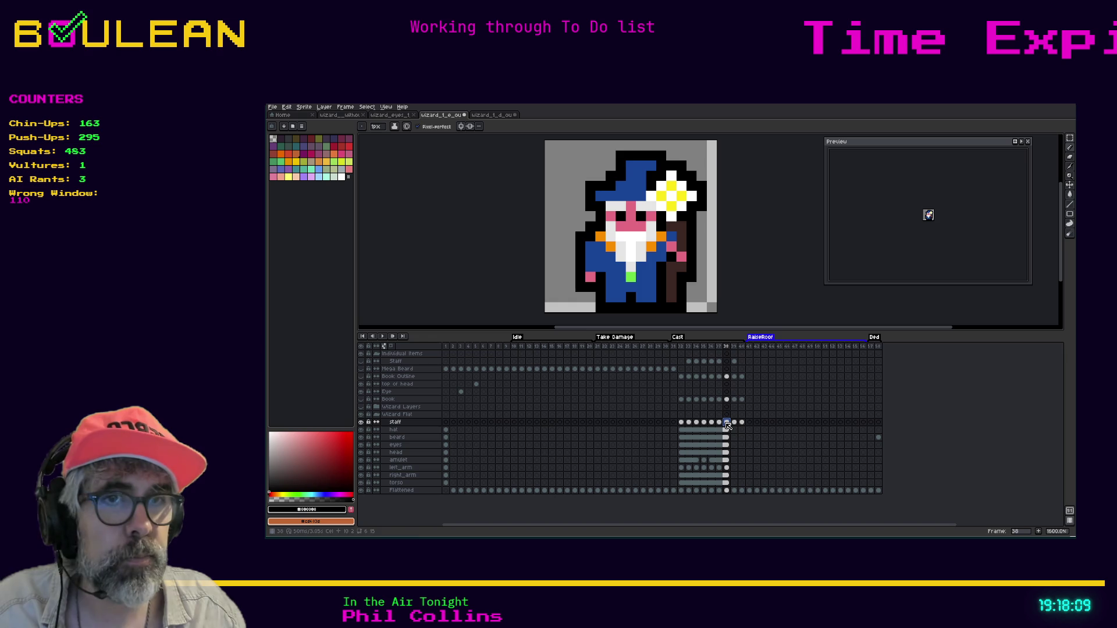
click(361, 468)
click(361, 468)
click(361, 468)
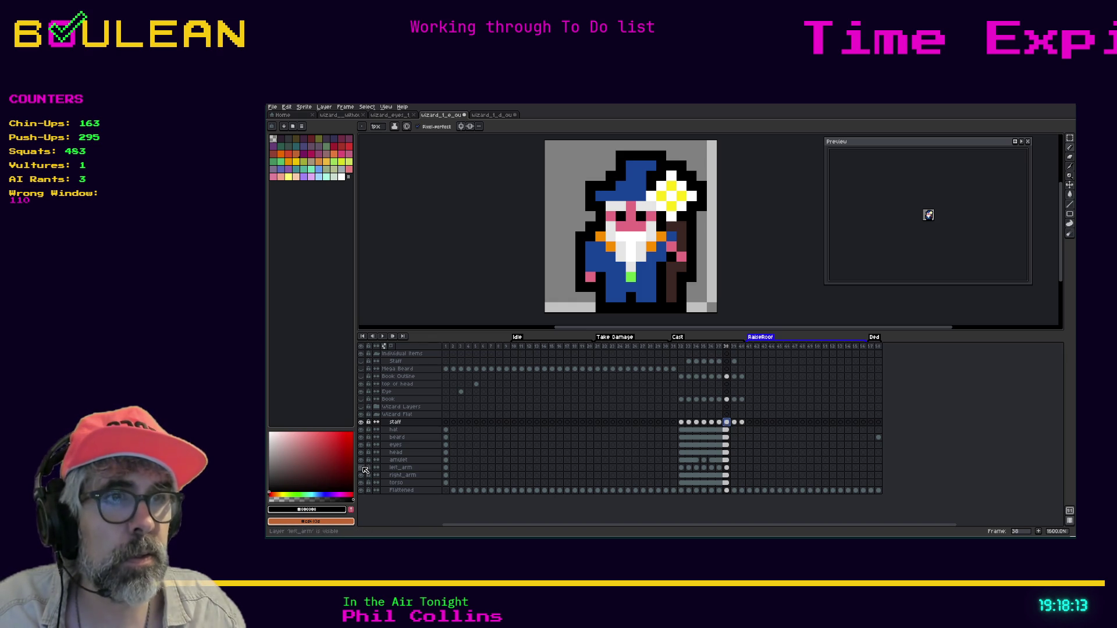
click(362, 468)
click(362, 467)
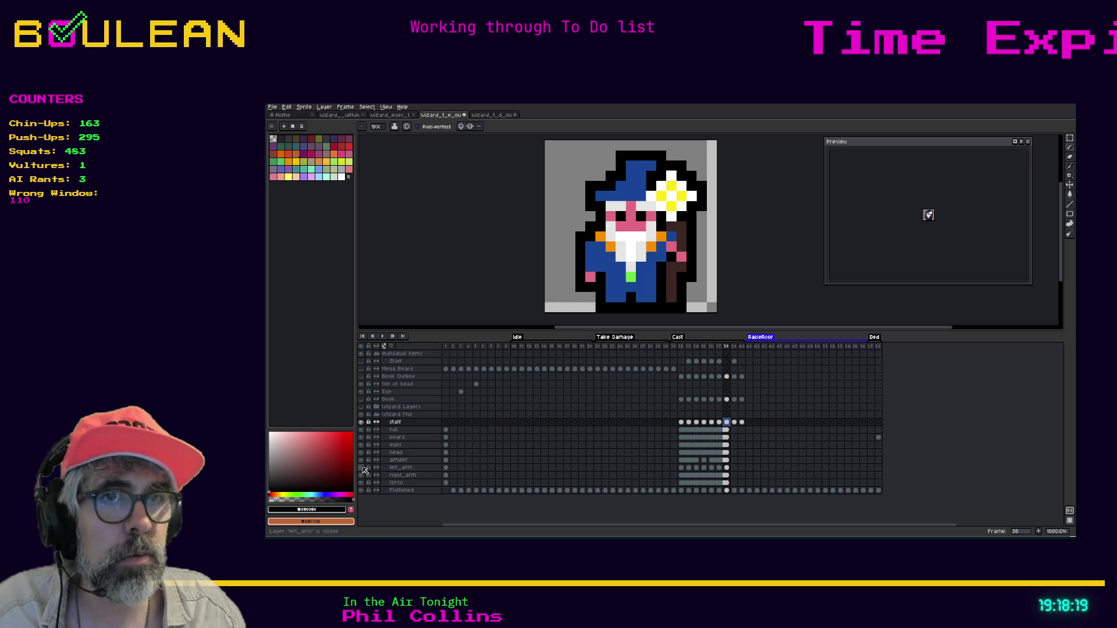
Step: Sample blue from the sprite and paint the pink left_arm pixels on frame 38 blue
click(727, 468)
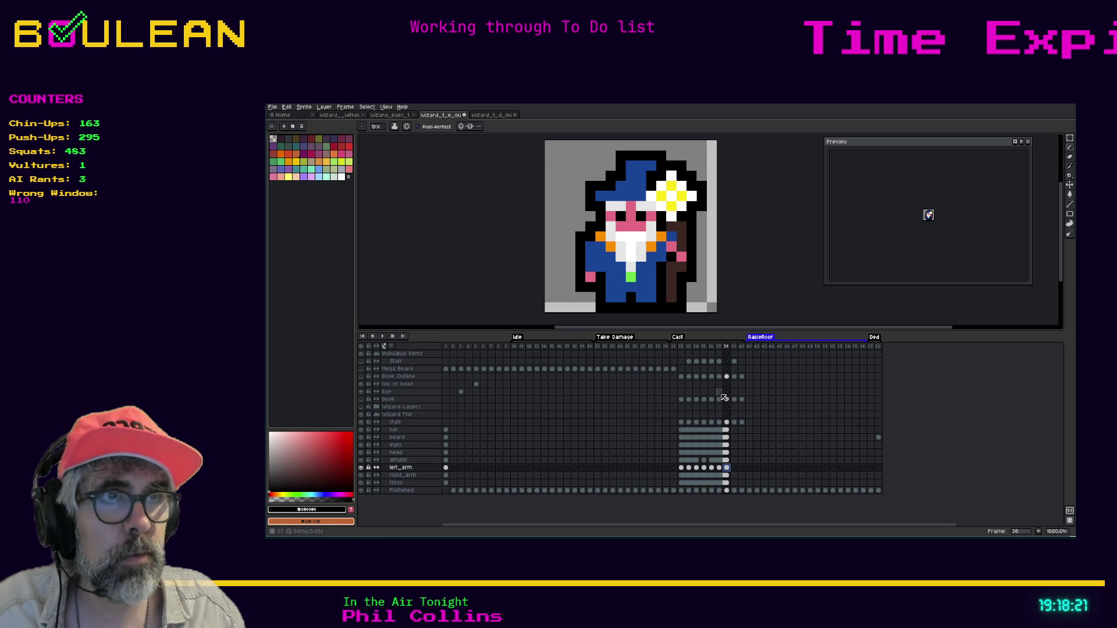
key(i)
click(672, 247)
key(b)
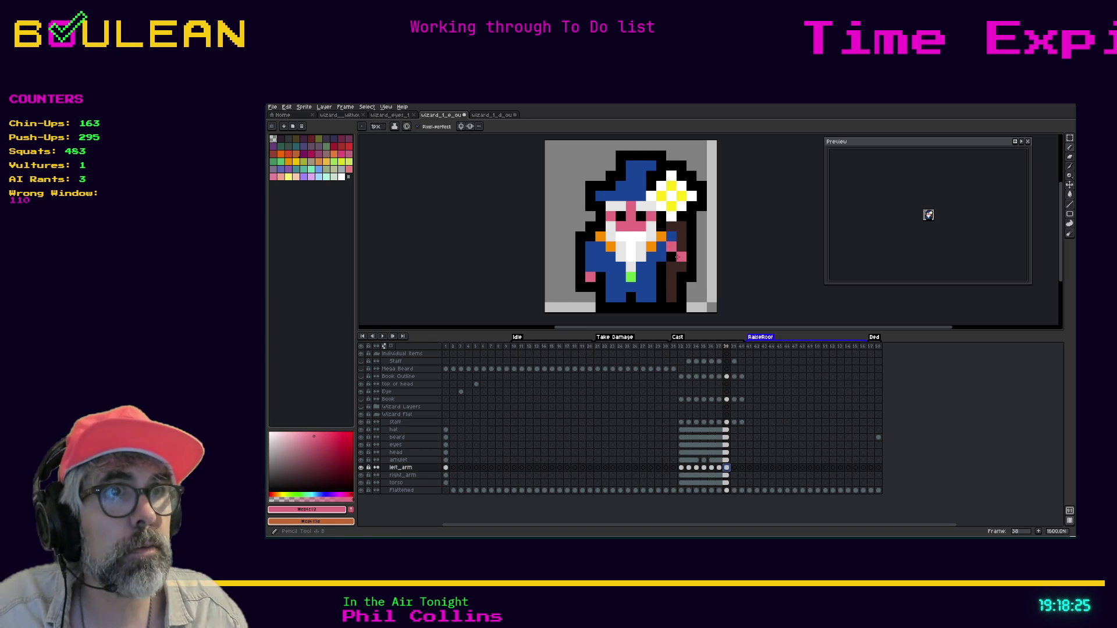
alt+click(673, 238)
click(674, 248)
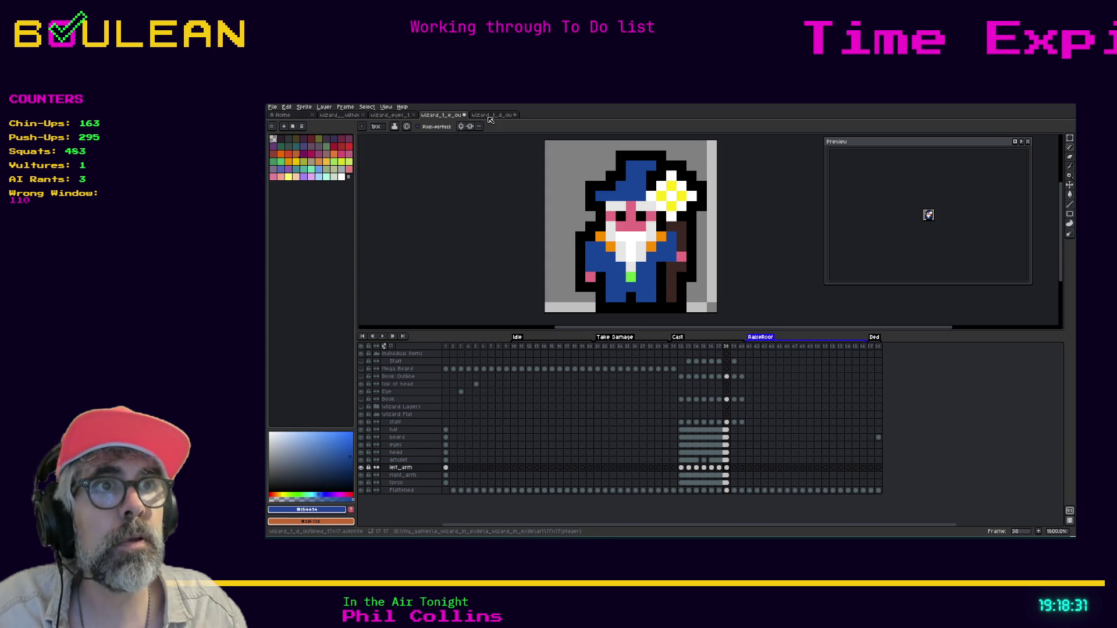
click(721, 423)
key(Right)
key(Right)
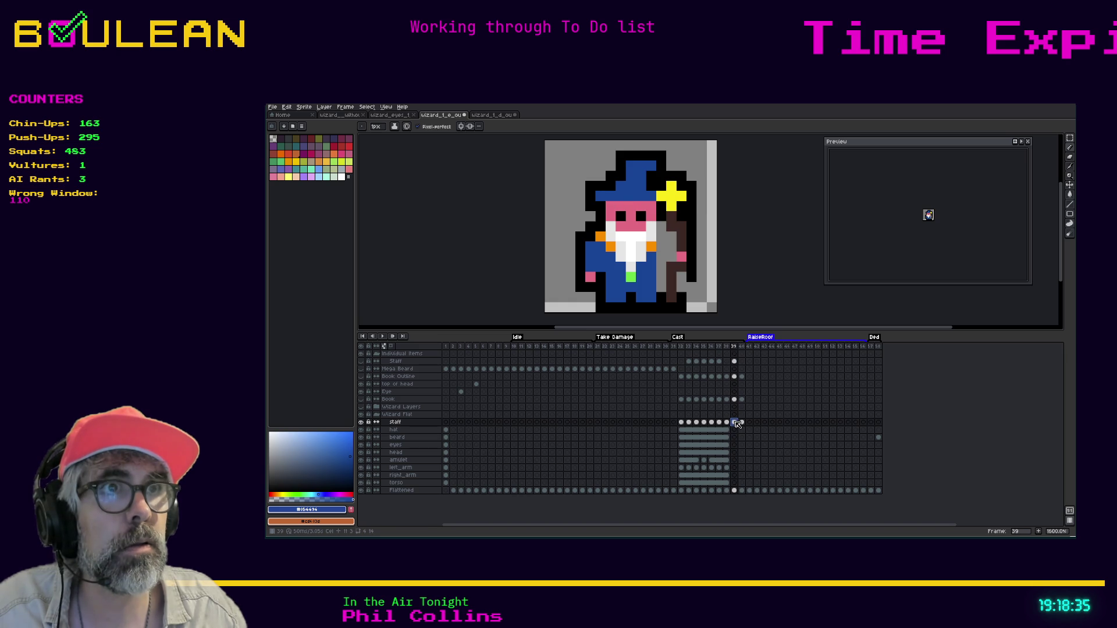
click(491, 115)
click(712, 347)
click(719, 348)
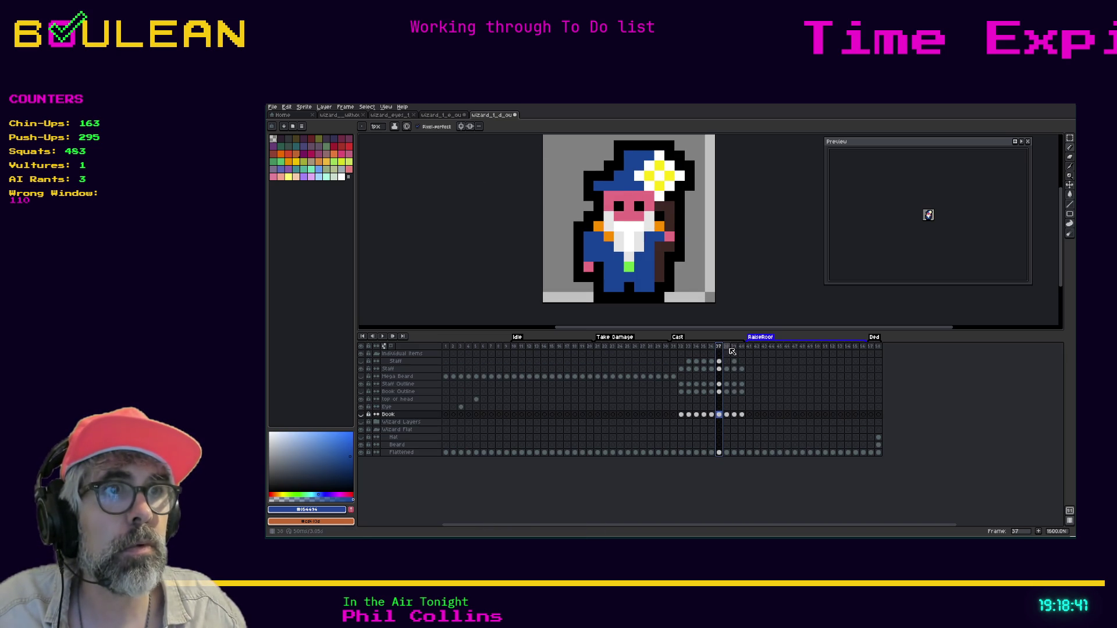
click(726, 348)
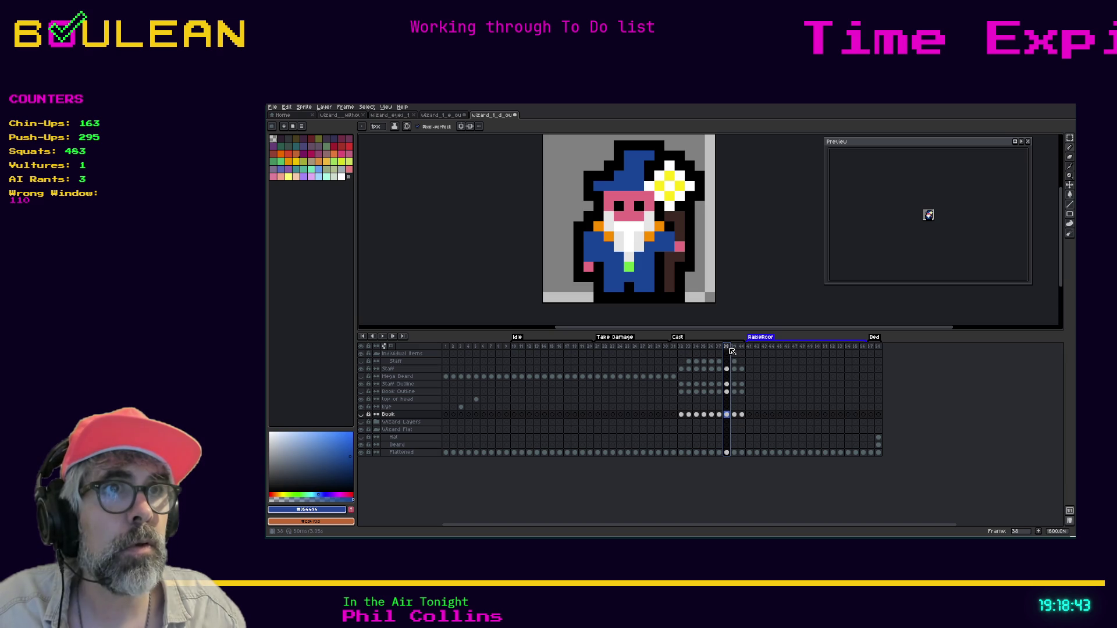
click(733, 347)
click(726, 348)
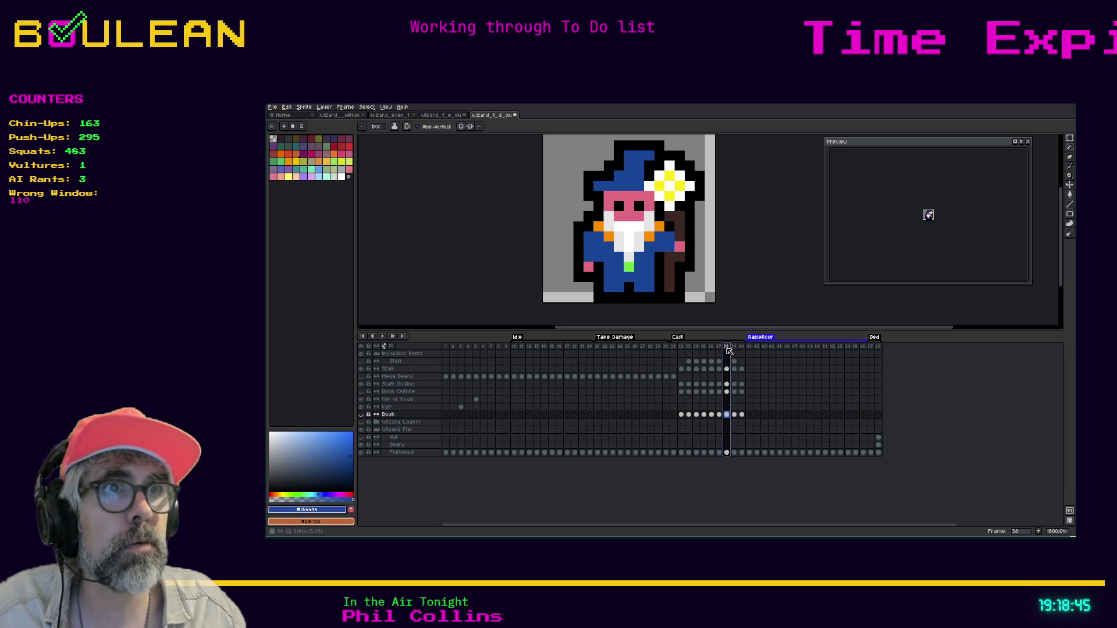
click(450, 117)
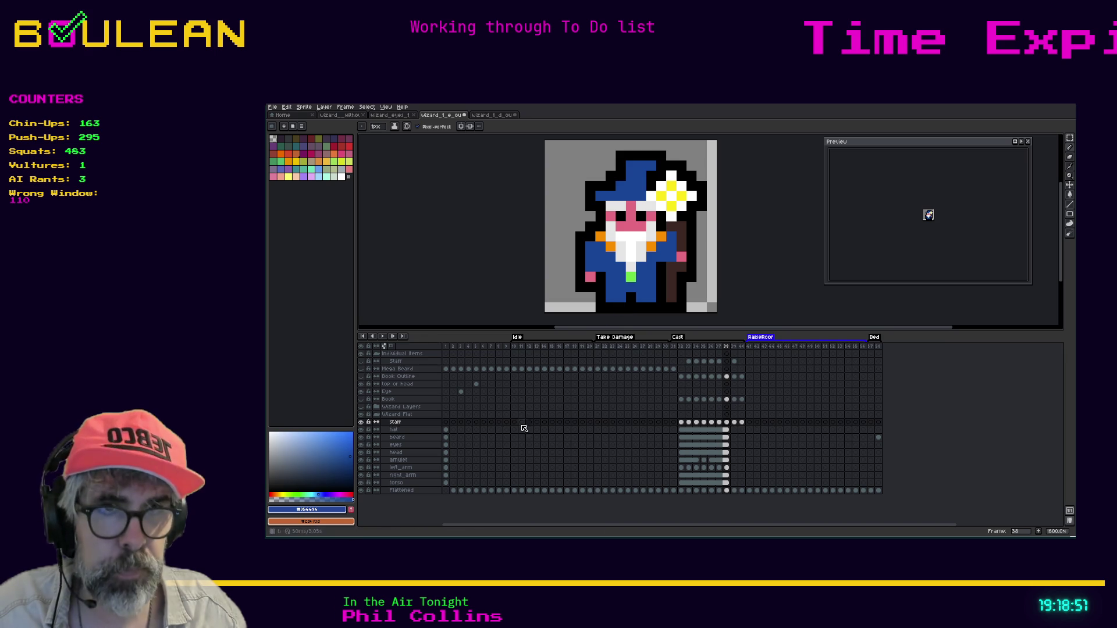
click(726, 467)
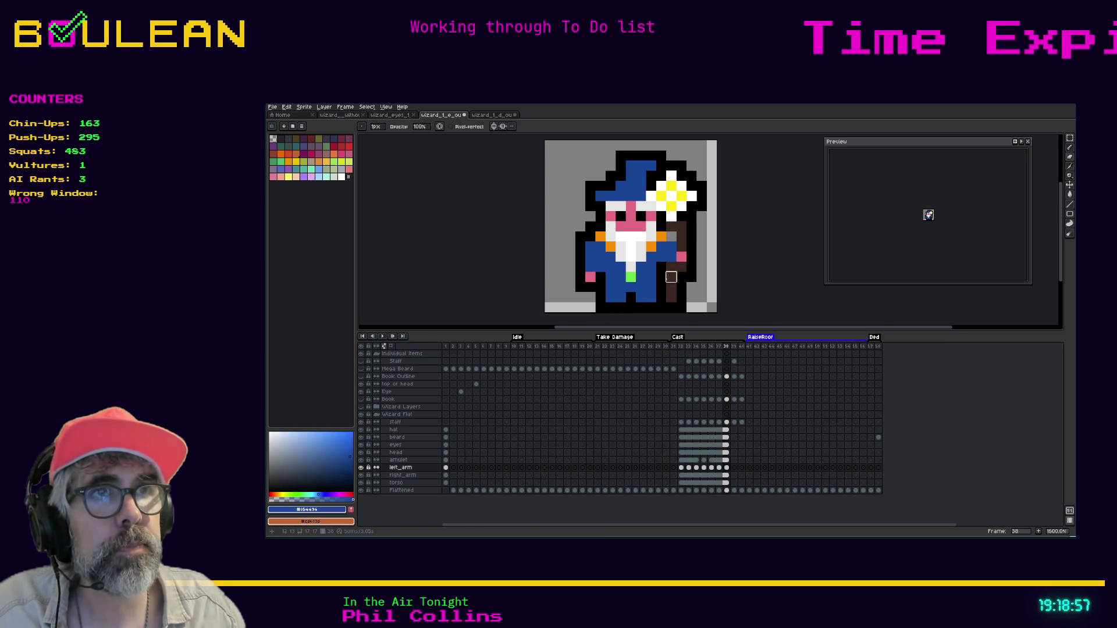
Step: Paint the grey staff pixel dark brown on frame 38 and save wizard_1_e_outlined_17x17.aseprite
alt+click(671, 277)
click(671, 237)
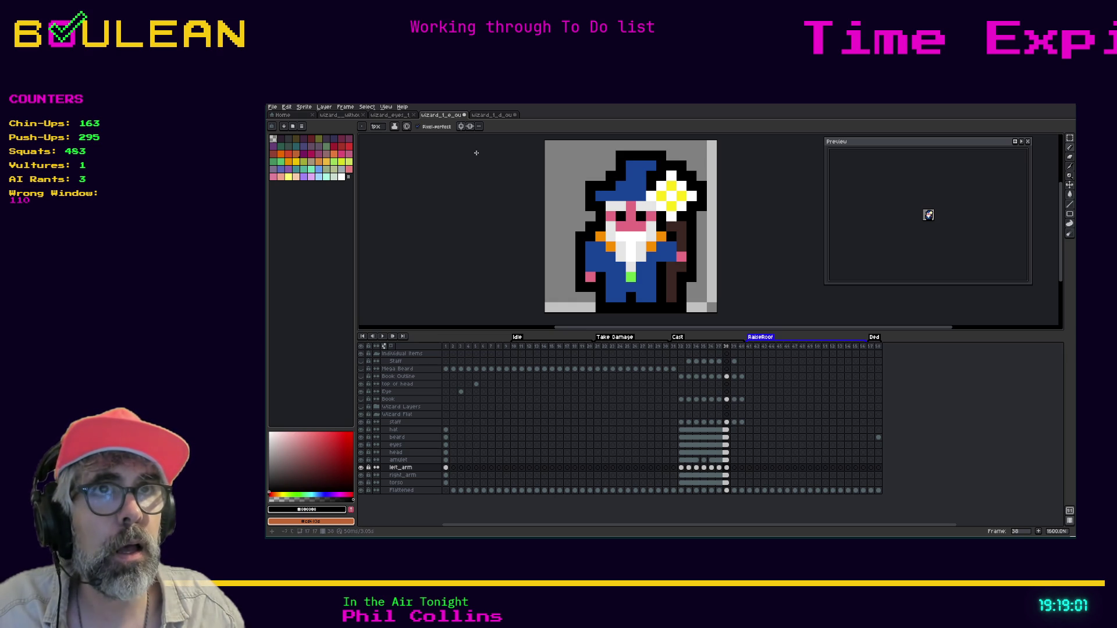
click(492, 116)
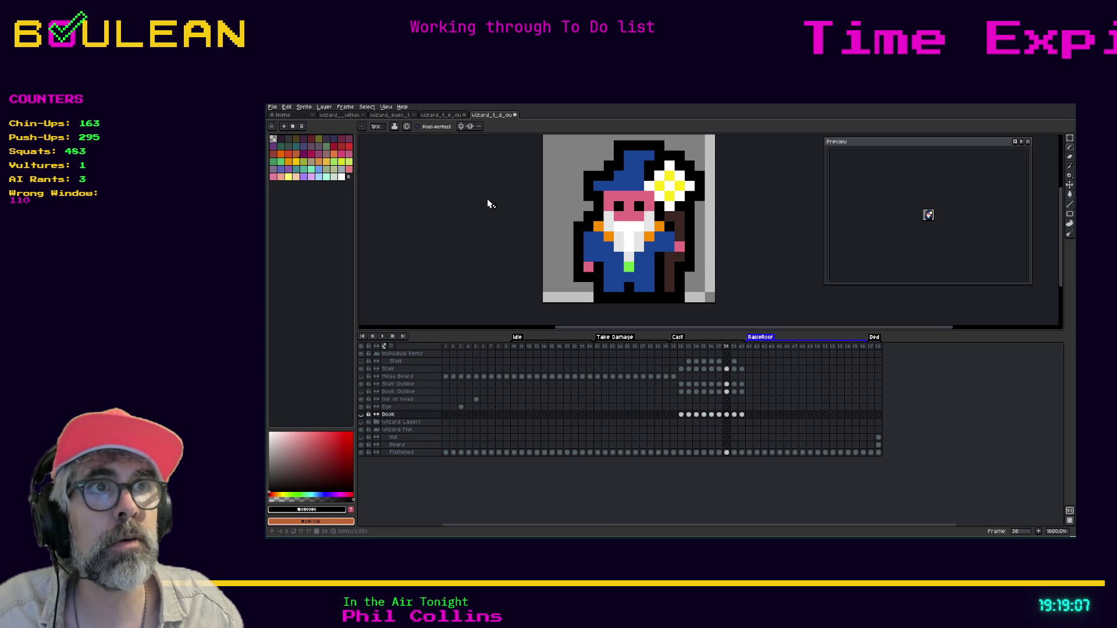
click(444, 117)
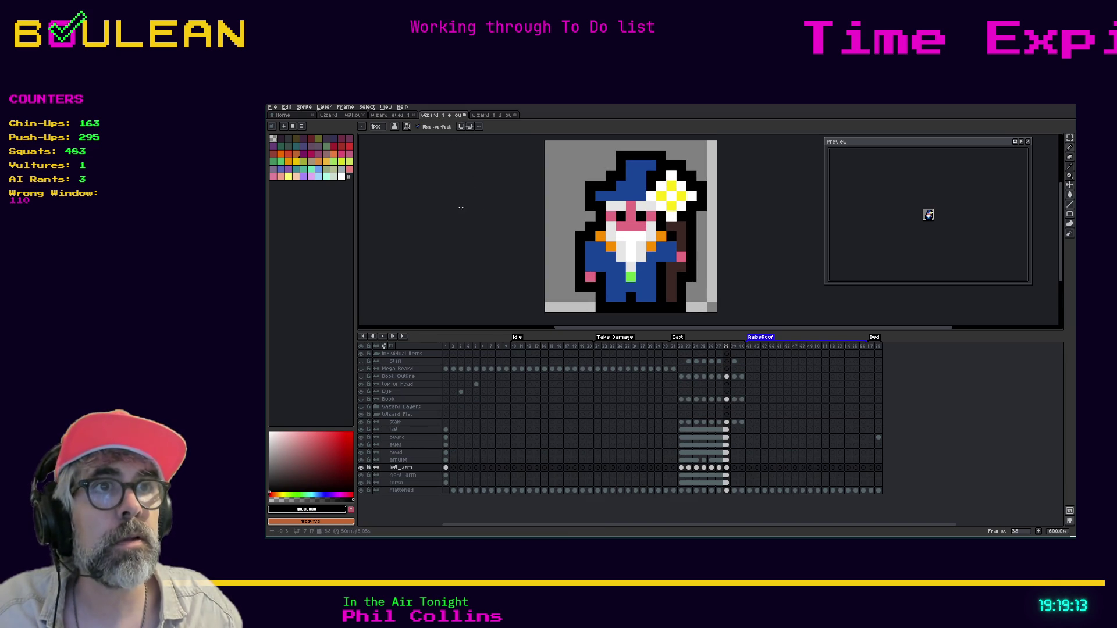
key(ctrl+s)
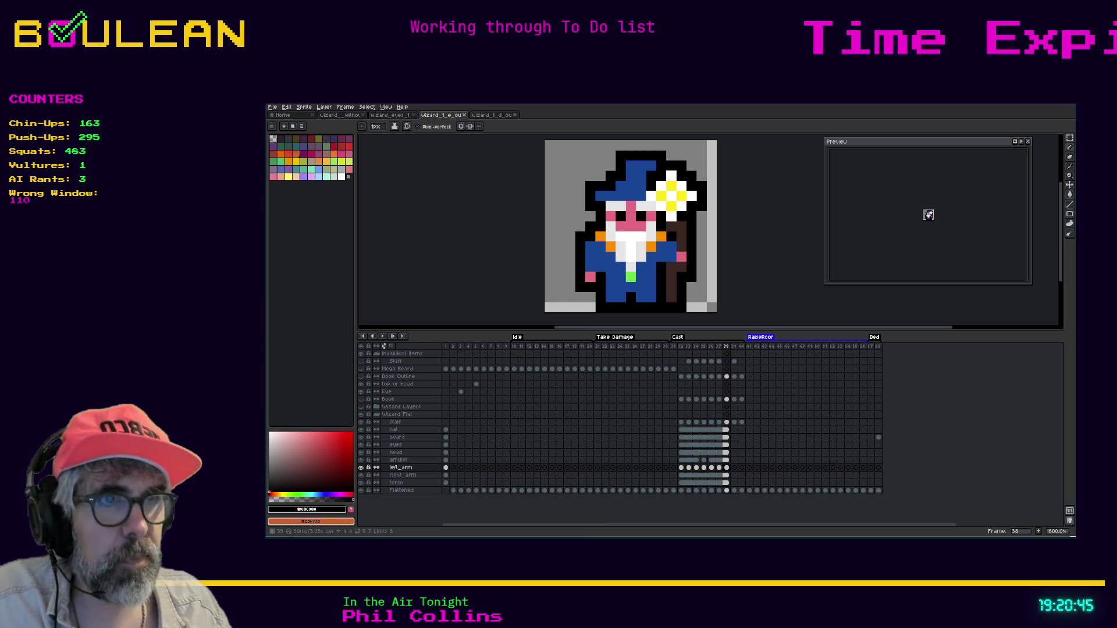
click(703, 422)
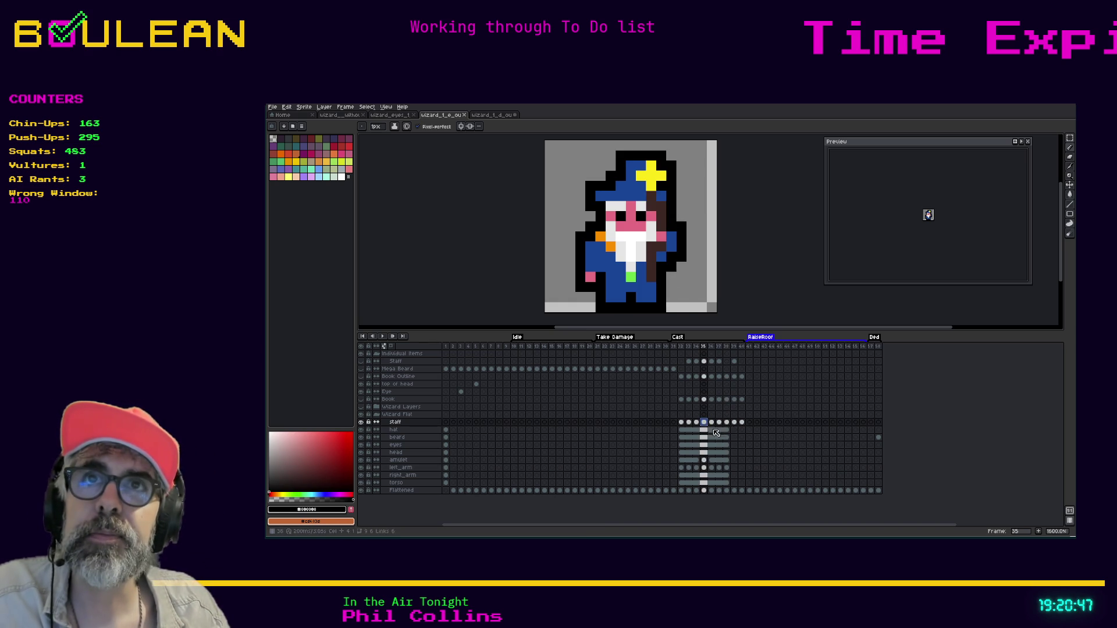
key(Right)
key(Right)
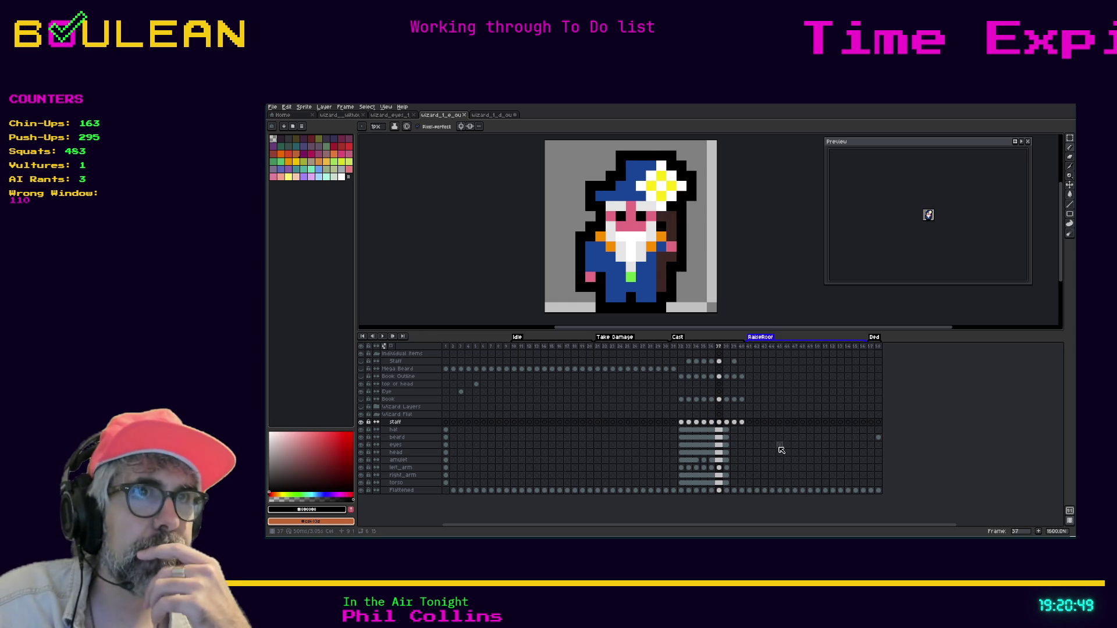
key(Left)
key(Right)
key(Right)
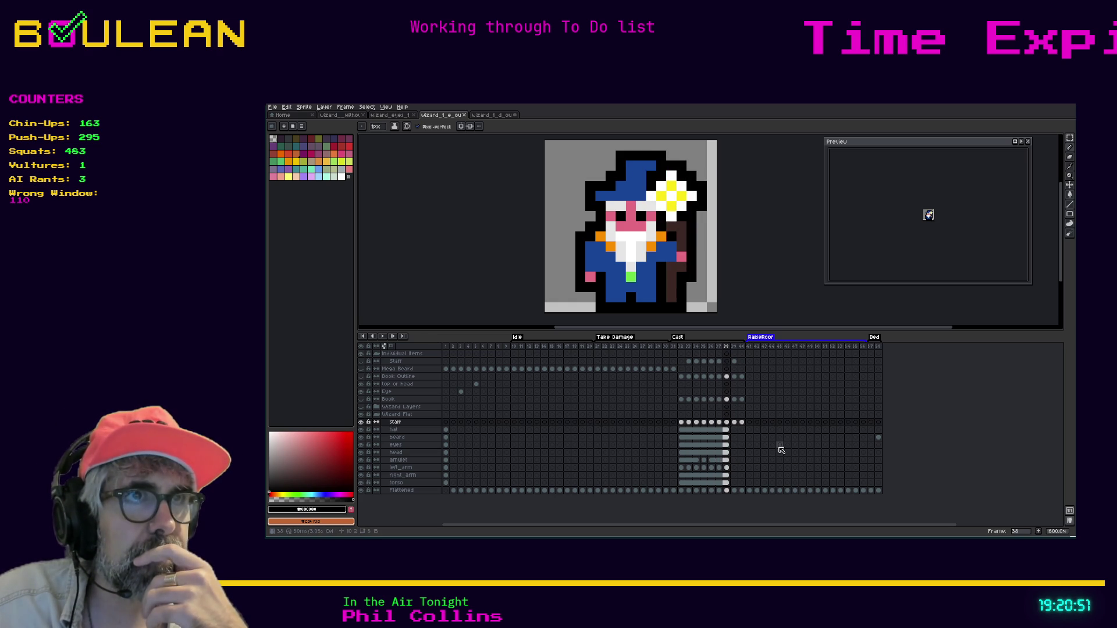
key(Right)
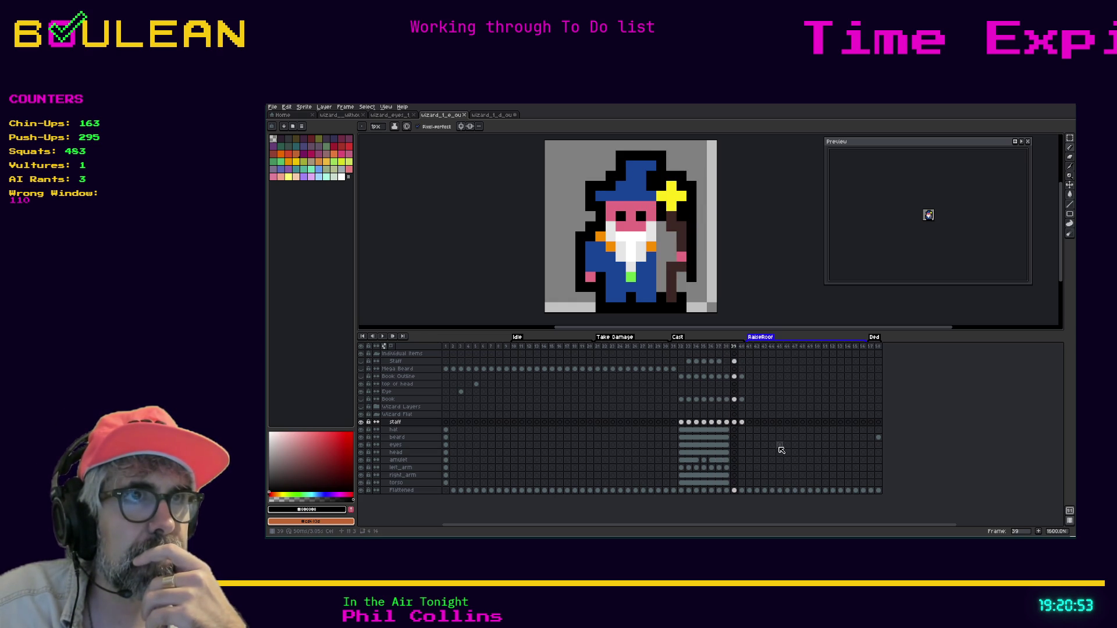
key(Left)
key(Right)
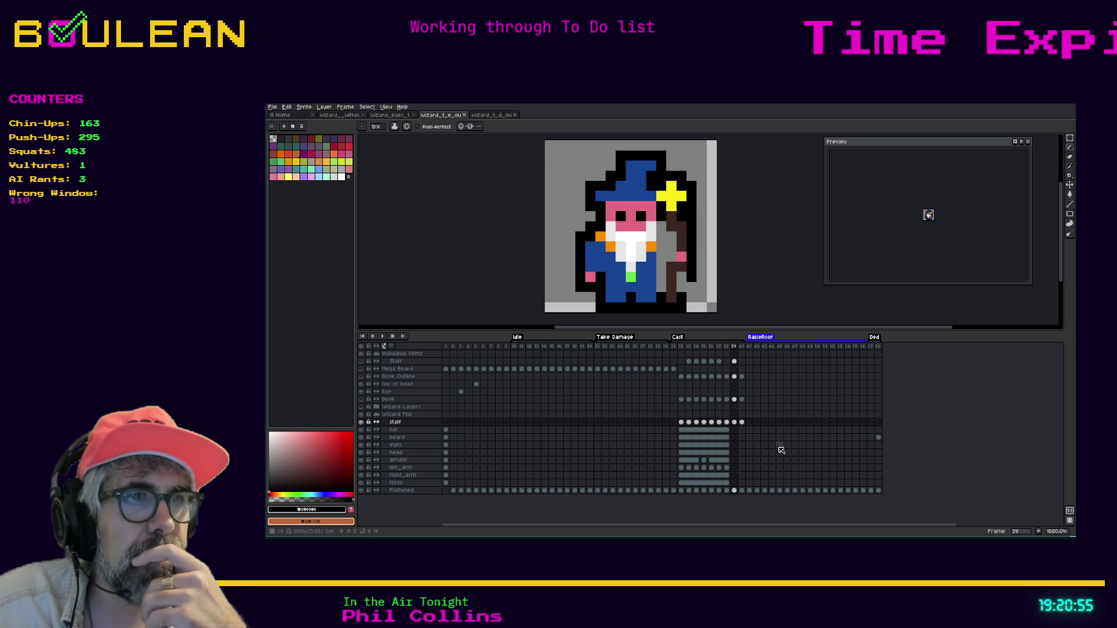
key(Left)
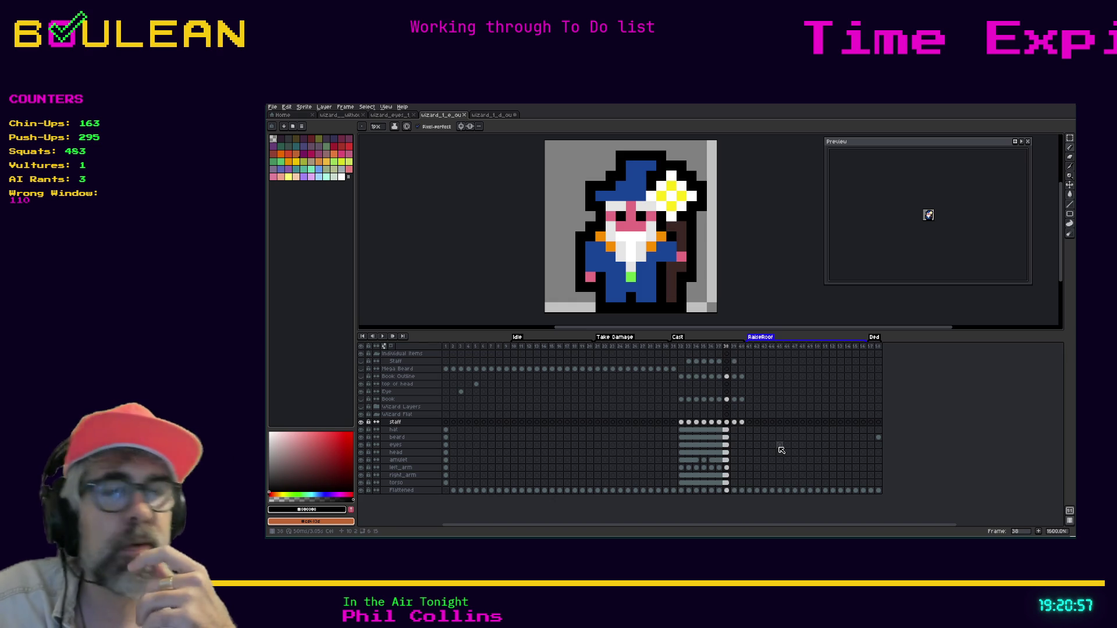